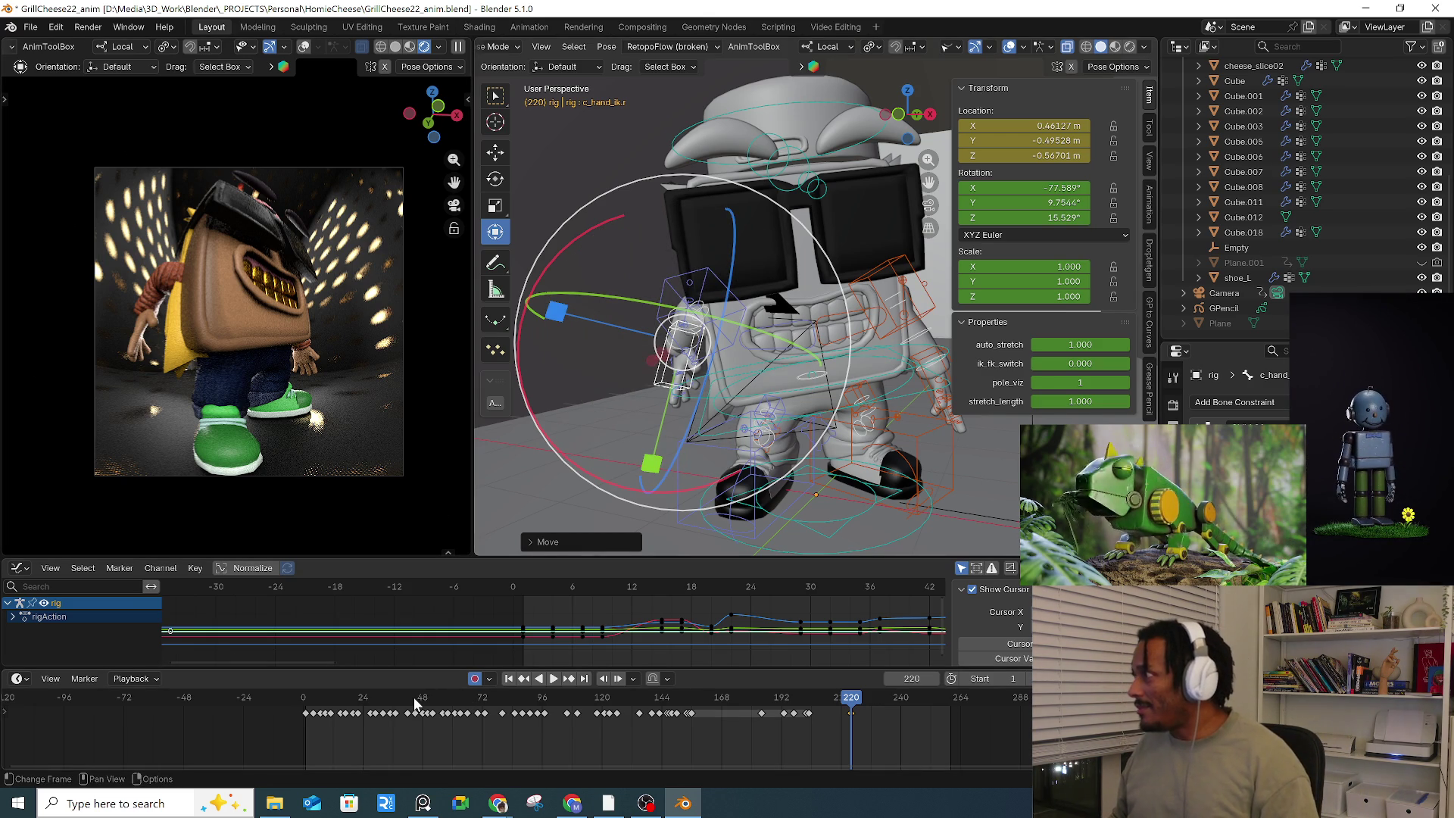
Step: Play the animation from frame 127 to review the tumble, stopping near frame 223
key("space")
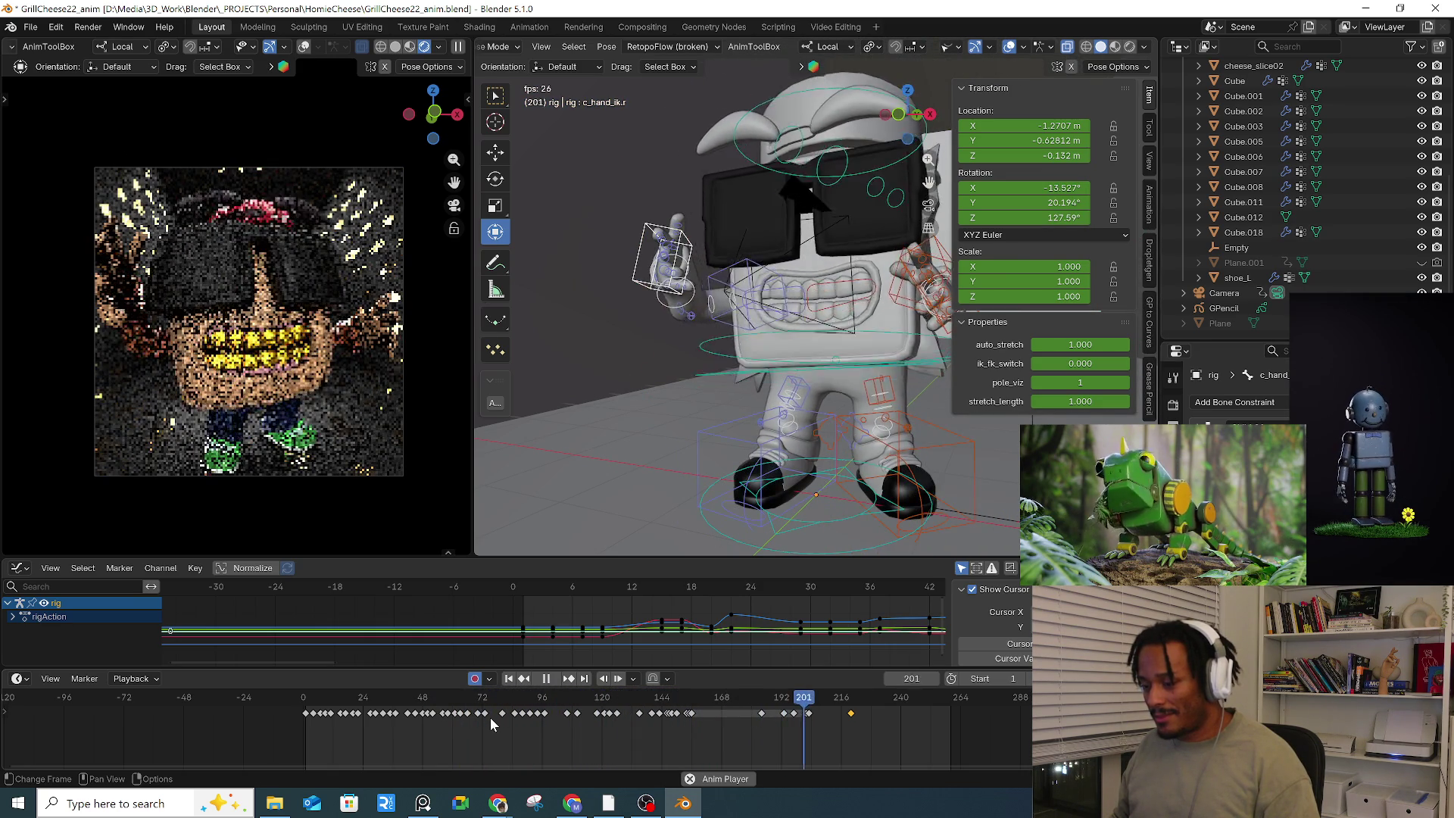
key("space")
left_click(617, 701)
key("space")
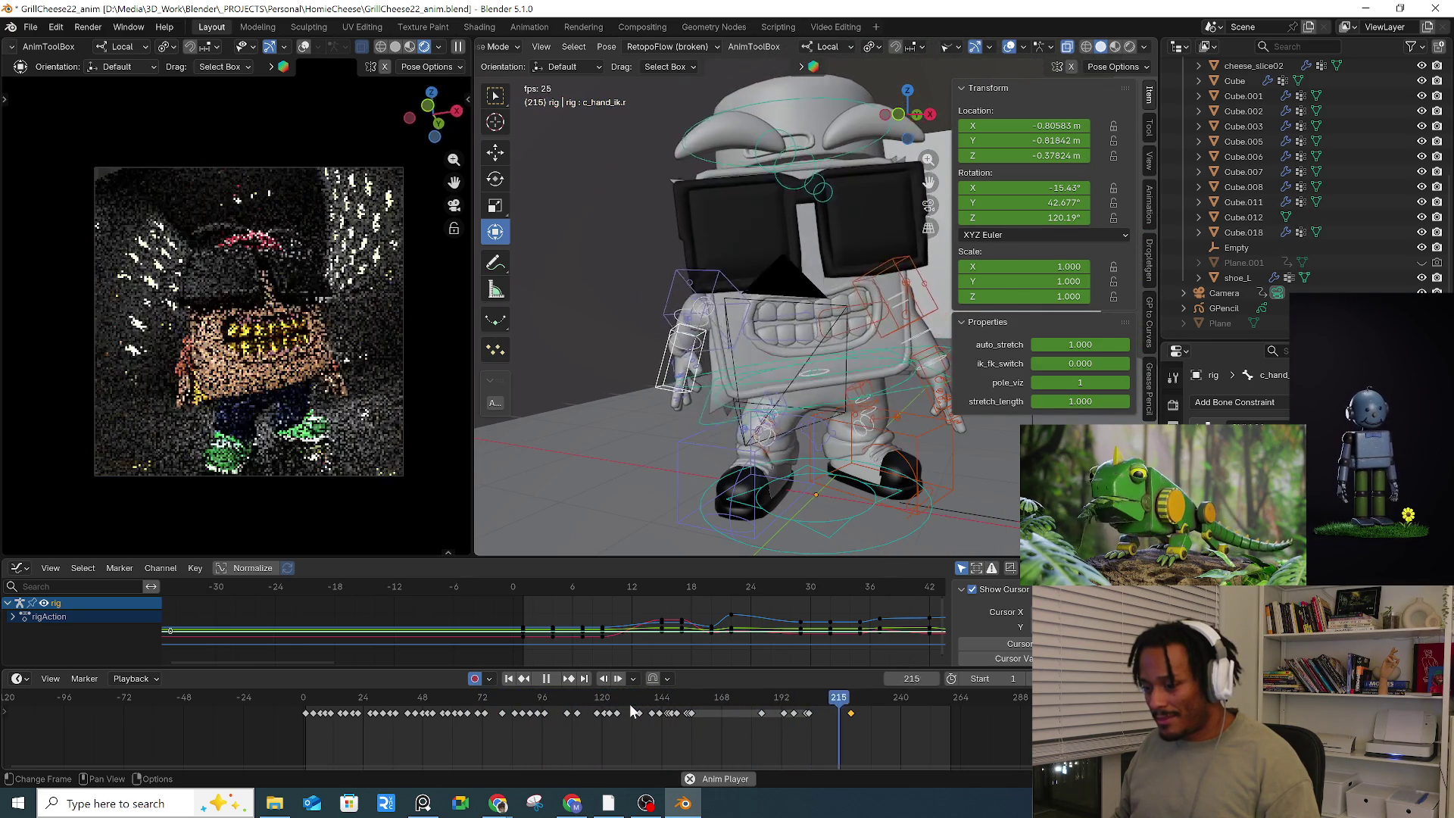
key("space")
Step: At frame 220, move the right-hand IK control to -0.29887, -0.51134, -0.69975 m
mouse_move(788, 718)
left_mouse_down()
mouse_move(816, 695)
mouse_move(850, 698)
left_mouse_up()
mouse_move(726, 454)
middle_mouse_down()
mouse_move(698, 471)
mouse_move(848, 472)
mouse_move(783, 416)
mouse_move(707, 393)
mouse_move(698, 410)
middle_mouse_up()
key("g")
left_click(819, 438)
scroll(707, 393, "down", 3)
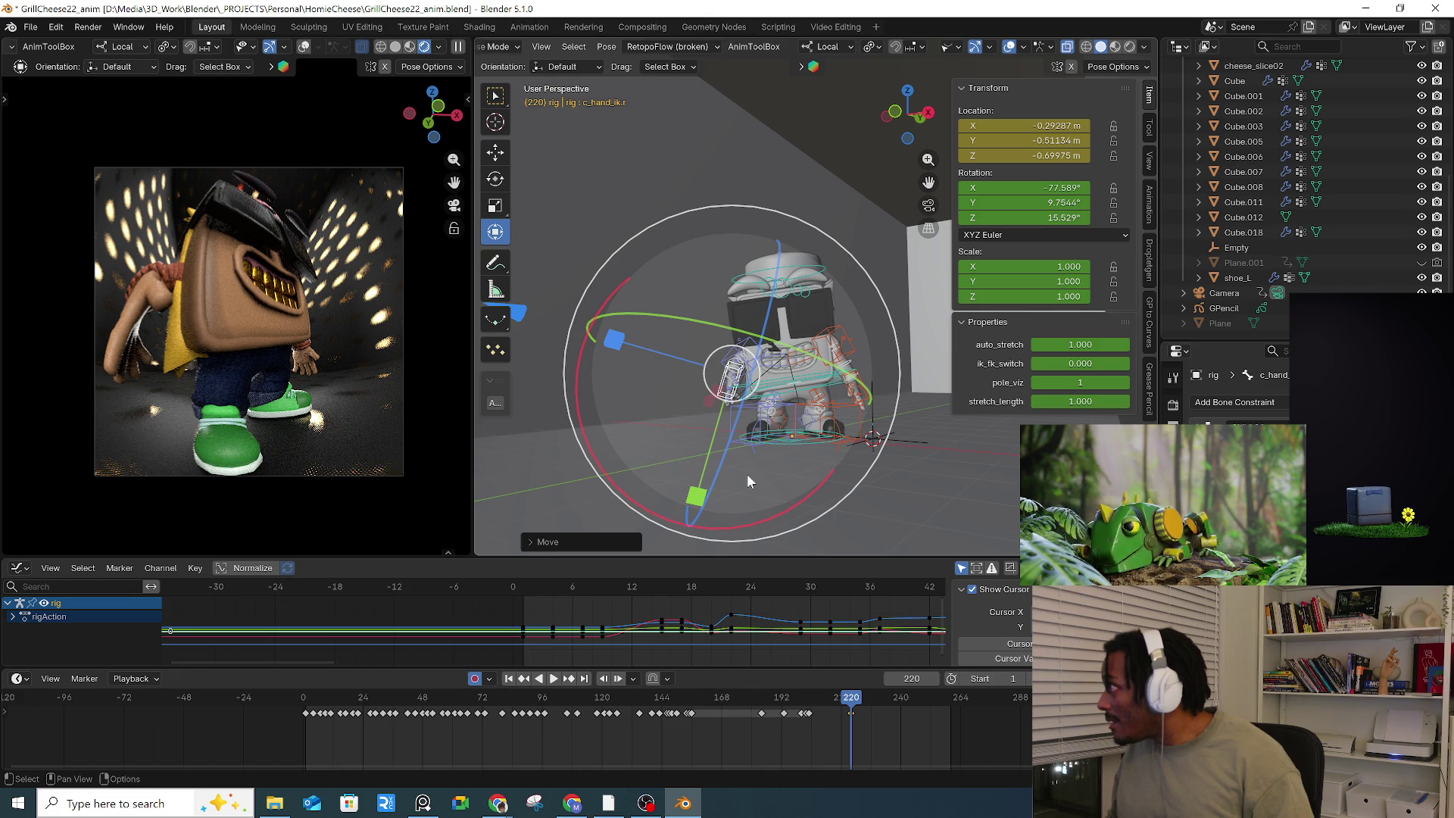
Step: Orbit in around the character and reposition the reselected right-hand IK control at frame 220
key("alt+a")
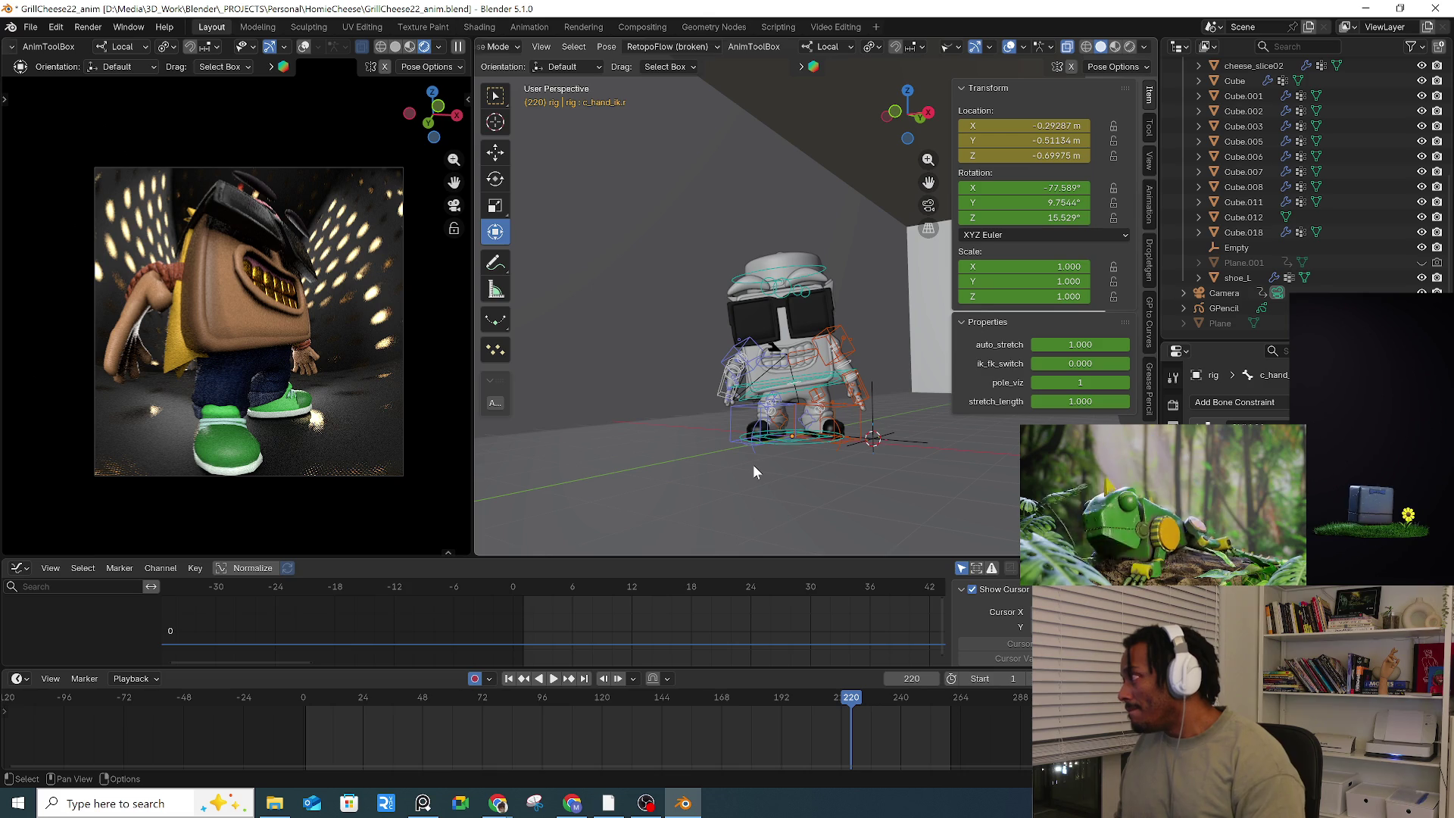
middle_click_drag(753, 465, 854, 425)
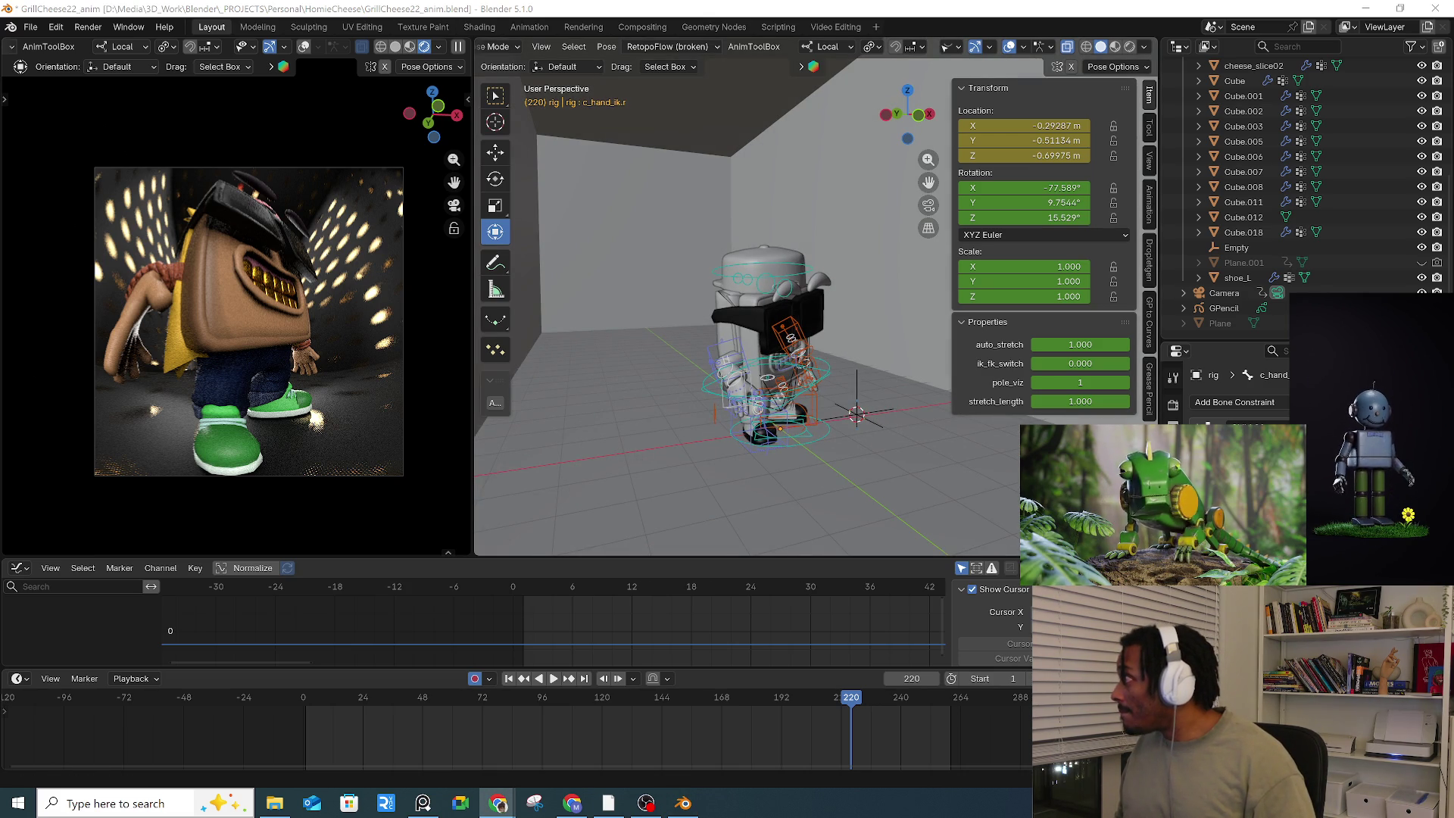
mouse_move(656, 389)
middle_mouse_down()
mouse_move(770, 382)
mouse_move(724, 359)
mouse_move(803, 360)
middle_mouse_up()
scroll(825, 363, "down", 6)
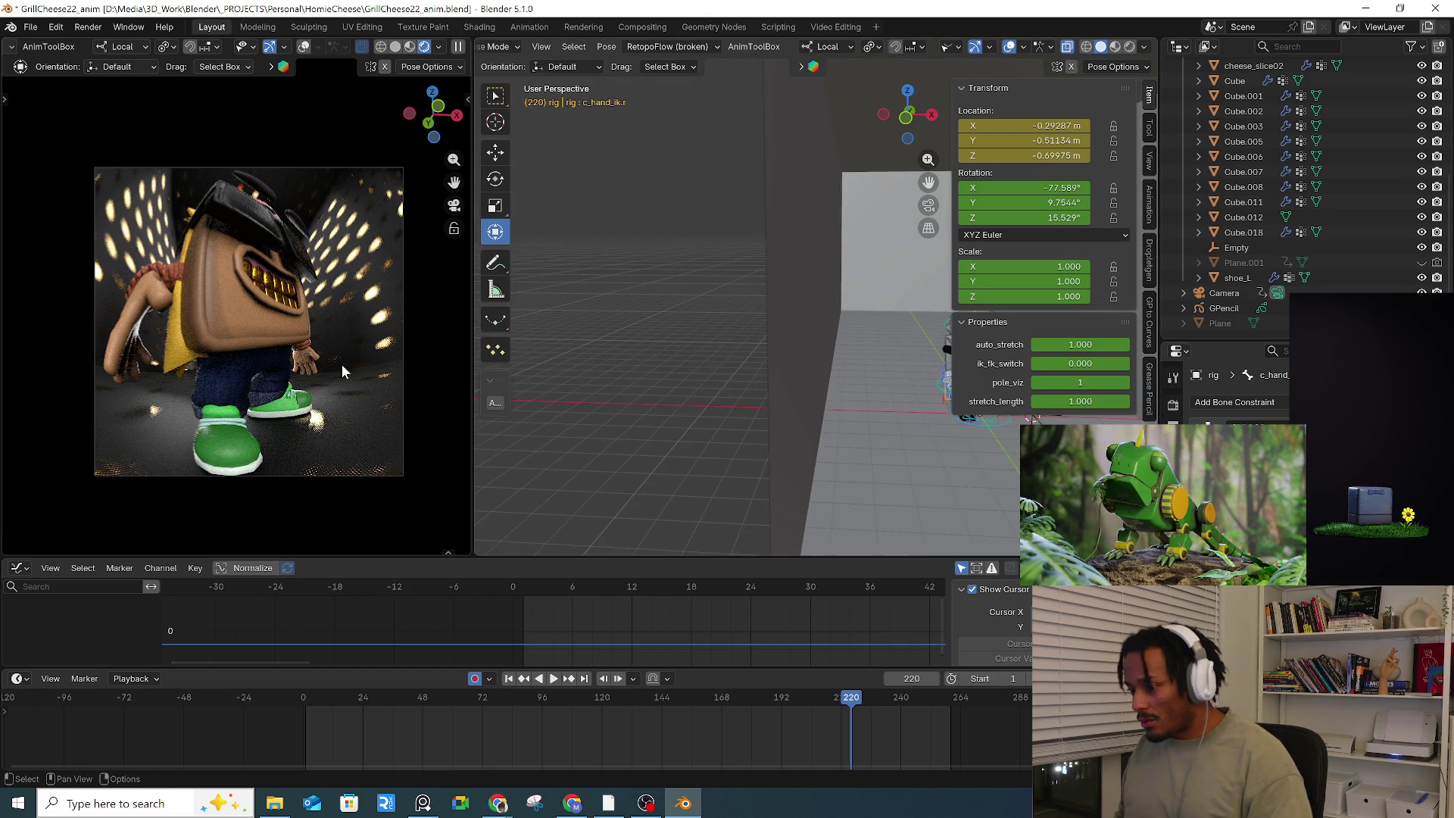
left_click(826, 361)
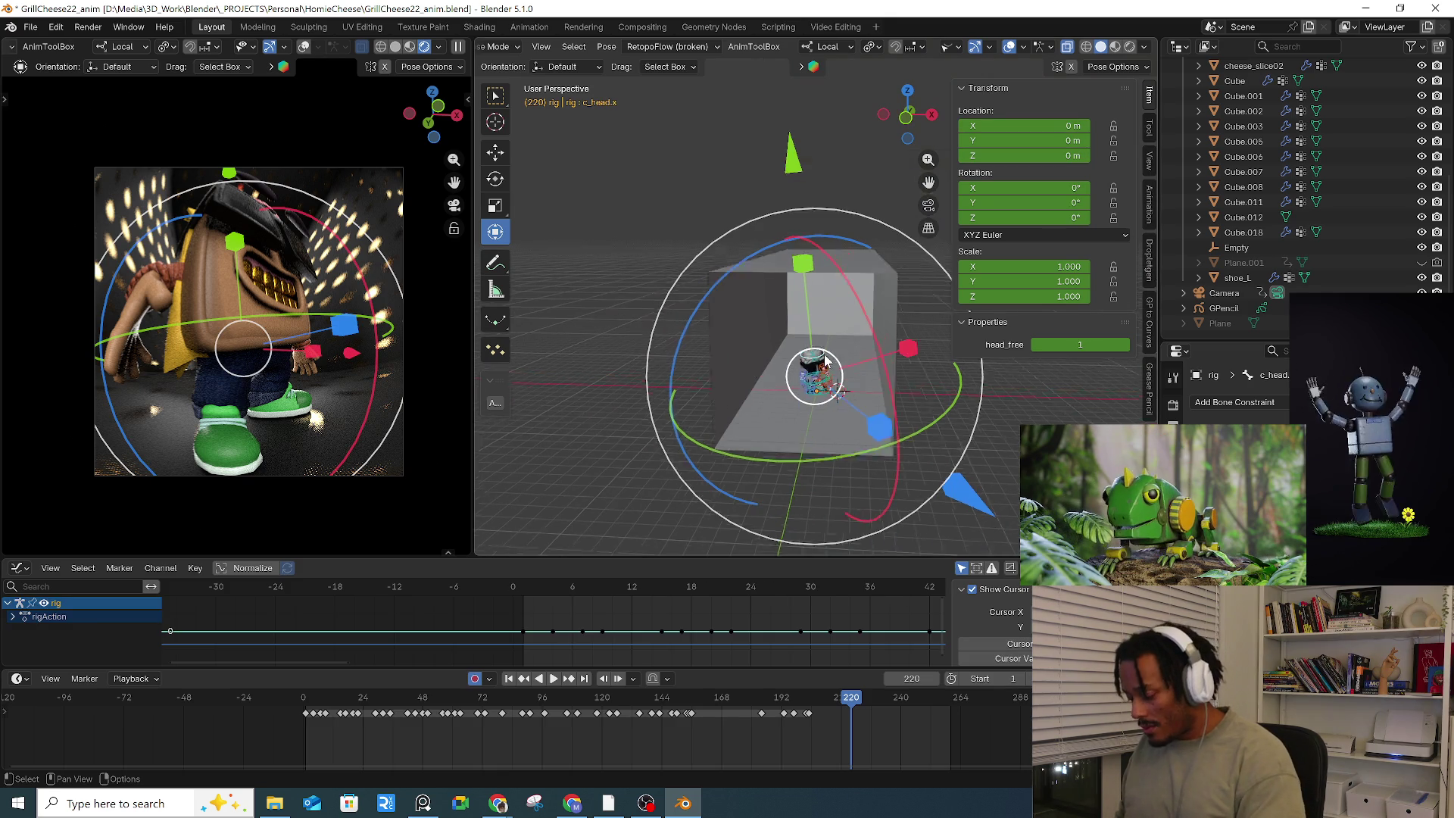
scroll(825, 362, "up", 5)
mouse_move(825, 362)
middle_mouse_down()
mouse_move(763, 432)
mouse_move(801, 458)
middle_mouse_up()
left_click(759, 409)
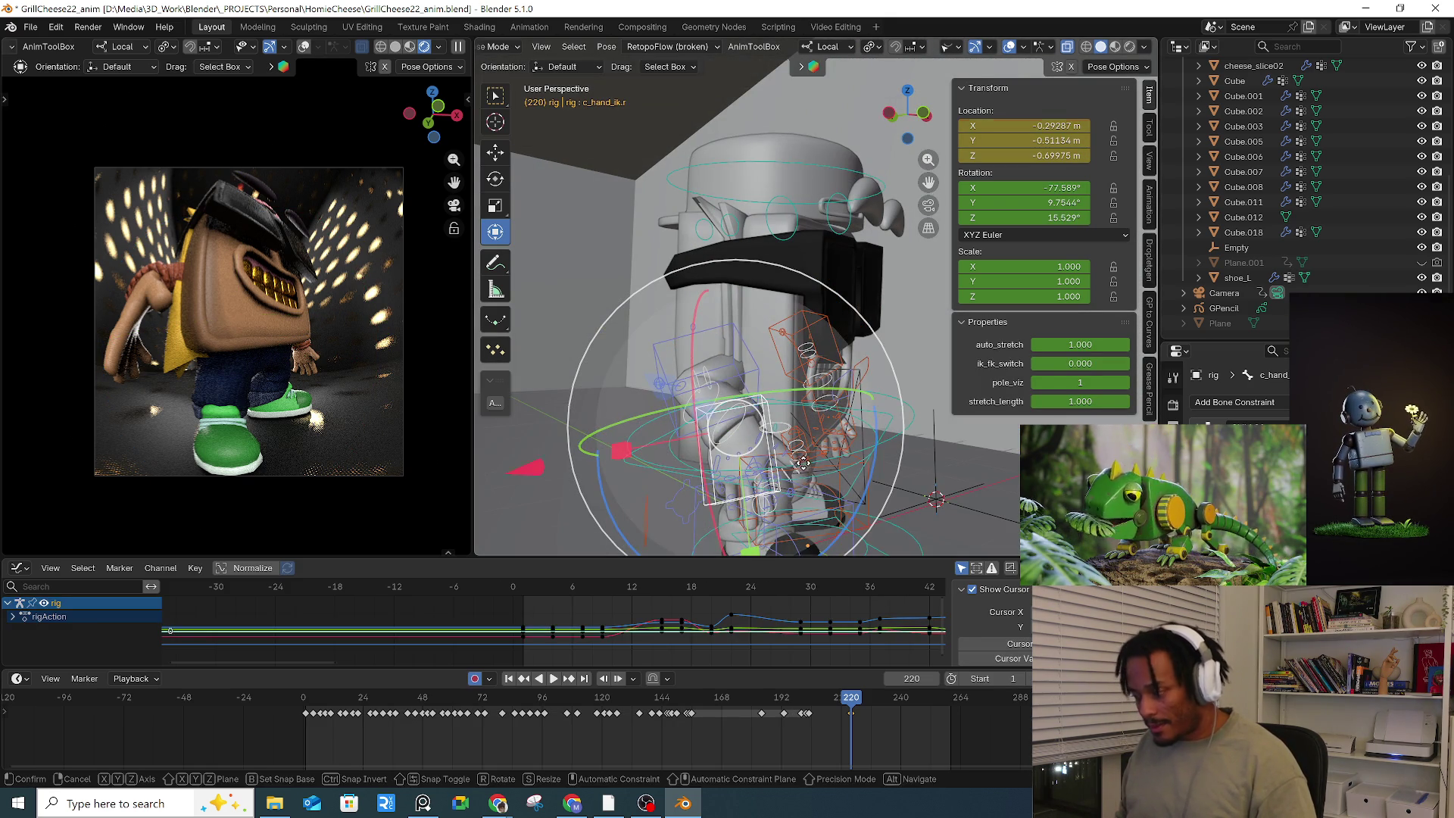
left_click(791, 462)
Step: Rotate and nudge the hand to -0.36891, -0.62867, -0.8872 m, then jump to keyframe 244 and frame it
key("r")
key("r")
left_click(863, 471)
middle_click_drag(863, 471, 842, 465)
key("g")
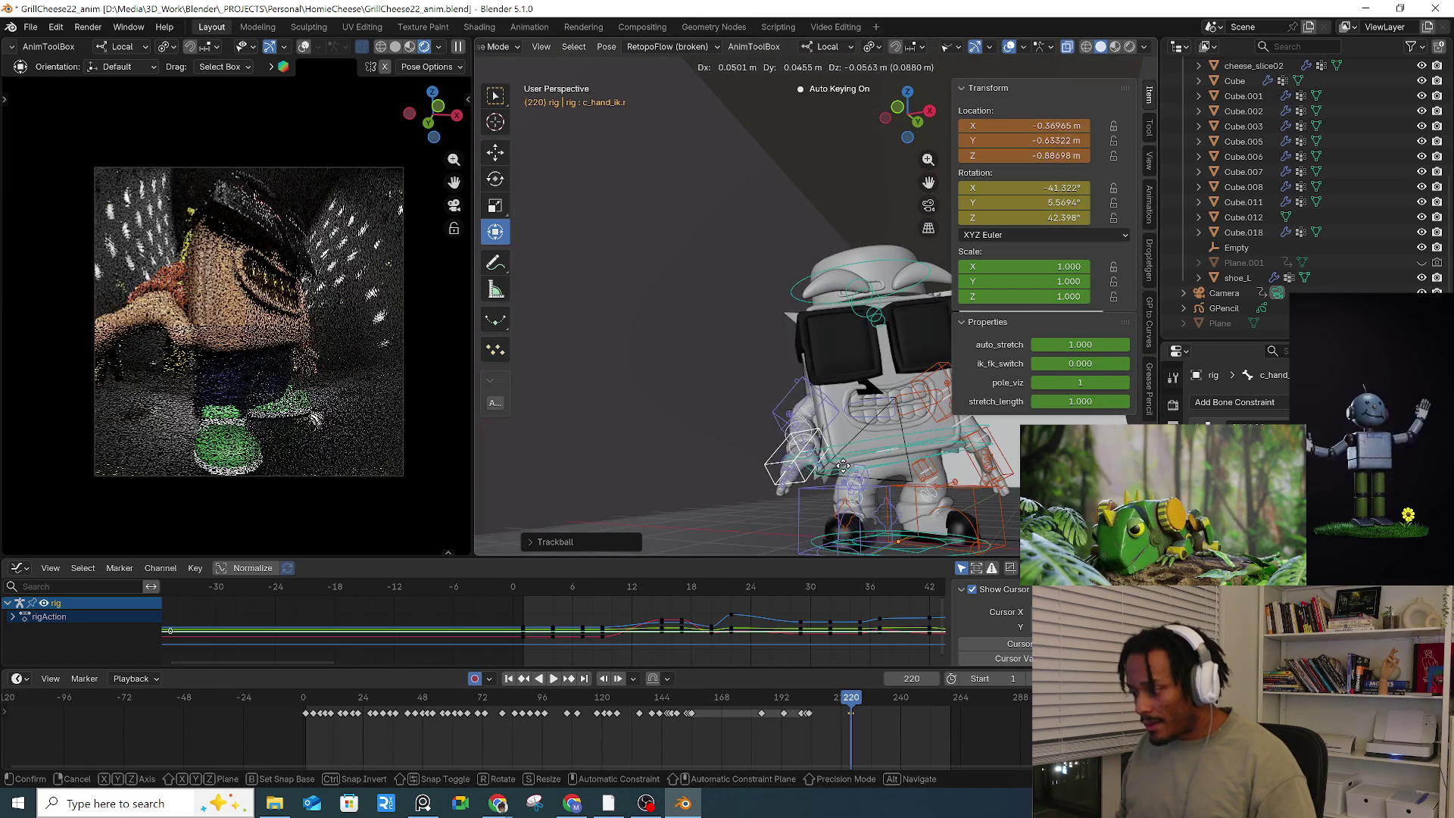
left_click(843, 465)
key("r")
key("r")
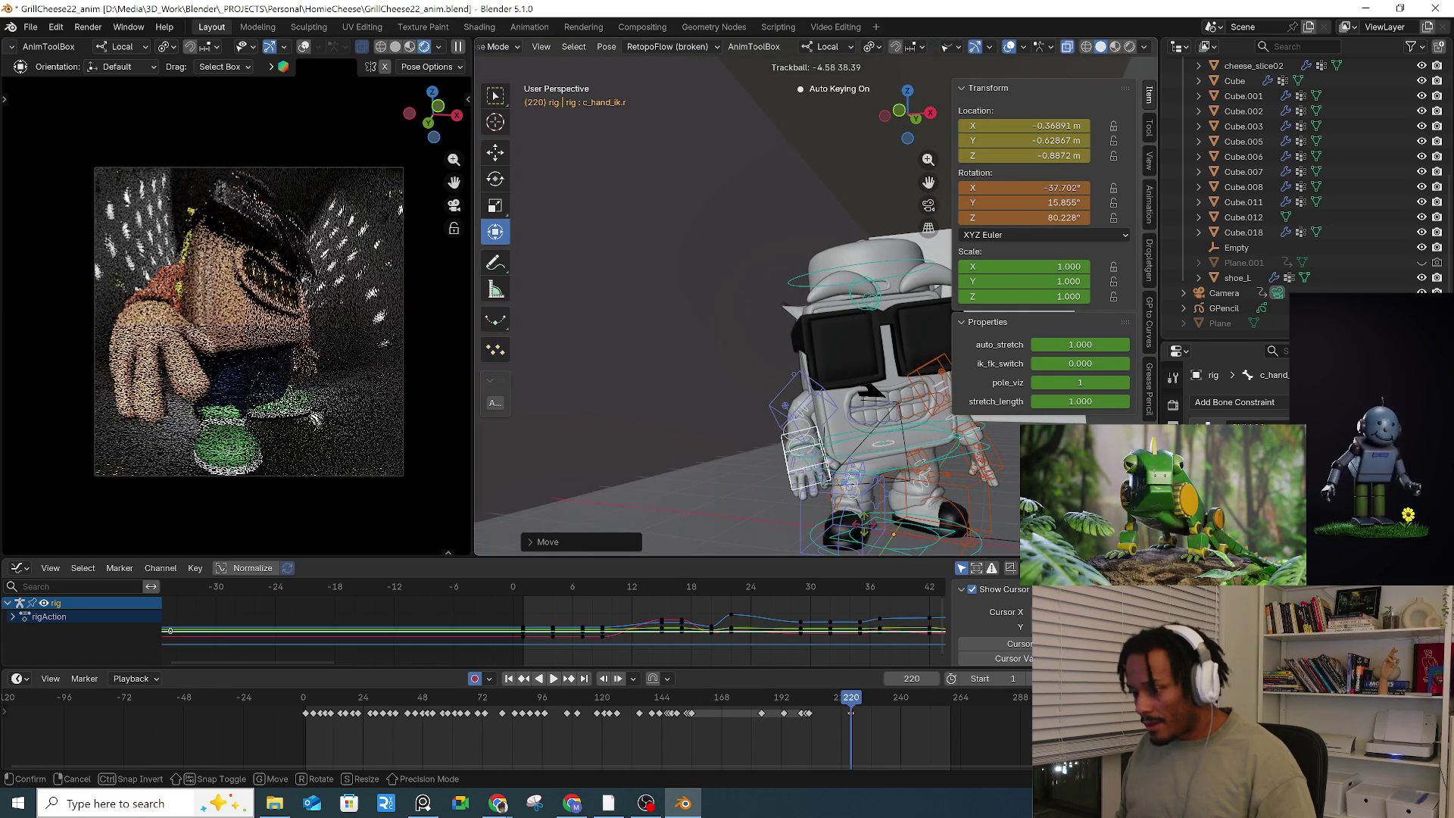
left_click(848, 468)
mouse_move(848, 468)
middle_mouse_down()
mouse_move(950, 496)
mouse_move(912, 502)
middle_mouse_up()
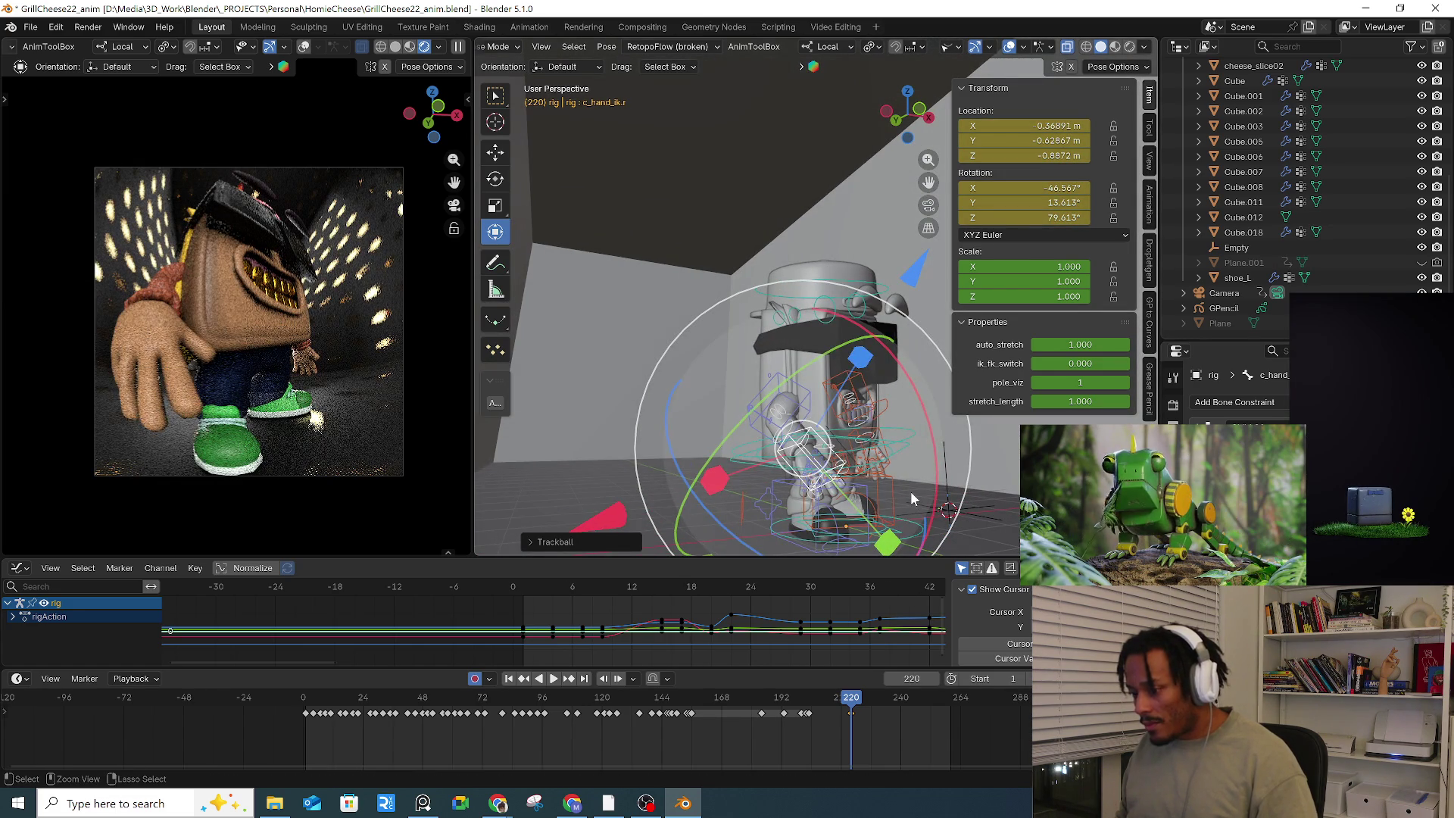
key("Up")
key("KP_Decimal")
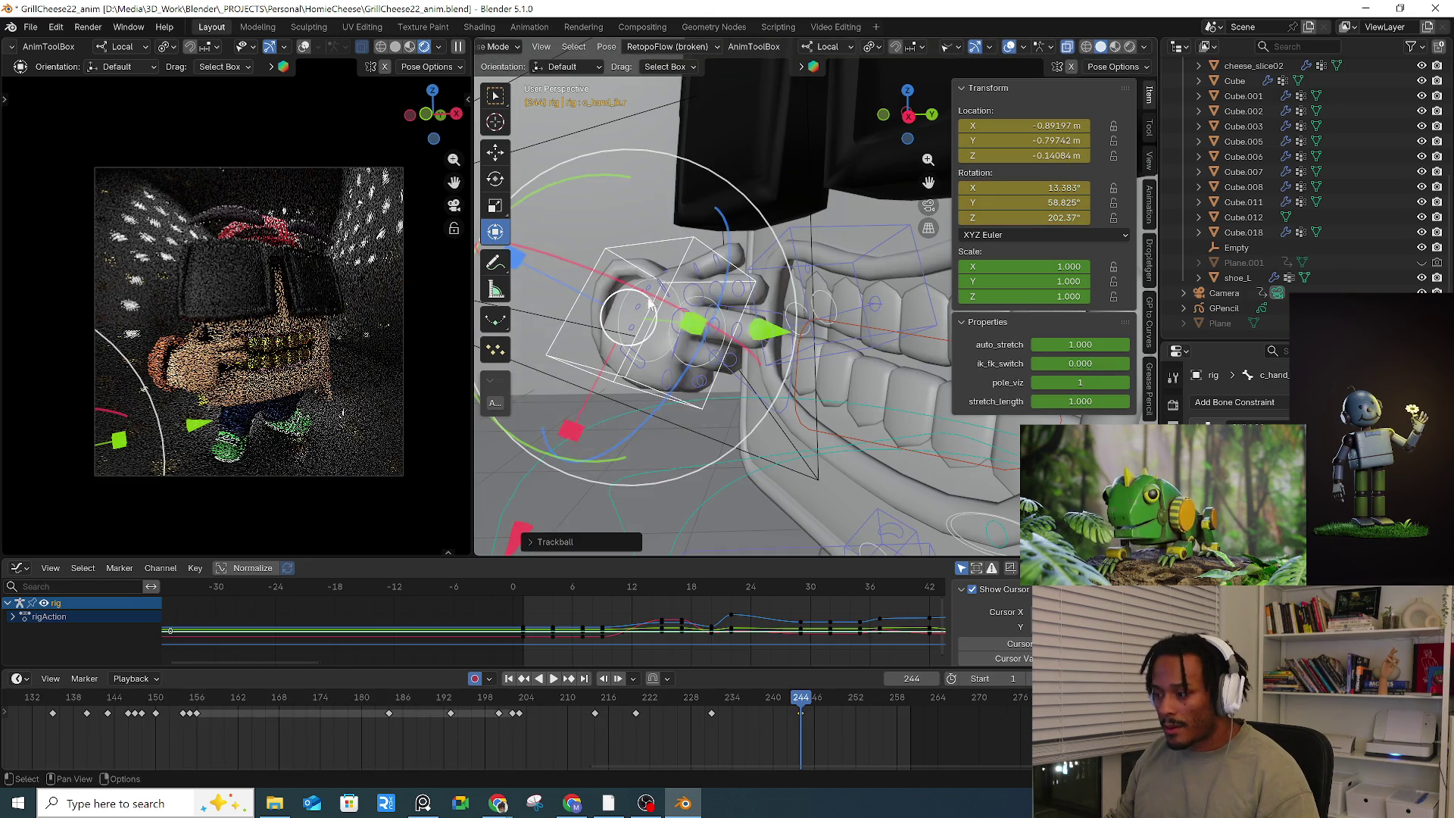
Step: Bend the ring finger's base bone about its X axis
middle_click_drag(651, 298, 685, 305)
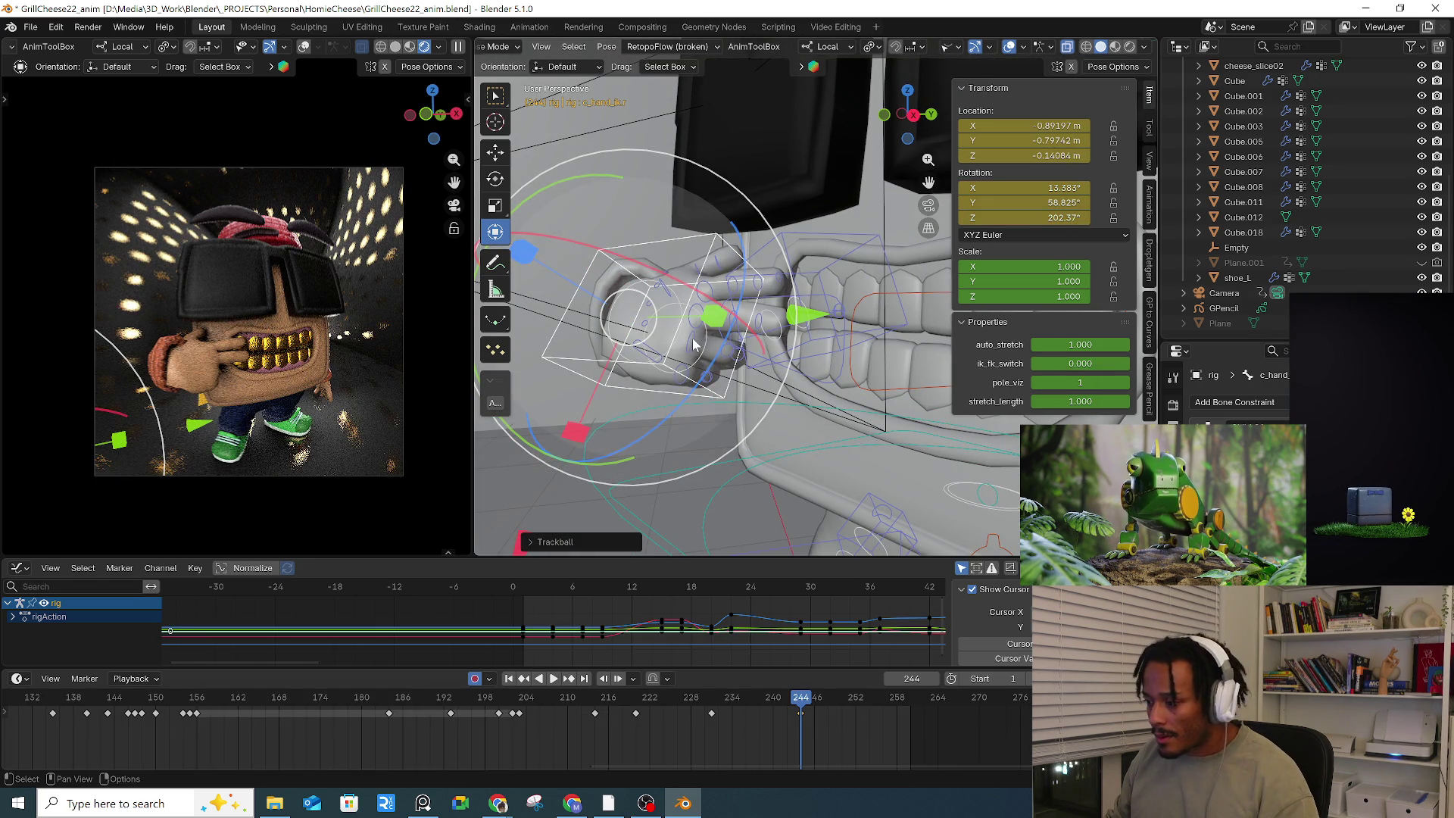
left_click(759, 342)
left_click_drag(807, 344, 731, 305)
middle_click_drag(732, 305, 795, 308)
left_click_drag(807, 308, 787, 292)
mouse_move(788, 291)
middle_mouse_down()
mouse_move(719, 295)
mouse_move(640, 275)
middle_mouse_up()
Step: Rotate the thumb's base bone toward the mouth
left_click(639, 274)
key("r")
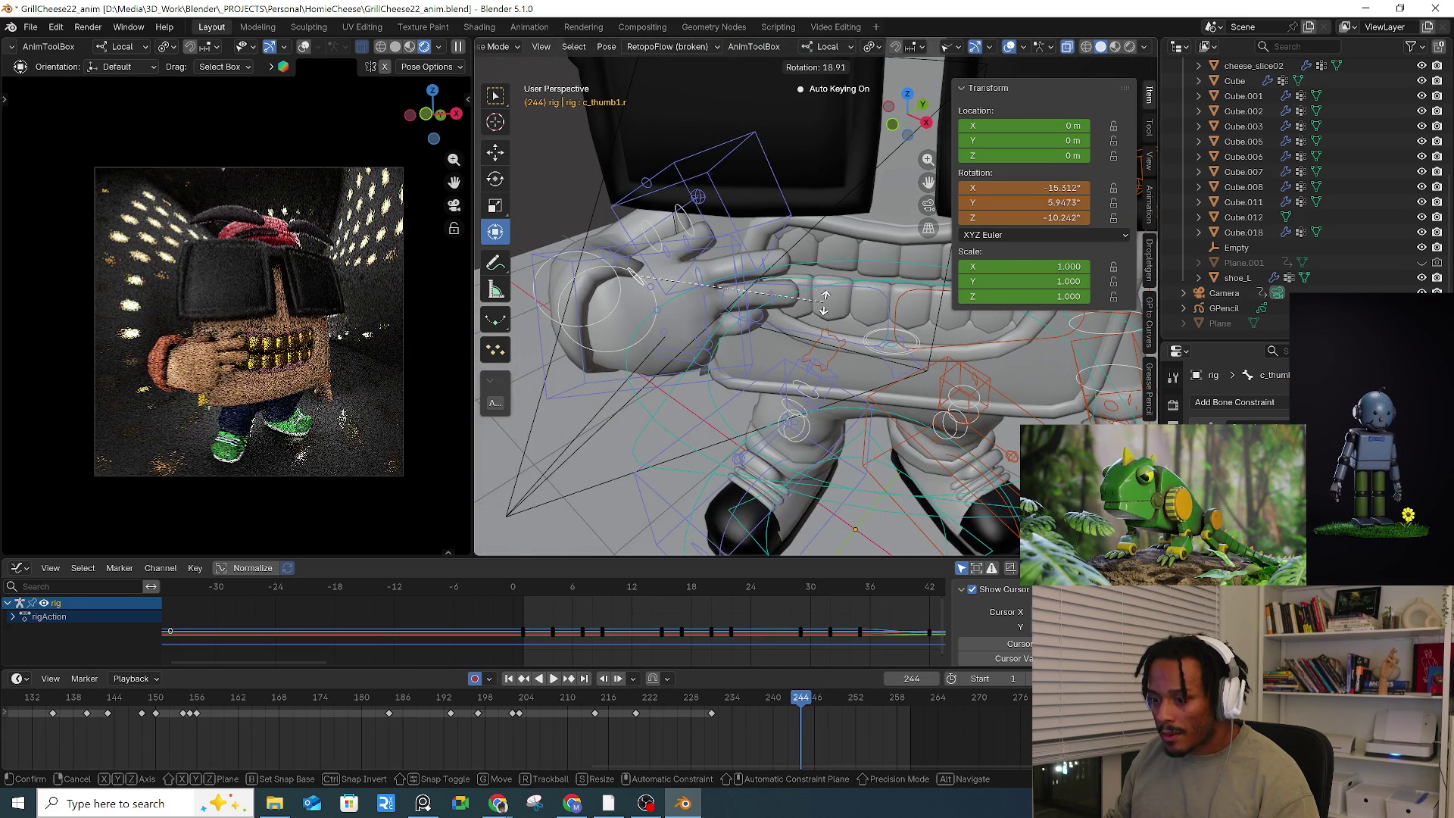
left_click(795, 307)
mouse_move(795, 306)
middle_mouse_down()
mouse_move(753, 314)
mouse_move(715, 206)
middle_mouse_up()
Step: Curl the middle finger's second bone and bend the index finger's second bone to -13.78°
left_click(715, 206)
key("r")
left_click(796, 235)
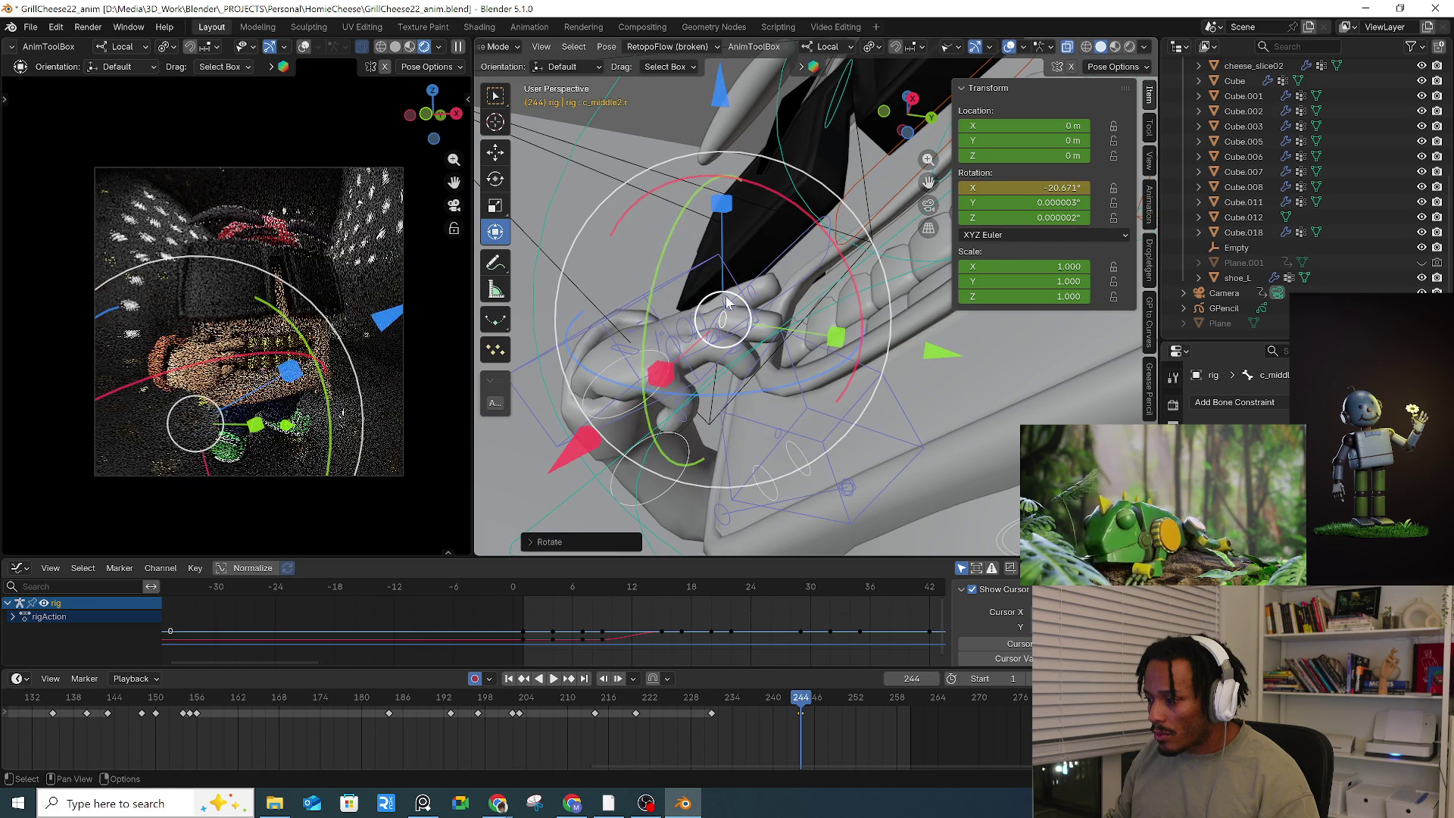
left_click(795, 214)
key("r")
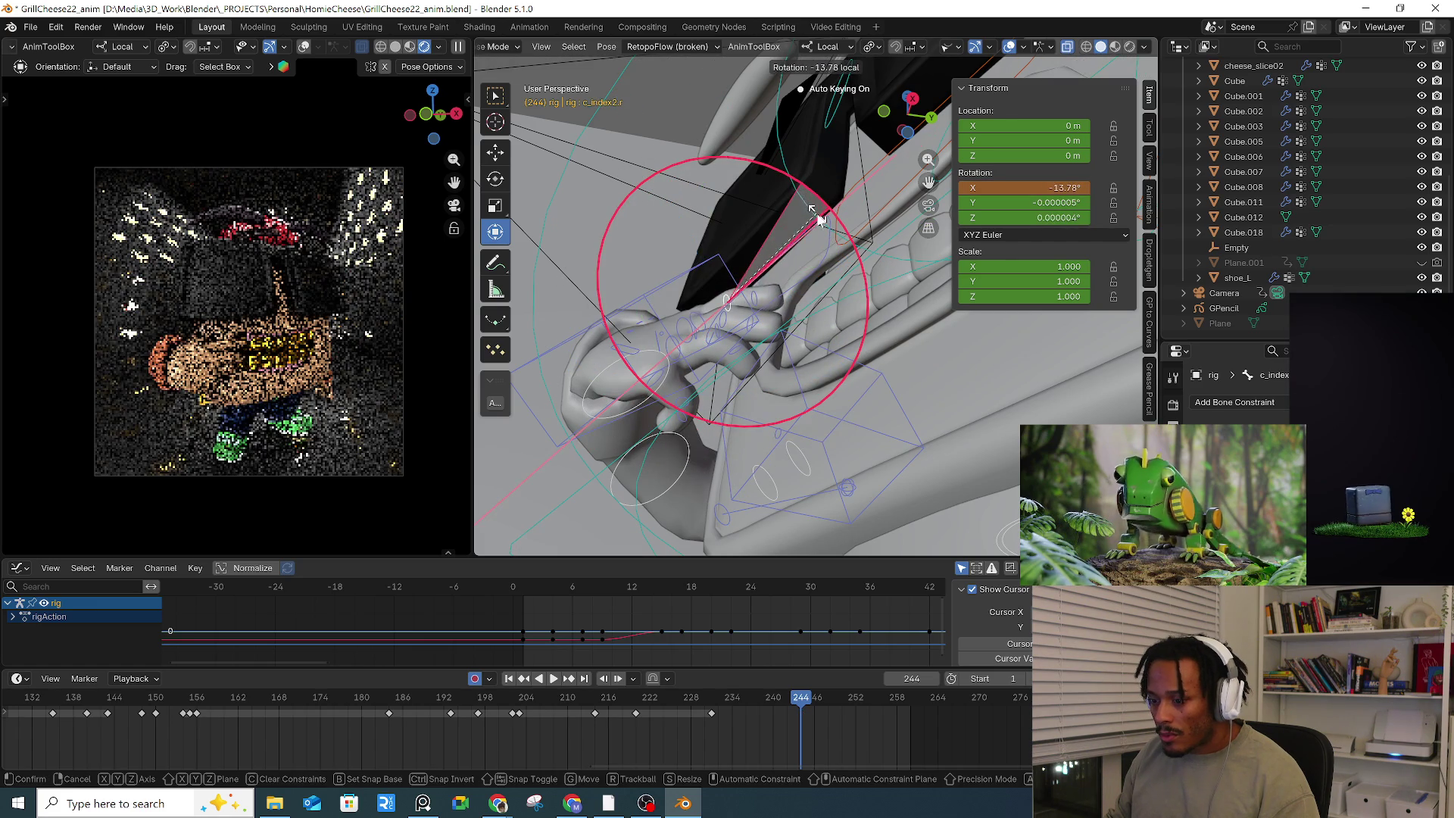
left_click(821, 218)
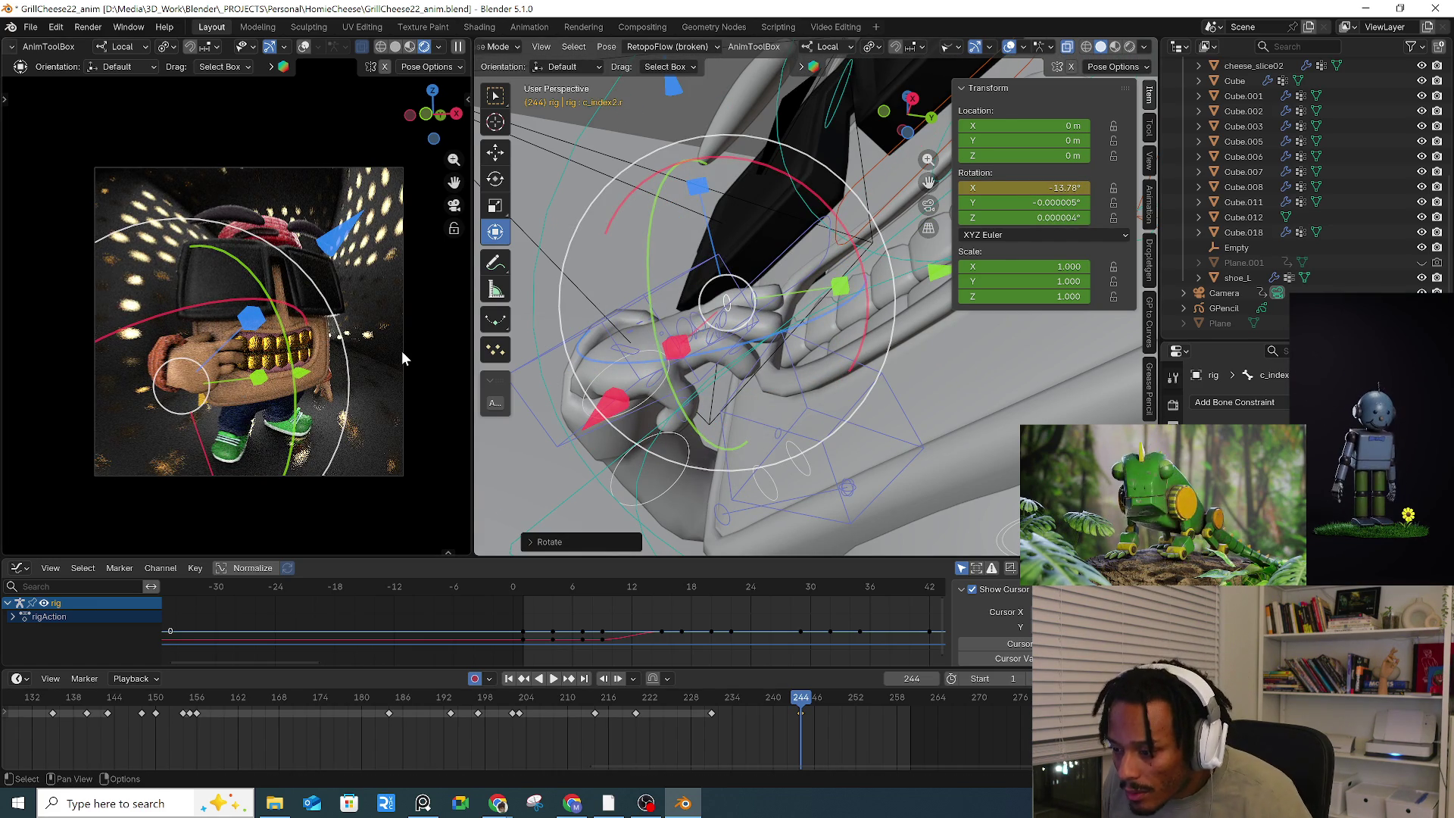
Step: Rotate the thumb's tip bone around its local Z axis
mouse_move(814, 337)
middle_mouse_down()
mouse_move(827, 331)
mouse_move(719, 346)
mouse_move(788, 250)
middle_mouse_up()
left_click(718, 346)
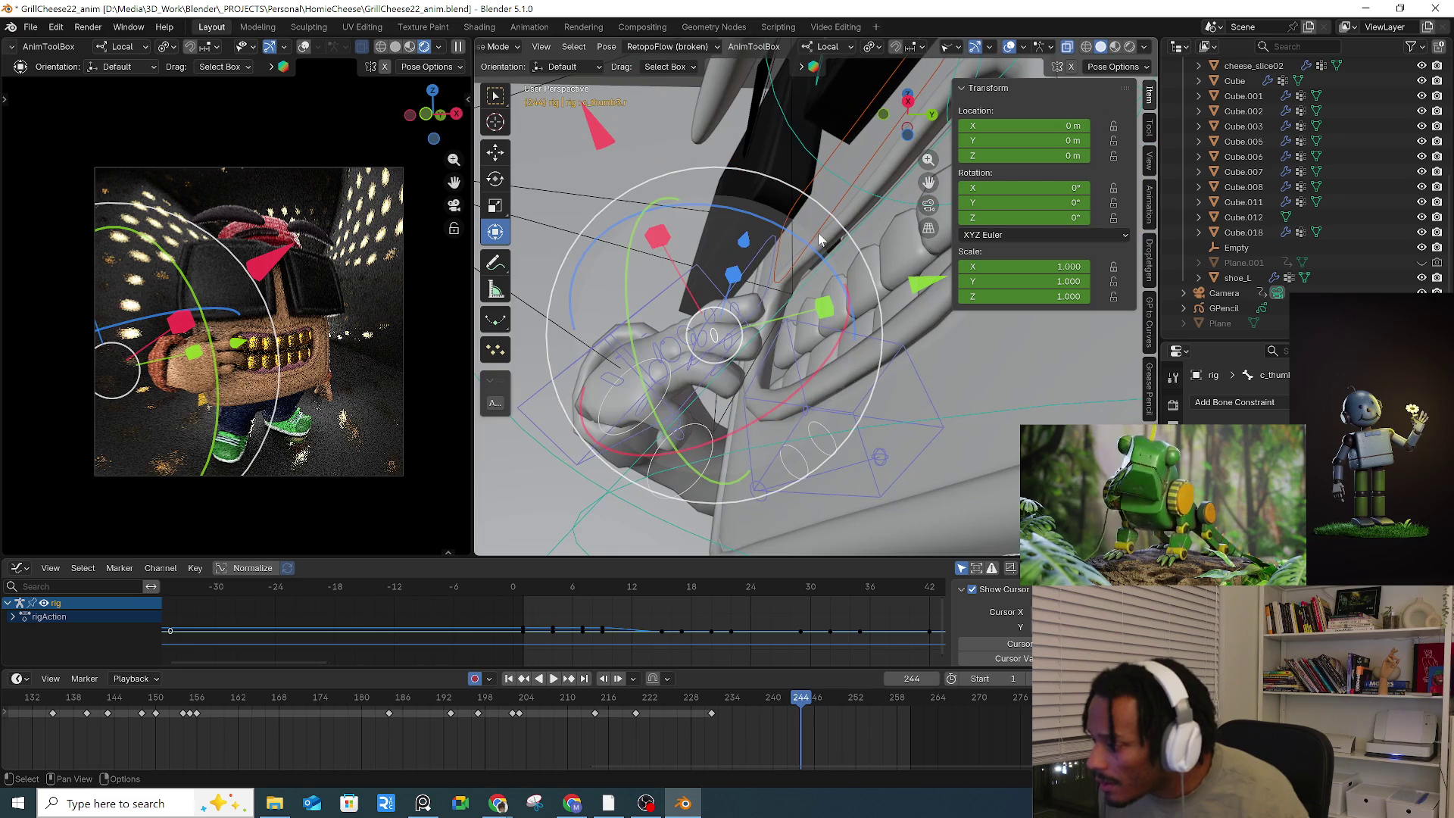
key("r")
key("z")
left_click(807, 239)
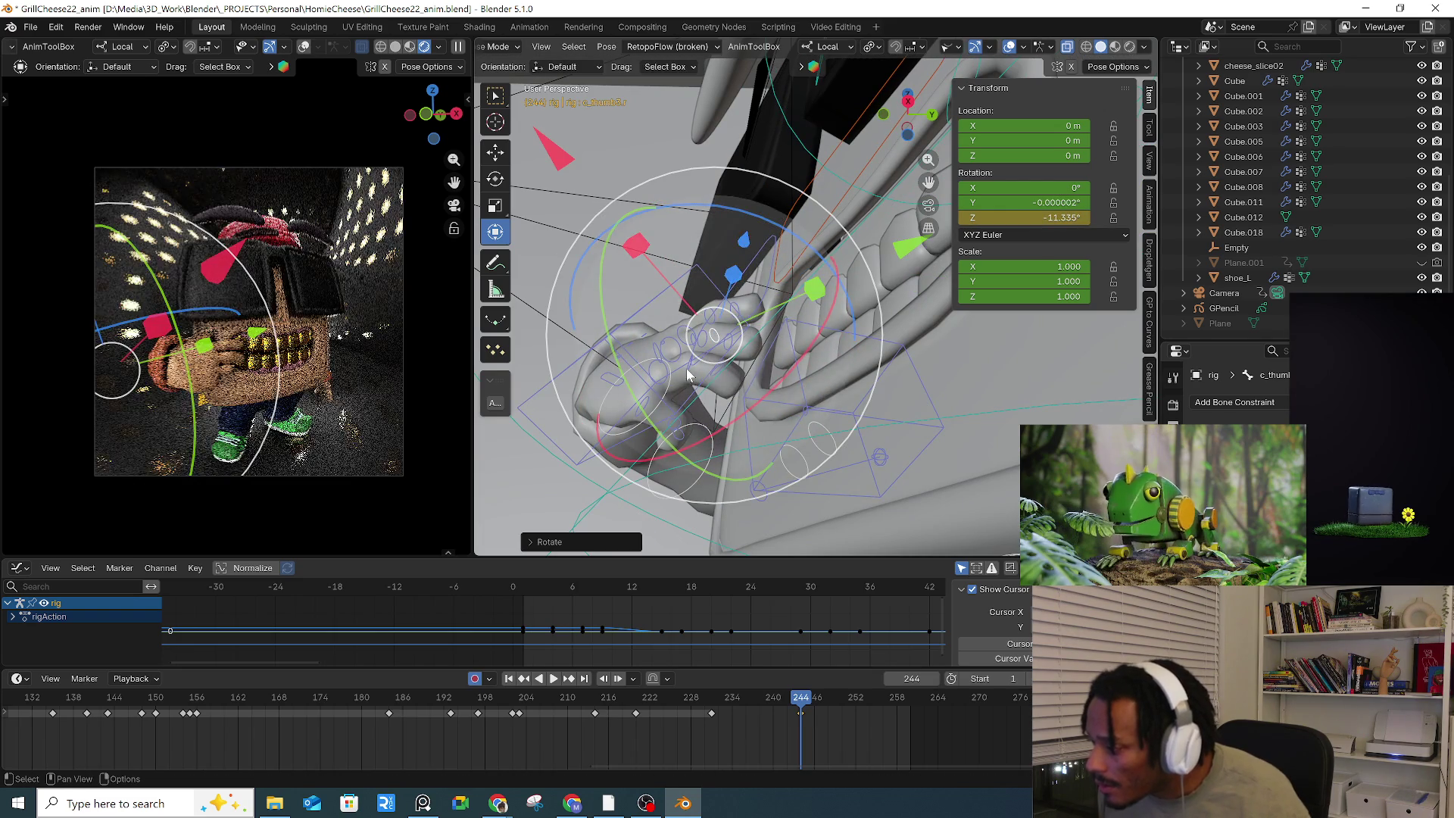
Step: Bend the ring finger's second segment and the pinky finger about X
left_click(689, 369)
left_click_drag(815, 318, 801, 288)
middle_click_drag(801, 287, 681, 349)
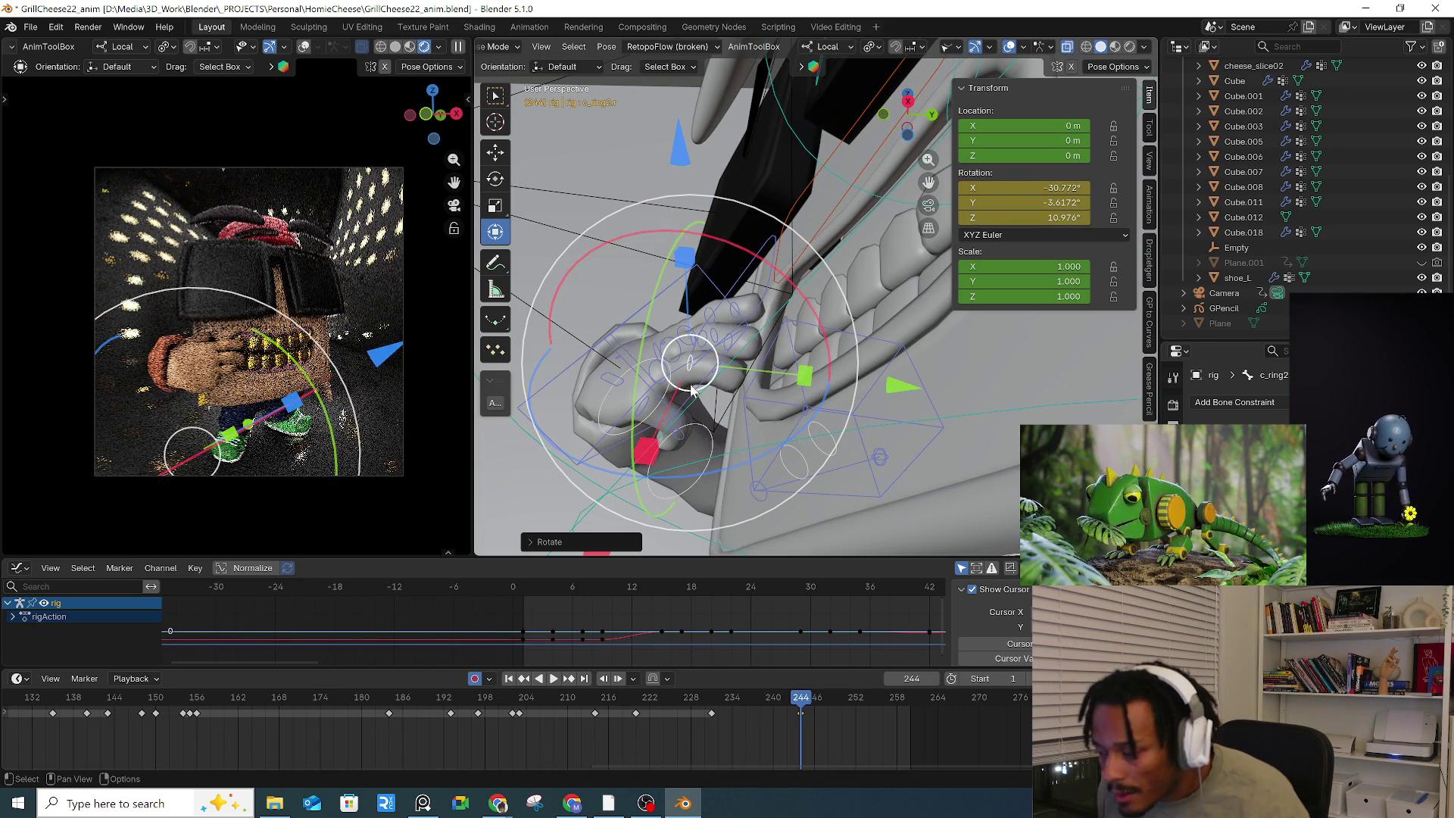
left_click(741, 399)
left_click_drag(741, 388, 666, 356)
Step: Bend an index finger bone slightly, checking it against the teeth behind the hand
mouse_move(665, 356)
middle_mouse_down()
mouse_move(715, 310)
mouse_move(690, 312)
mouse_move(745, 216)
middle_mouse_up()
left_click(685, 316)
left_click_drag(744, 216, 752, 229)
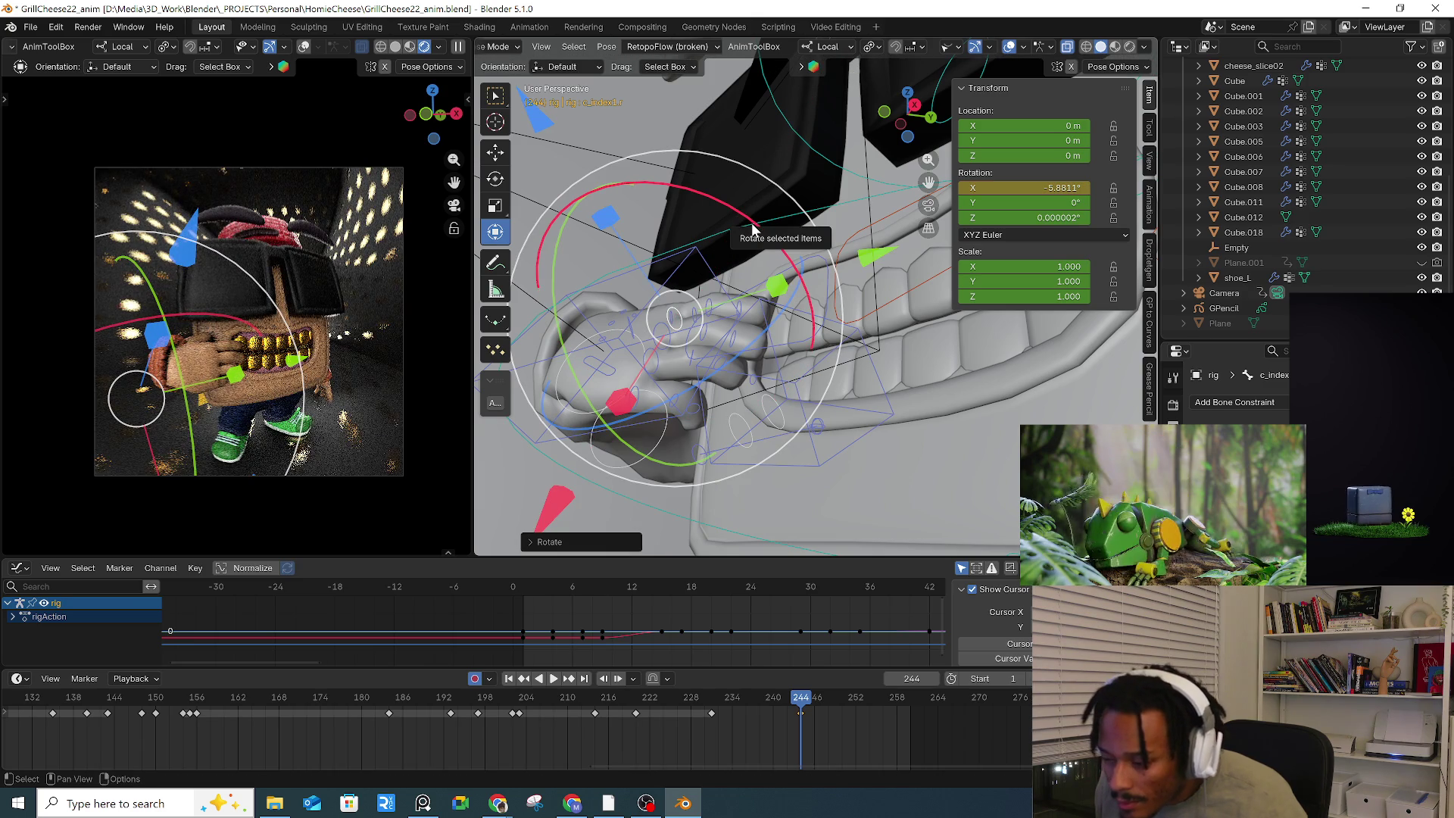
mouse_move(752, 230)
middle_mouse_down()
mouse_move(681, 318)
mouse_move(799, 384)
mouse_move(746, 356)
middle_mouse_up()
Step: Curl the middle finger's tip bone to 34.382° on X toward the mouth
left_click(666, 333)
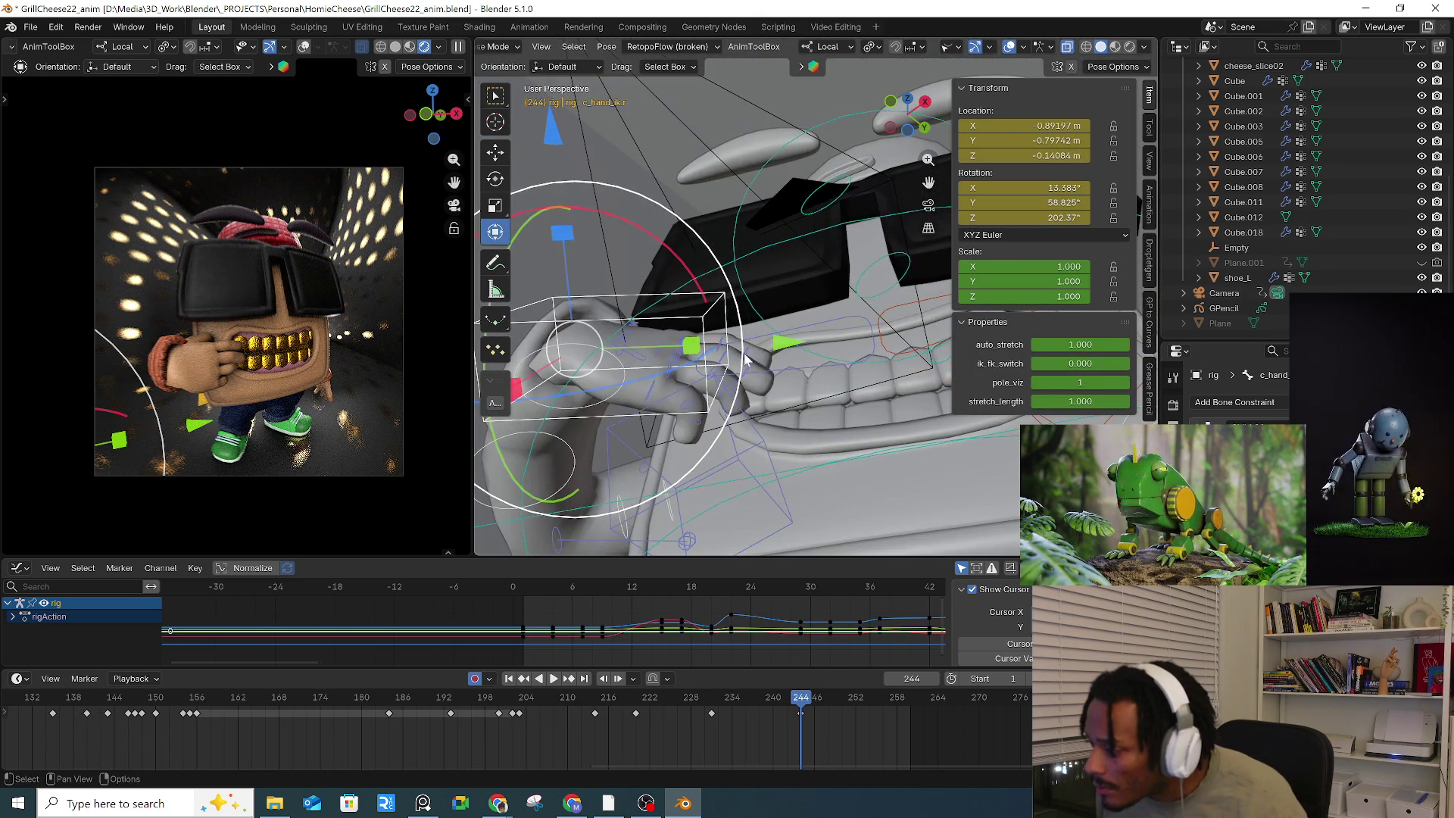
left_click(729, 361)
left_click(751, 376)
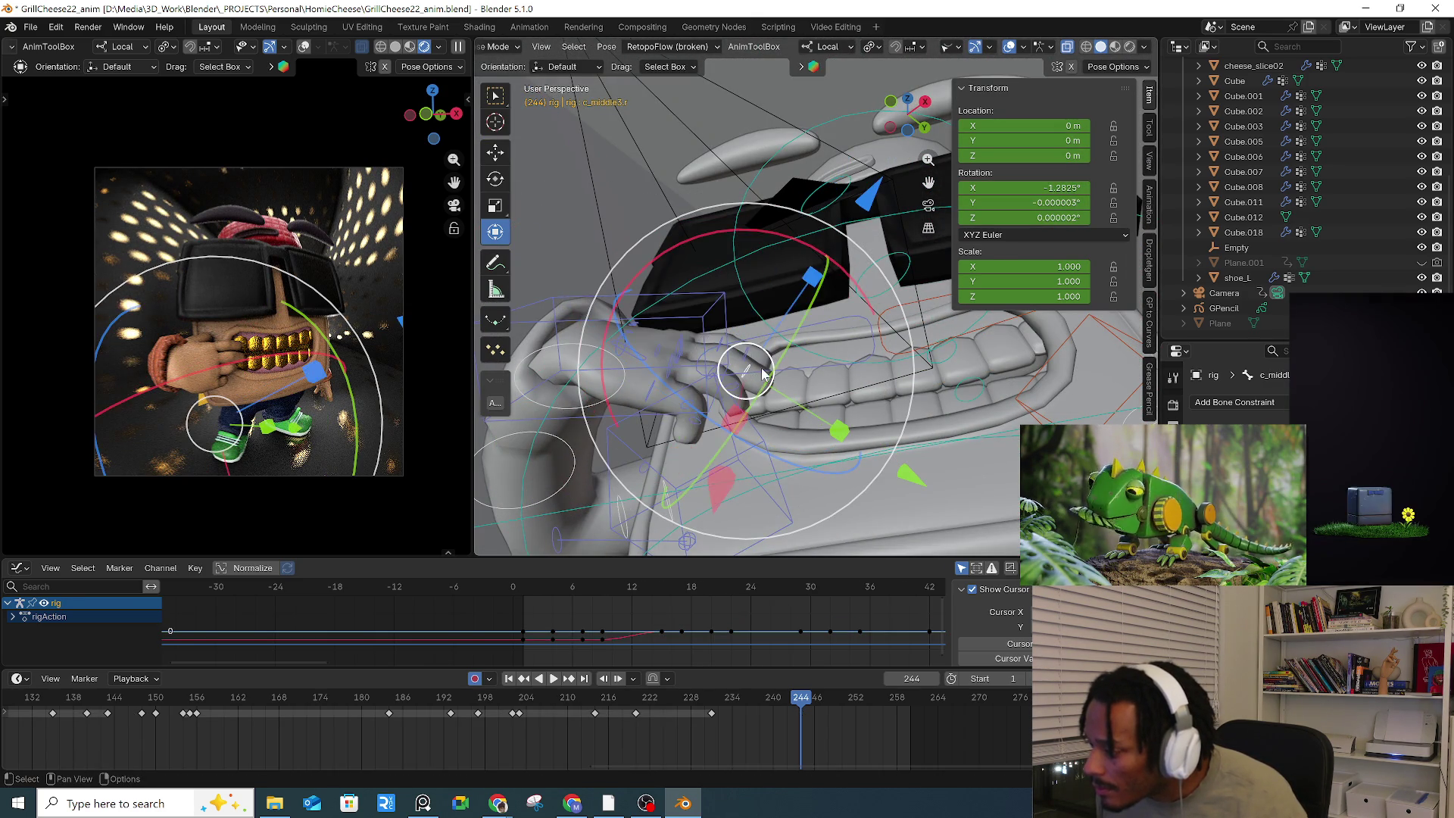
mouse_move(839, 288)
left_mouse_down()
mouse_move(863, 322)
mouse_move(848, 303)
left_mouse_up()
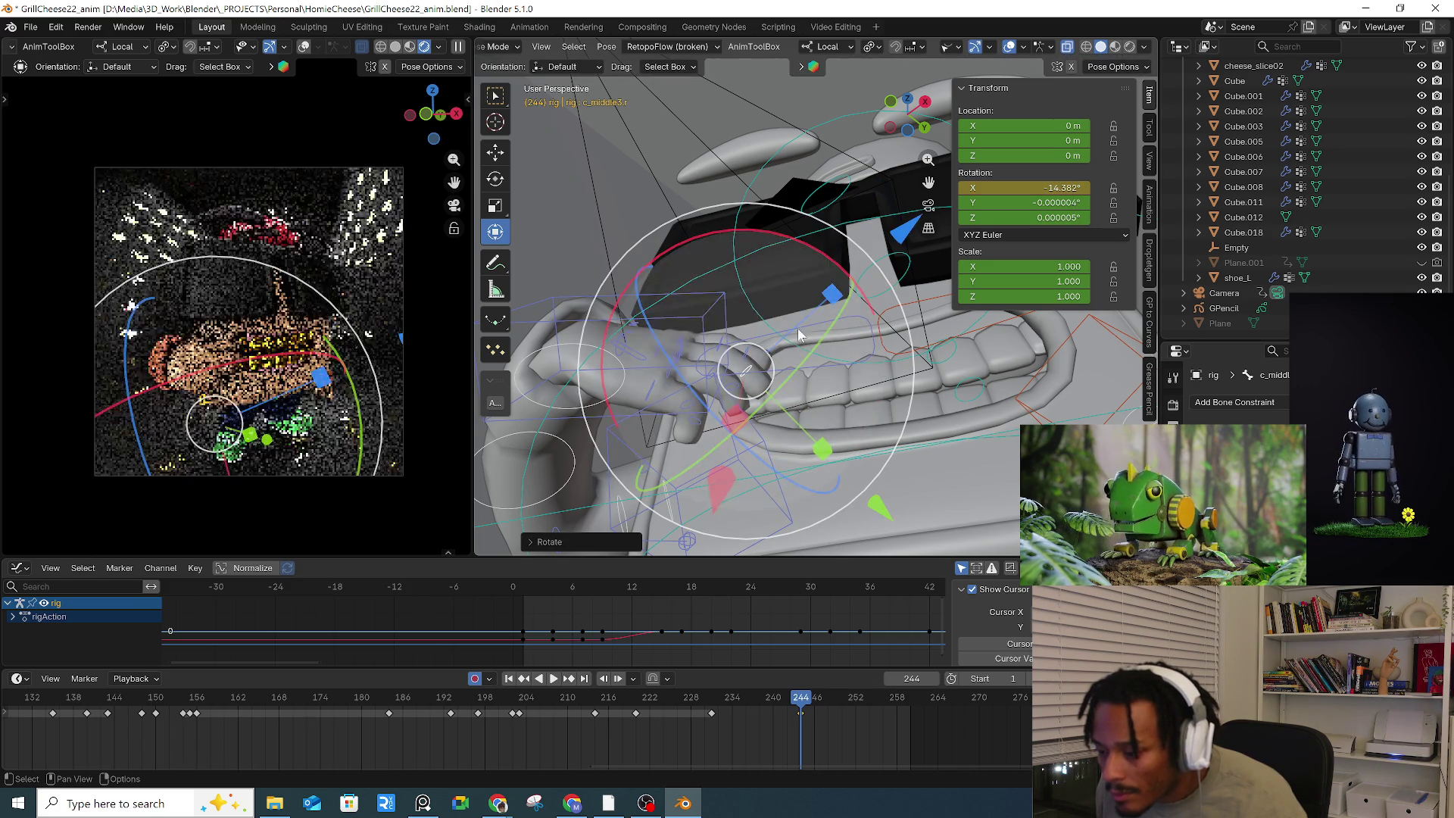
left_click(598, 310)
middle_click_drag(598, 310, 761, 433)
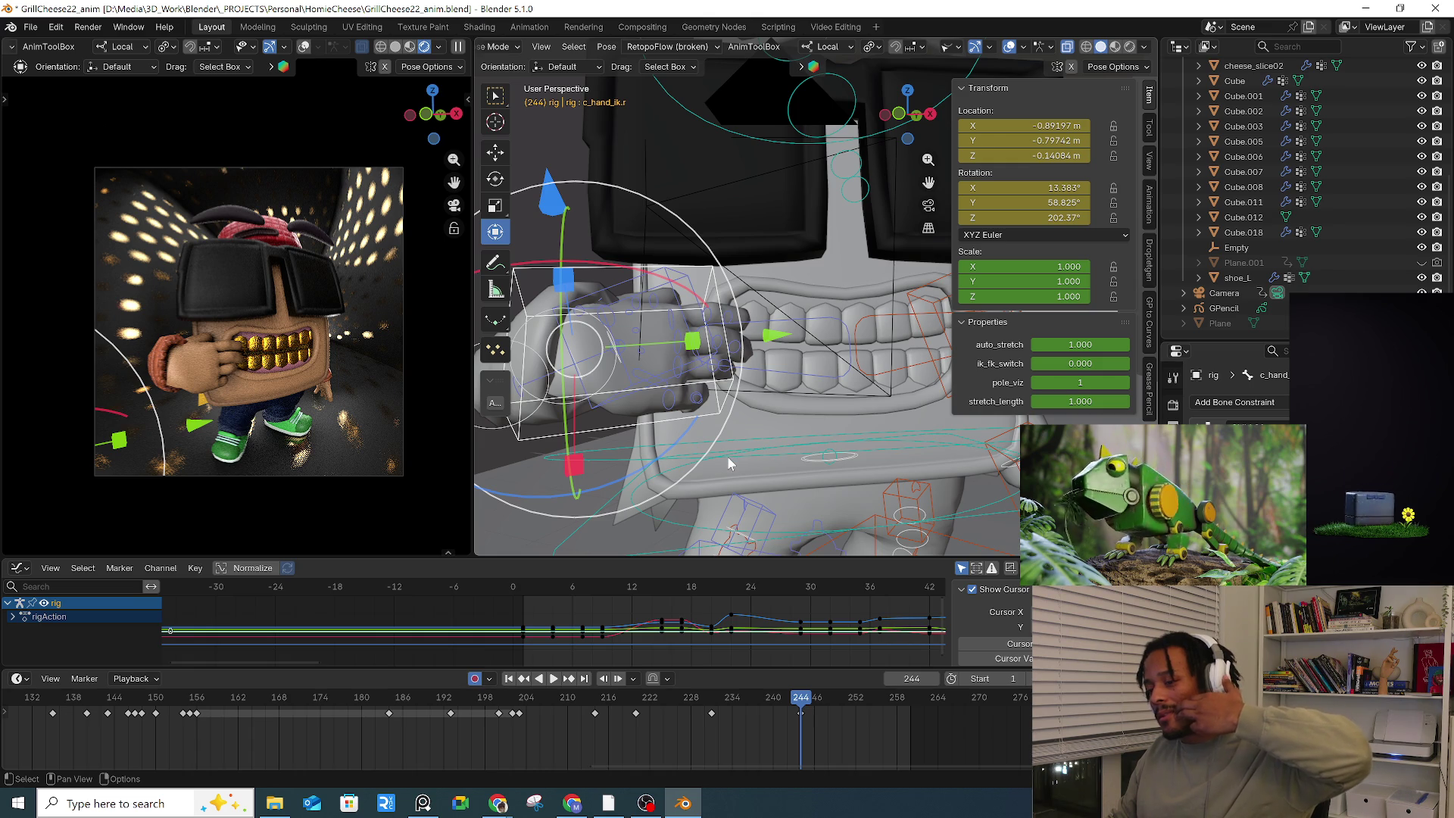
Step: Shift the right-hand control slightly at frame 244
middle_click_drag(669, 438, 739, 421)
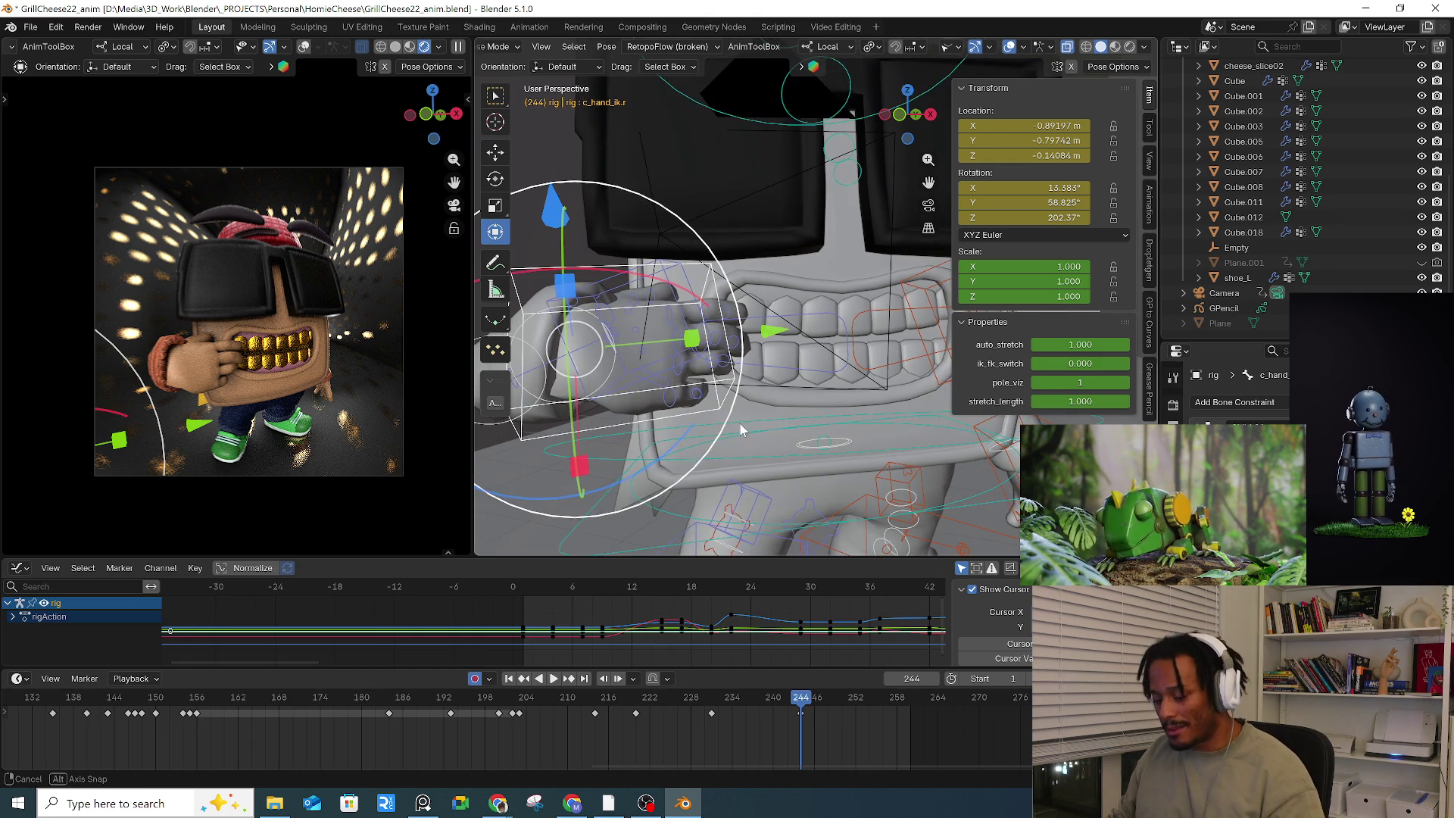
key("g")
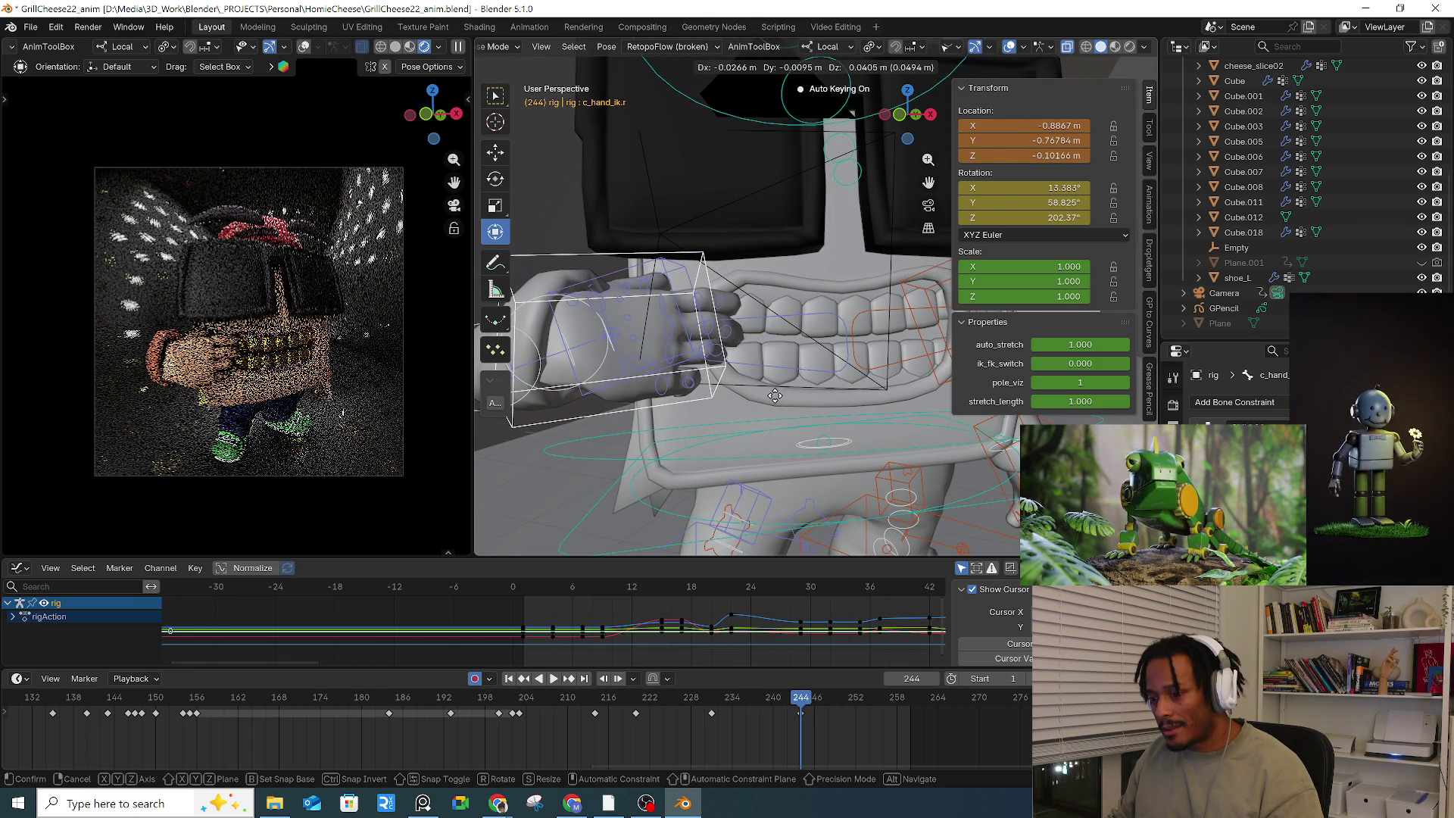
left_click(772, 393)
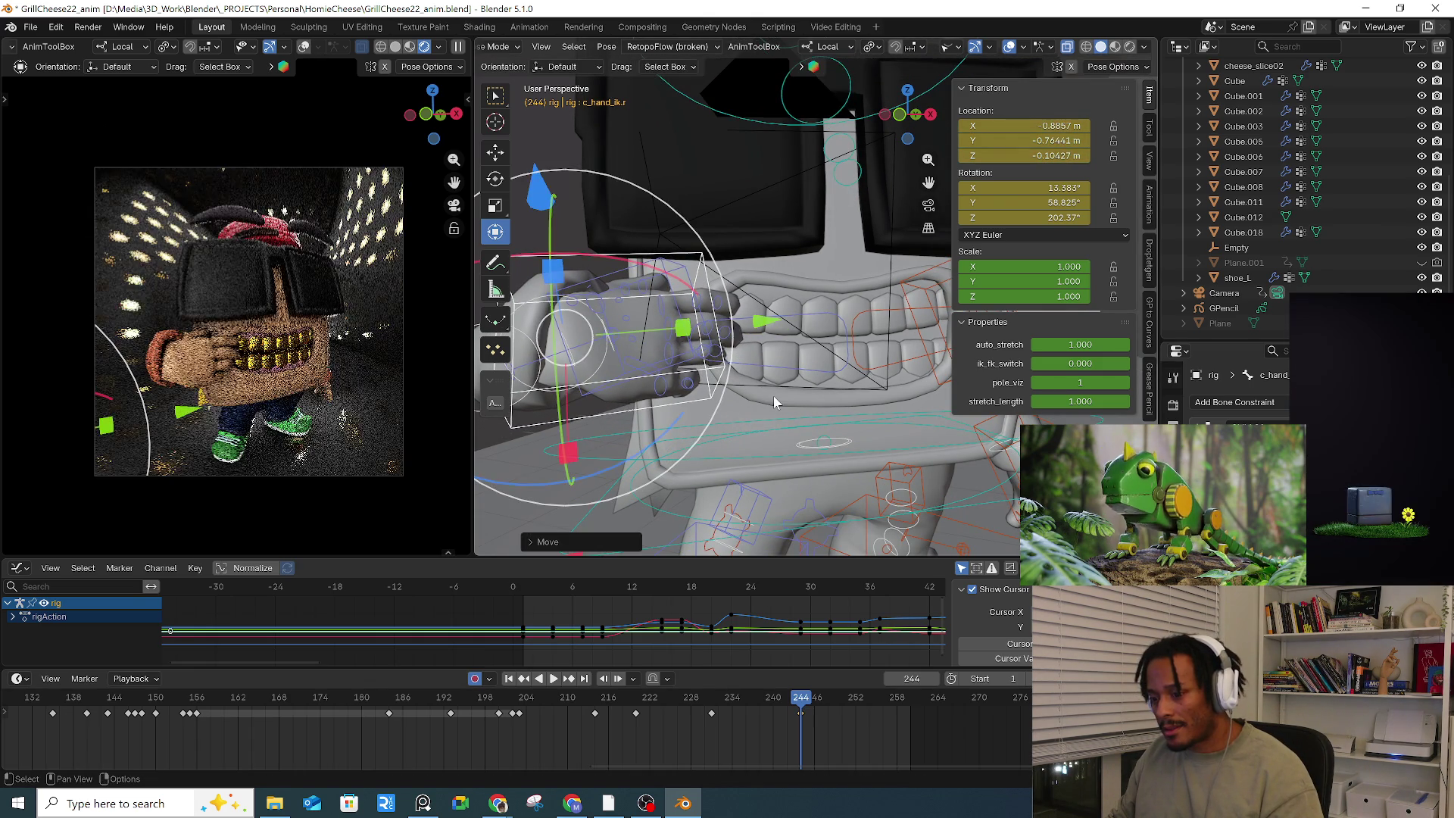
mouse_move(771, 393)
middle_mouse_down()
mouse_move(721, 388)
mouse_move(781, 430)
middle_mouse_up()
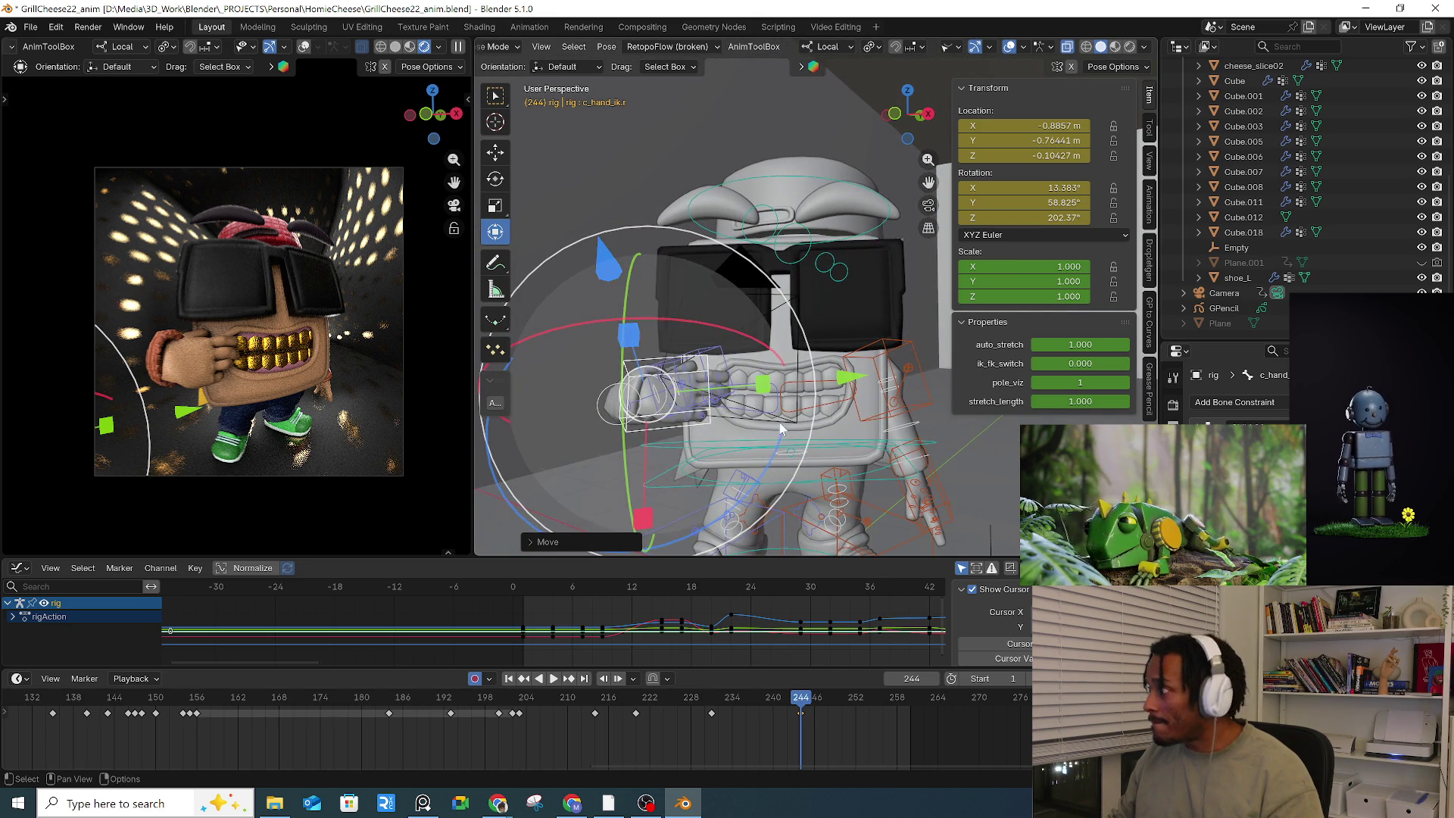
mouse_move(684, 420)
middle_mouse_down()
mouse_move(788, 409)
mouse_move(651, 360)
mouse_move(715, 354)
middle_mouse_up()
Step: Adjust the right shoulder bend bone and rotate the right shoulder control
left_click(676, 328)
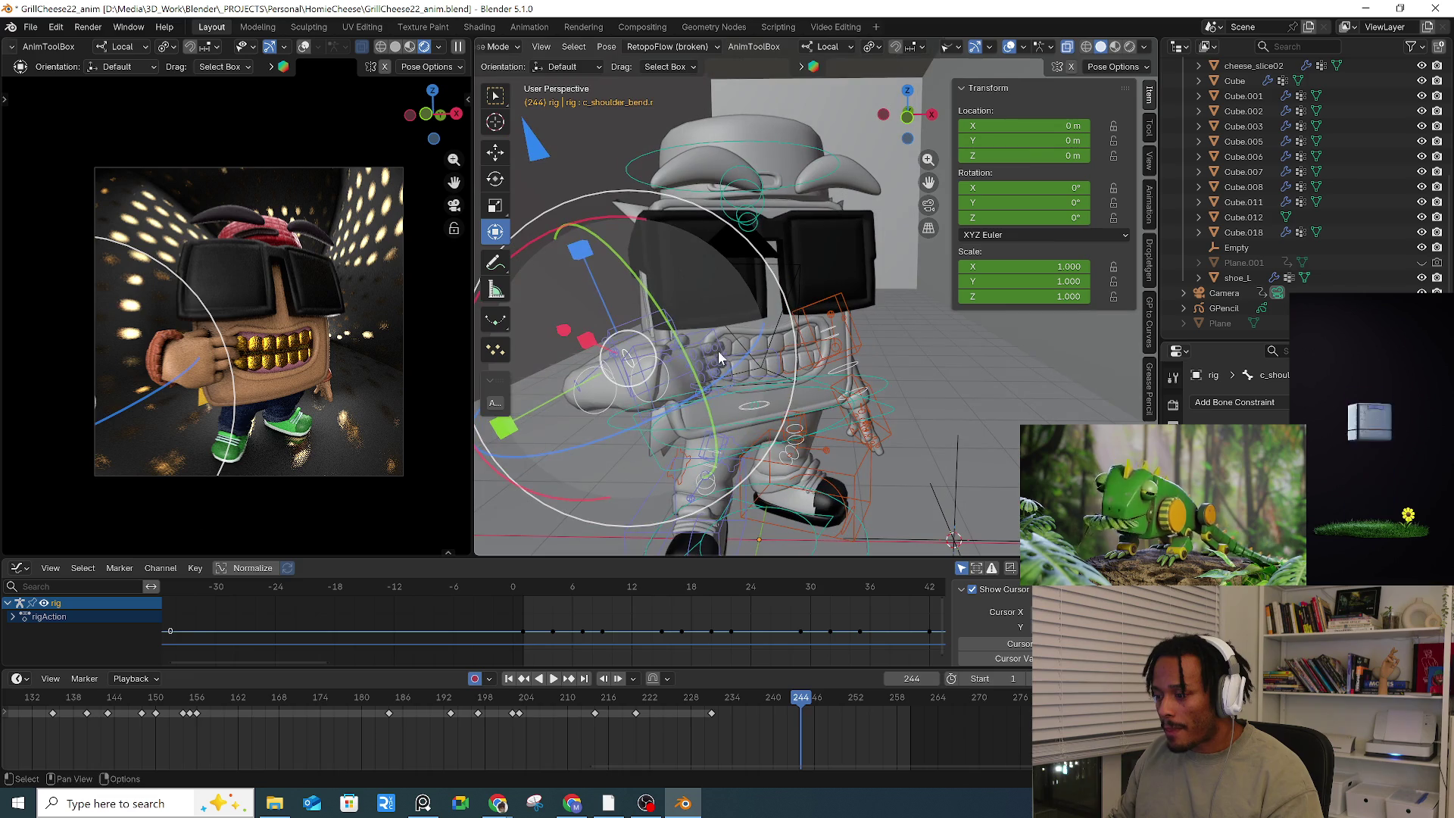
left_click_drag(716, 354, 722, 340)
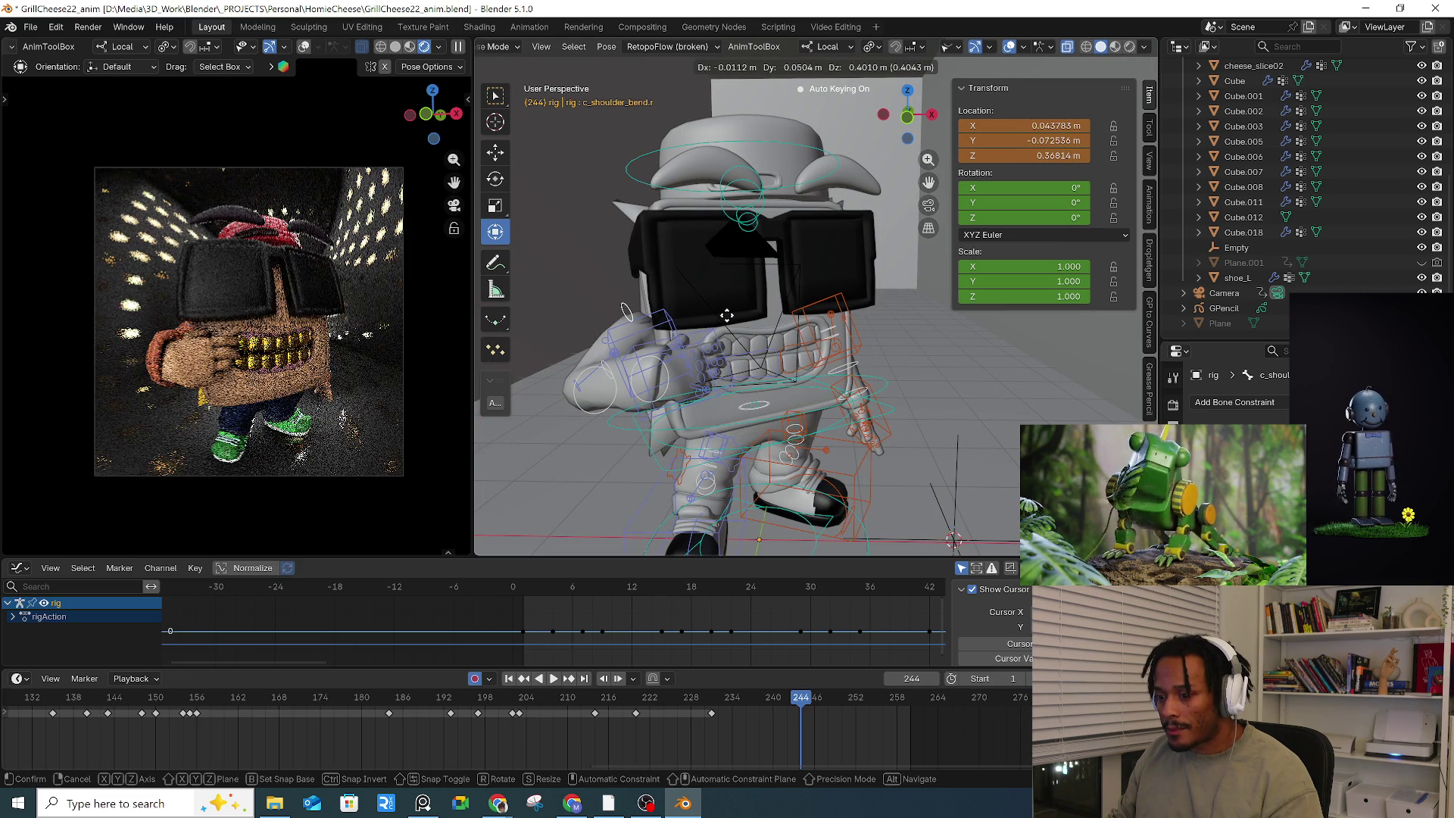
left_click_drag(726, 315, 737, 324)
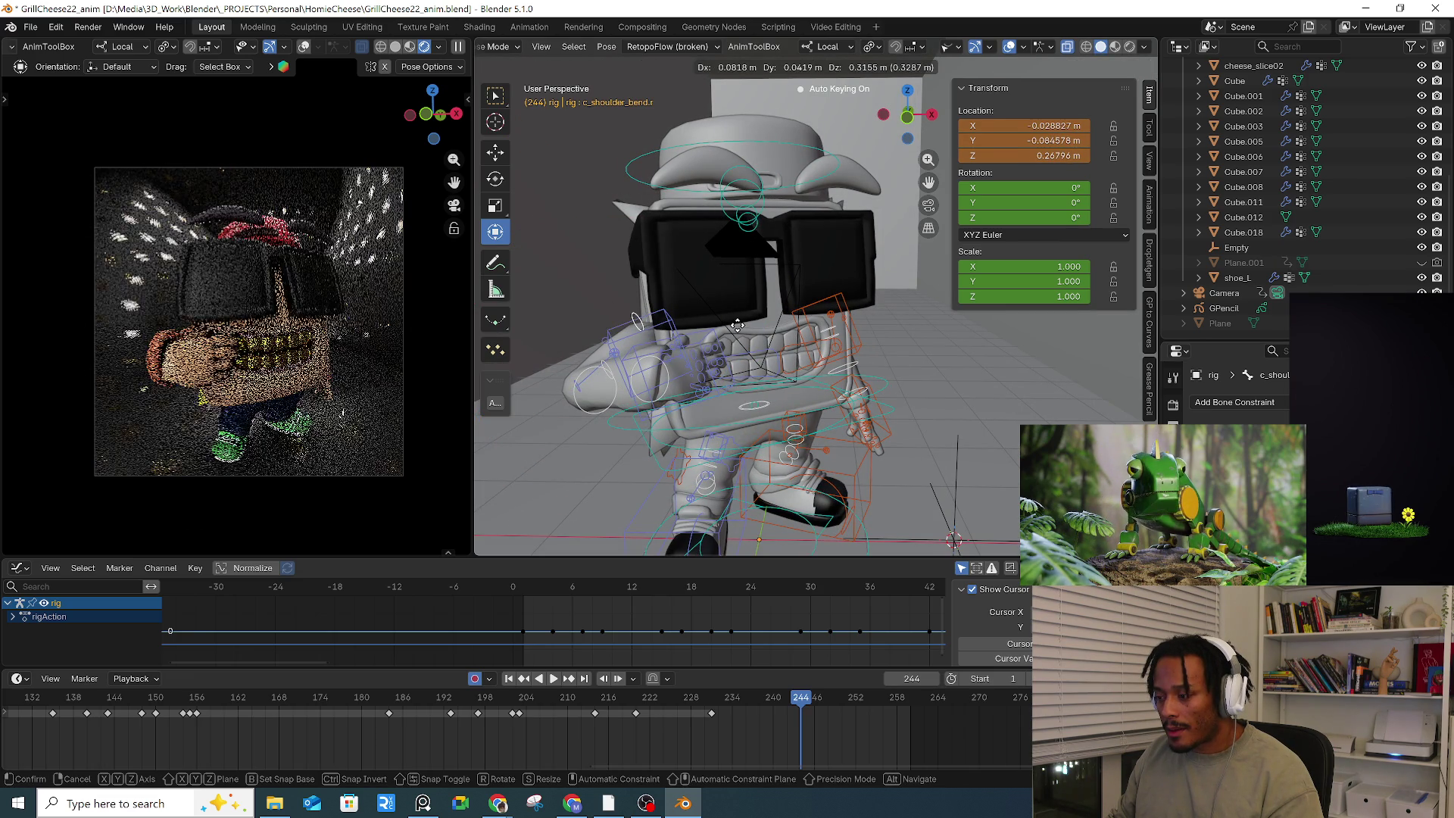
left_click(676, 327)
mouse_move(676, 327)
middle_mouse_down()
mouse_move(700, 376)
mouse_move(656, 382)
middle_mouse_up()
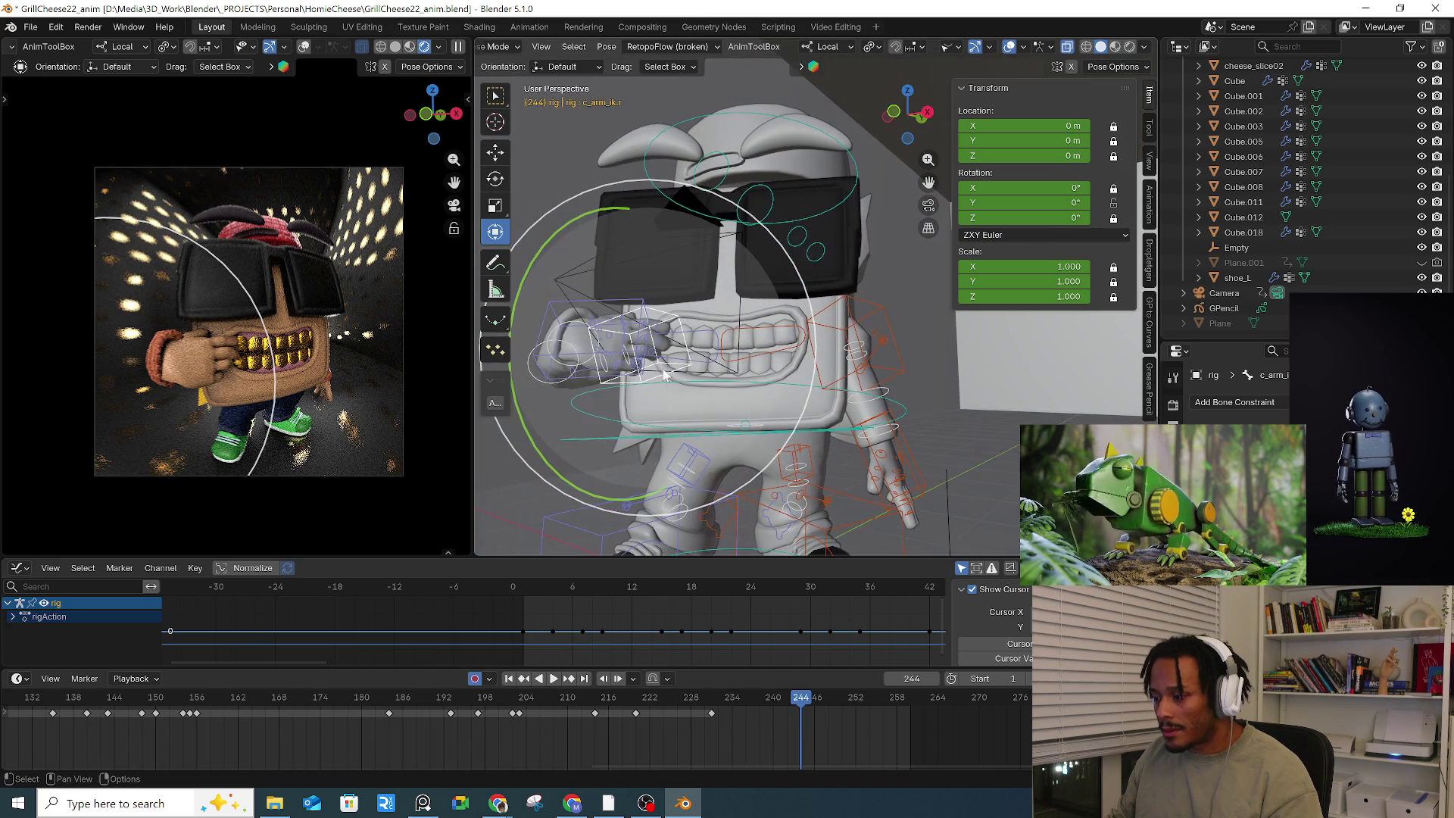
left_click(633, 341)
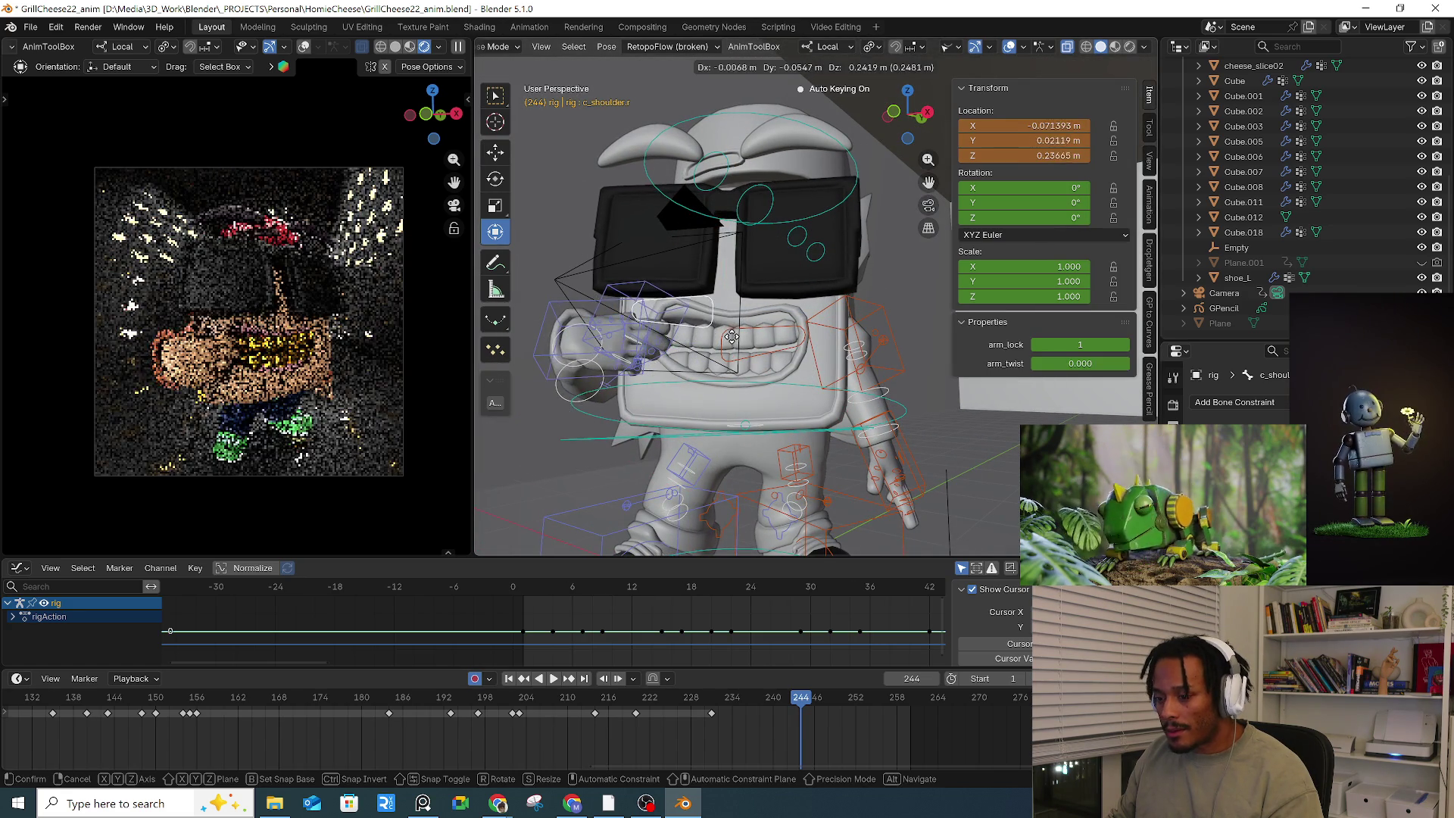
left_click_drag(636, 344, 633, 340)
mouse_move(633, 341)
middle_mouse_down()
mouse_move(639, 329)
mouse_move(639, 382)
mouse_move(645, 356)
mouse_move(760, 371)
mouse_move(746, 389)
middle_mouse_up()
Step: Move c_shoulder_bend.r to a new position and rotate c_wrist_bend.r with the gizmo
left_click(639, 381)
key("g")
left_click(685, 362)
left_click(760, 371)
mouse_move(846, 379)
left_mouse_down()
mouse_move(818, 327)
mouse_move(754, 333)
left_mouse_up()
middle_click_drag(753, 333, 523, 454)
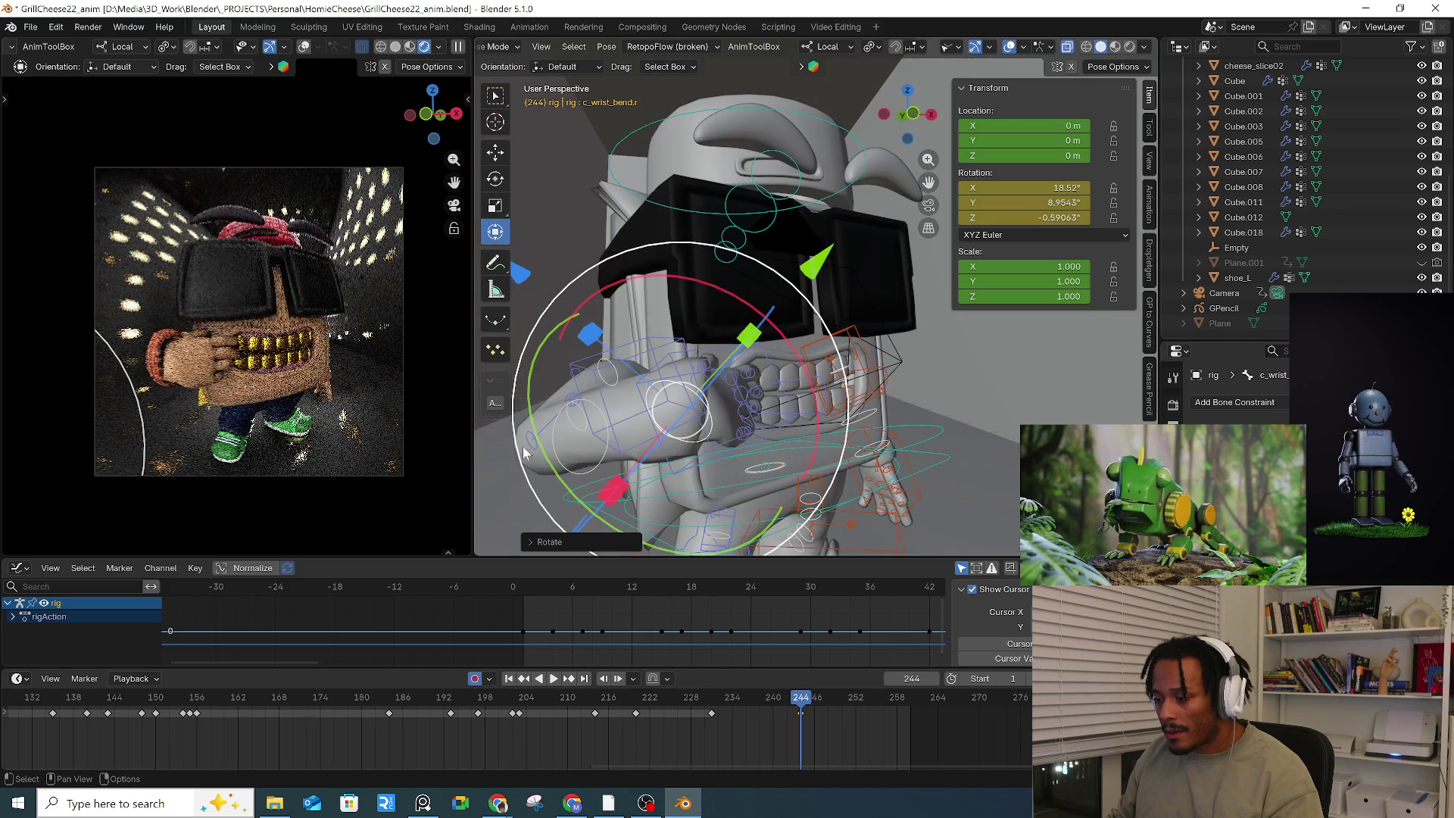
Step: Move the c_stretch_arm.r control into place, then go to frame 231
left_click(606, 379)
key("g")
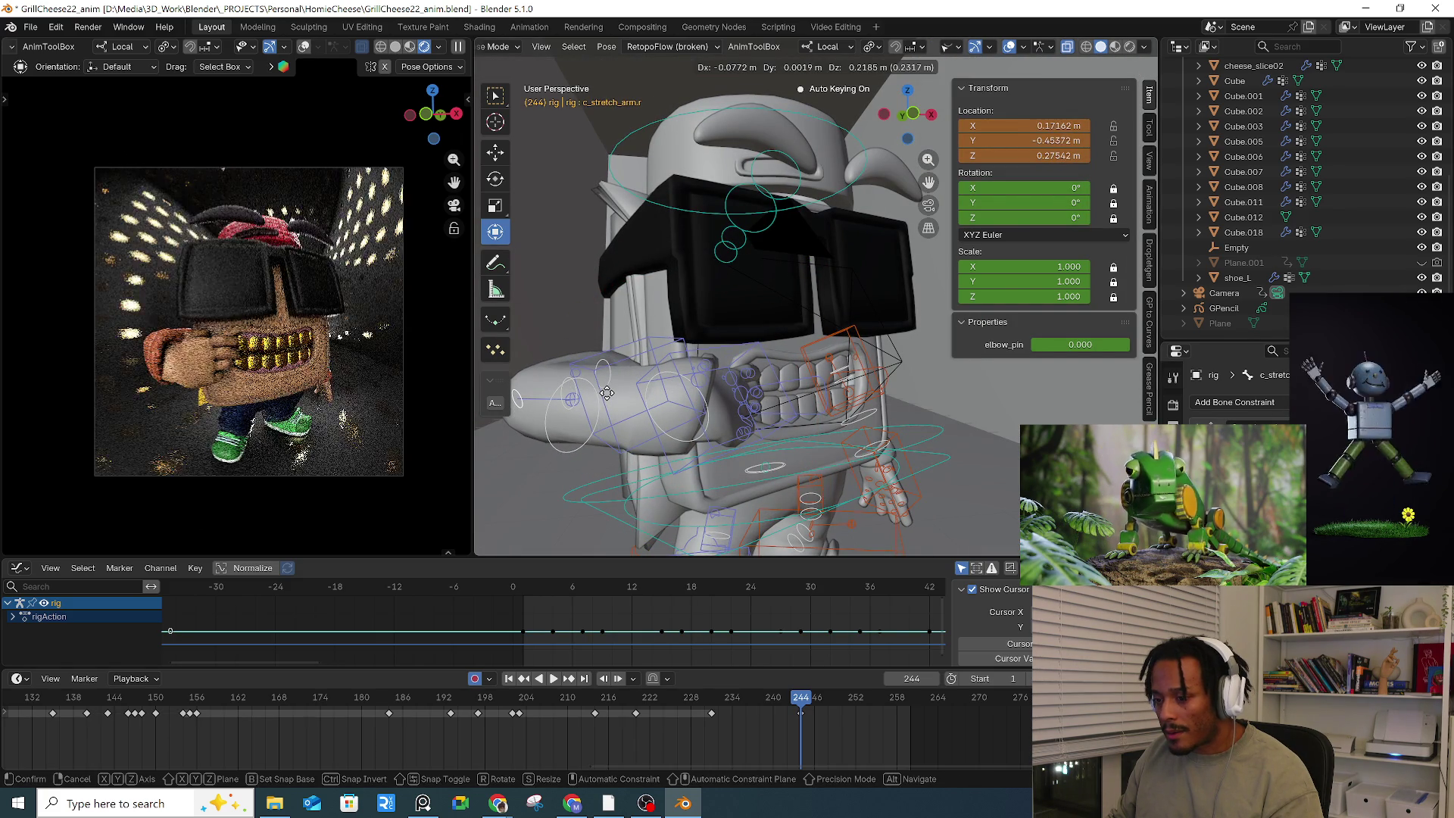
left_click(606, 393)
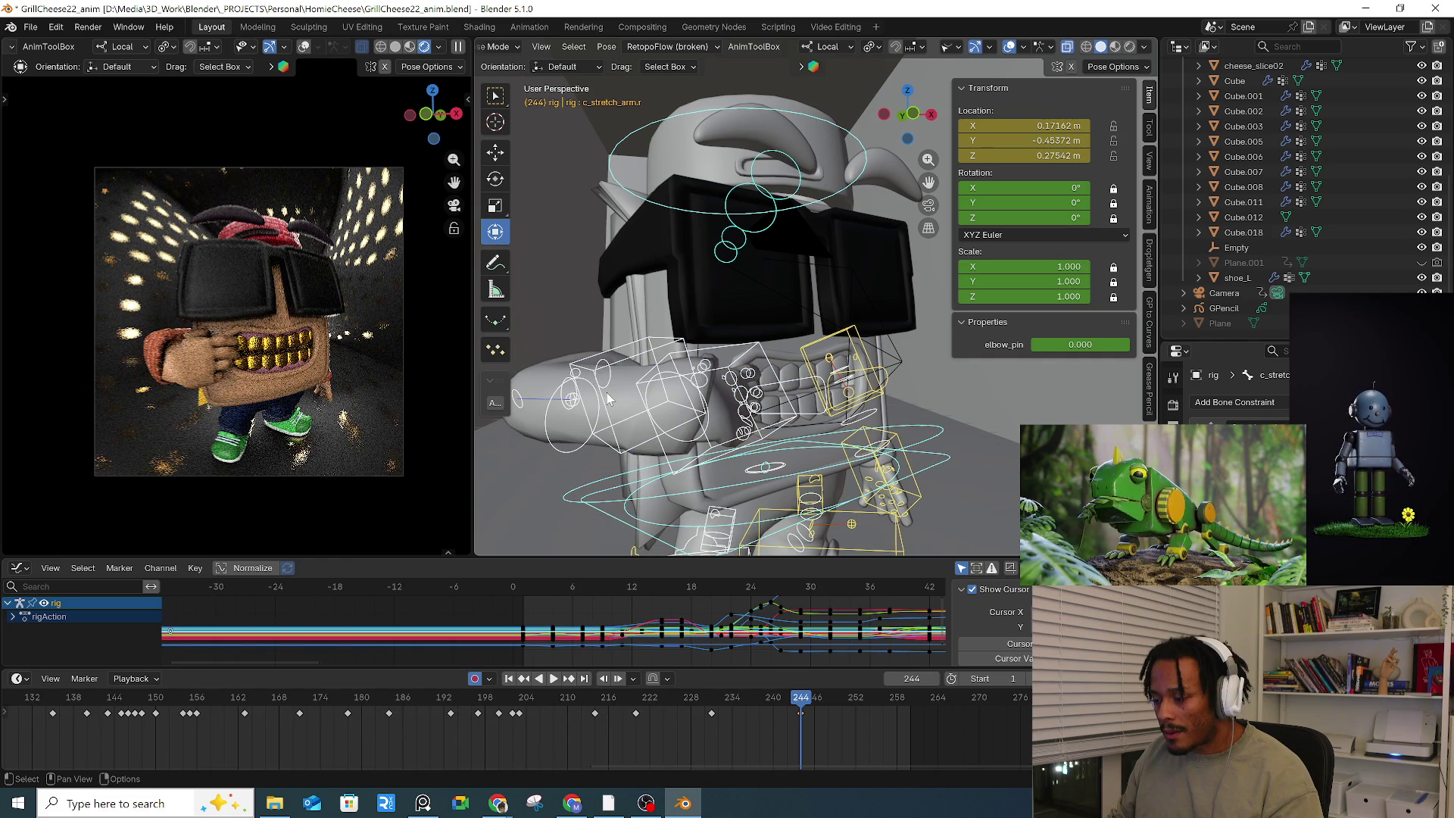
mouse_move(703, 435)
middle_mouse_down()
mouse_move(707, 459)
mouse_move(764, 421)
middle_mouse_up()
left_click(710, 707)
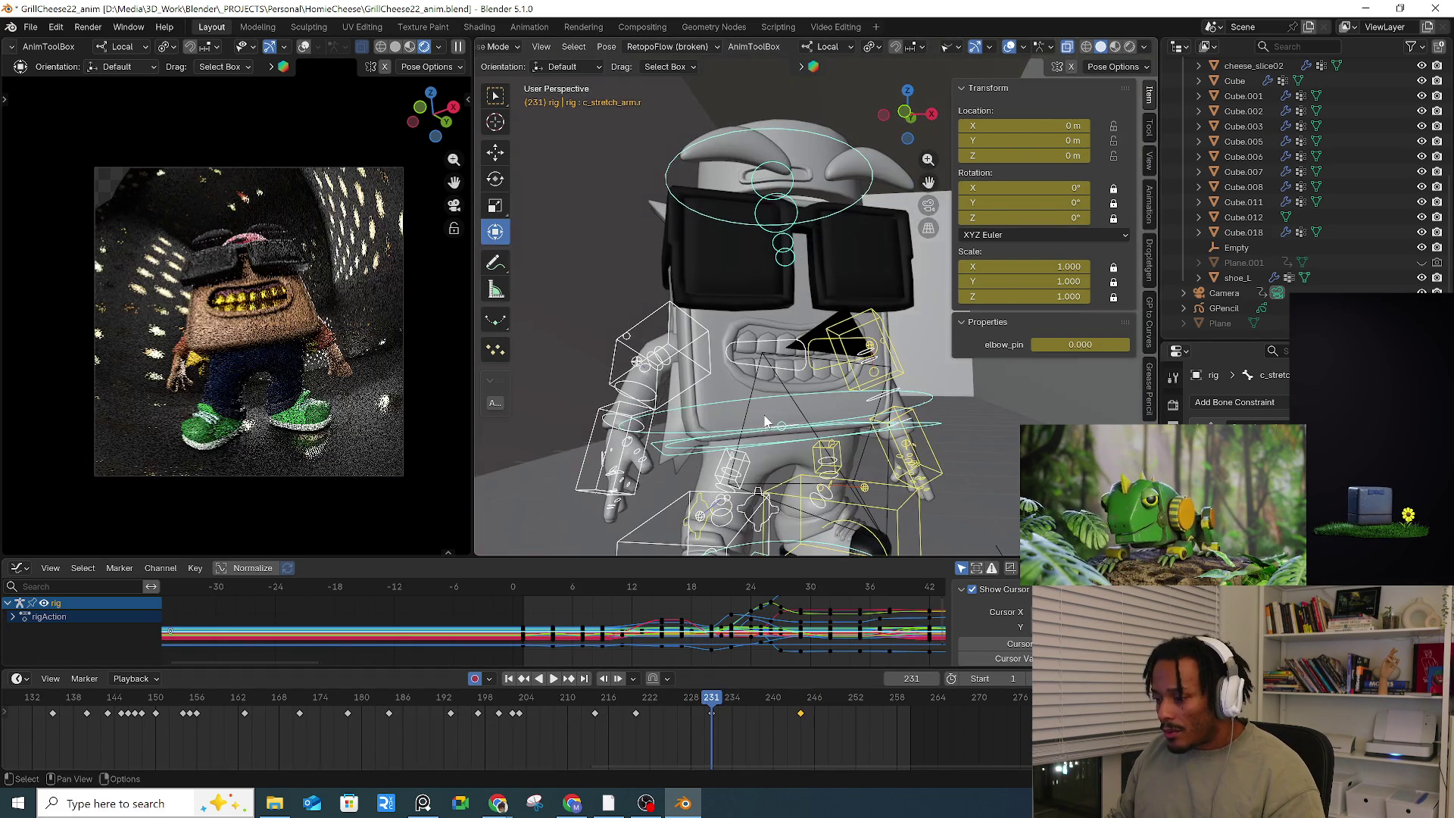
Step: Box-select the right arm bones and use Copy Pose on them at frame 244
left_click_drag(563, 278, 655, 518)
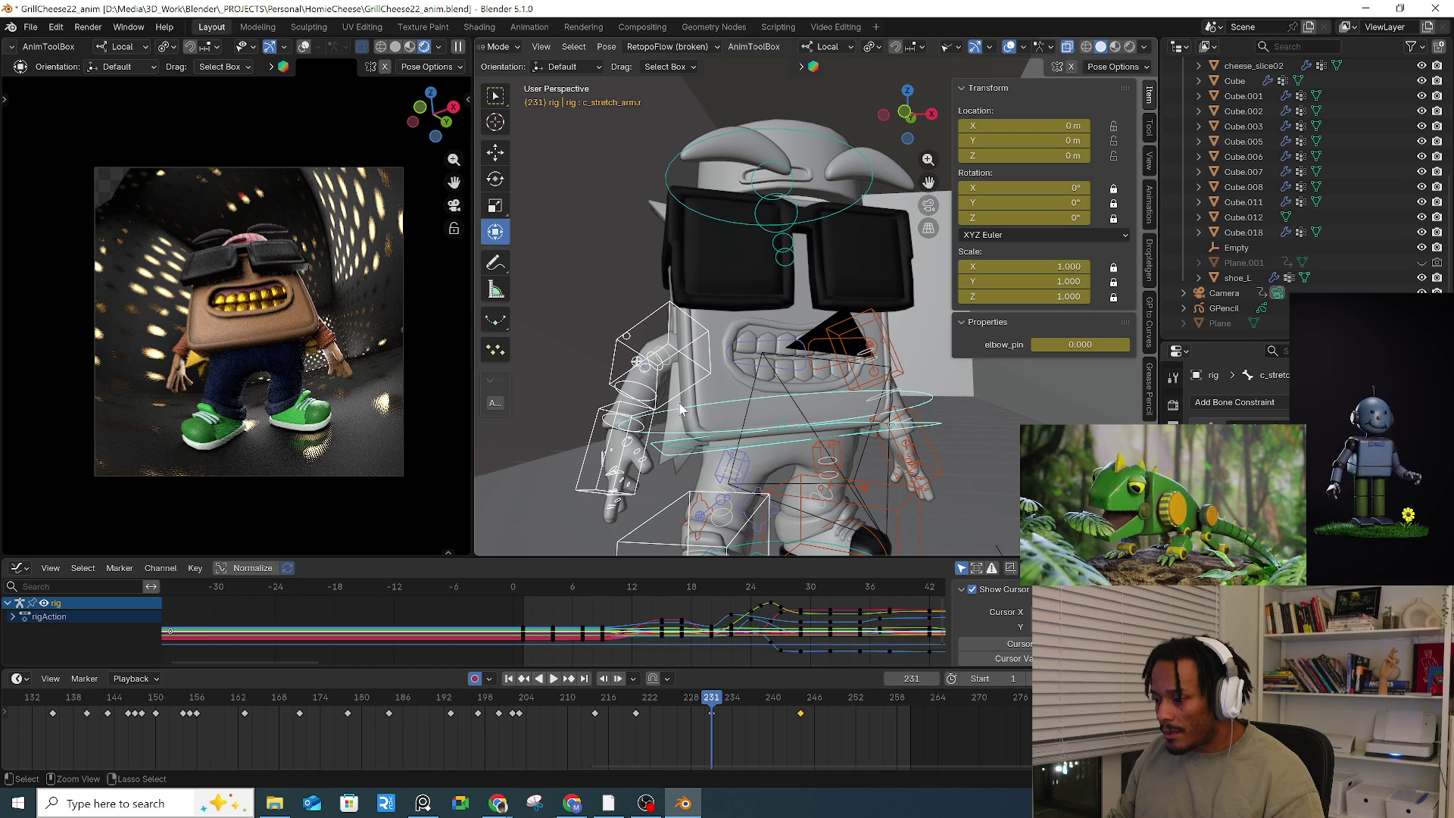
left_click_drag(702, 457, 702, 461)
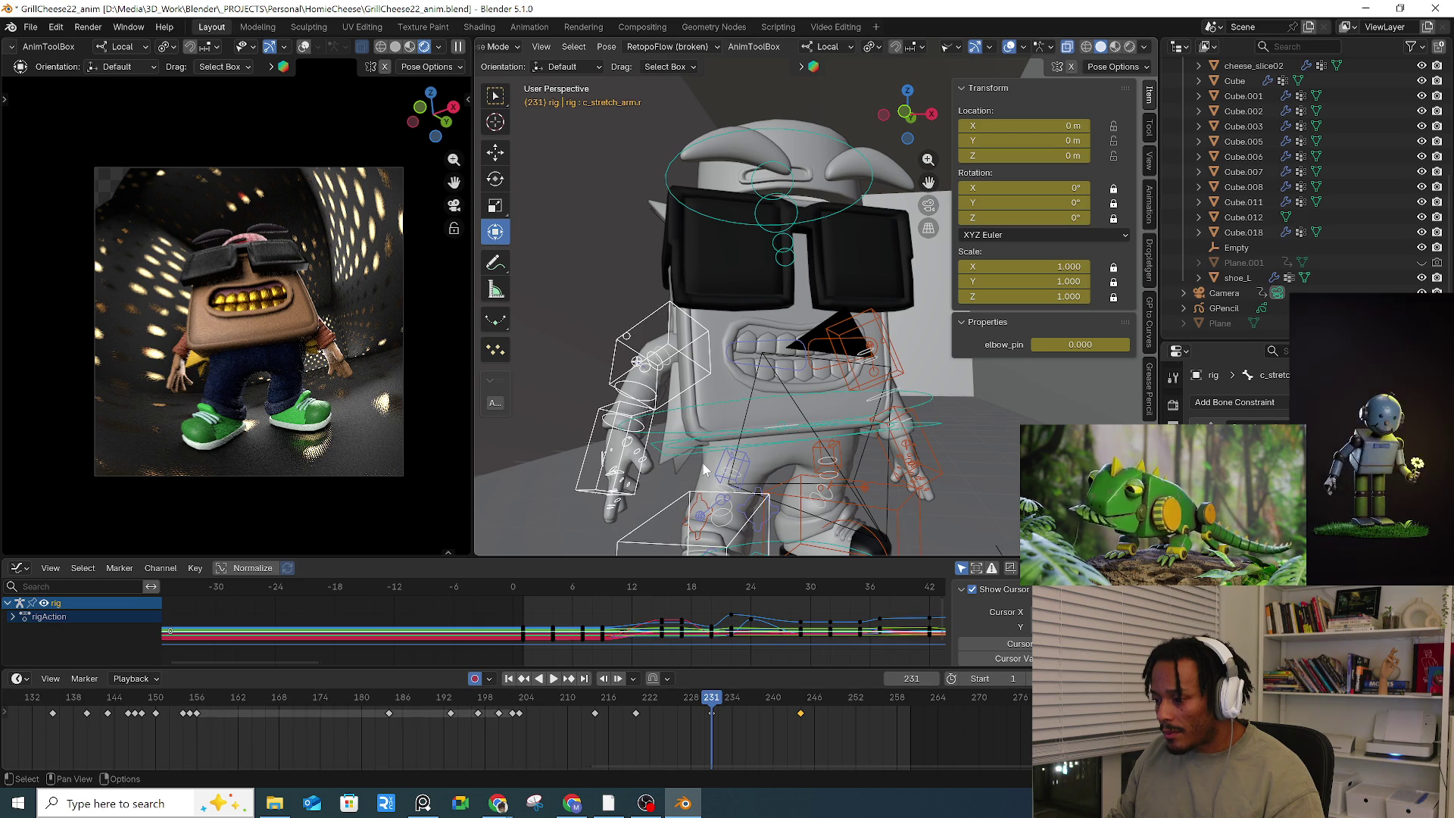
left_click(801, 709)
right_click(751, 462)
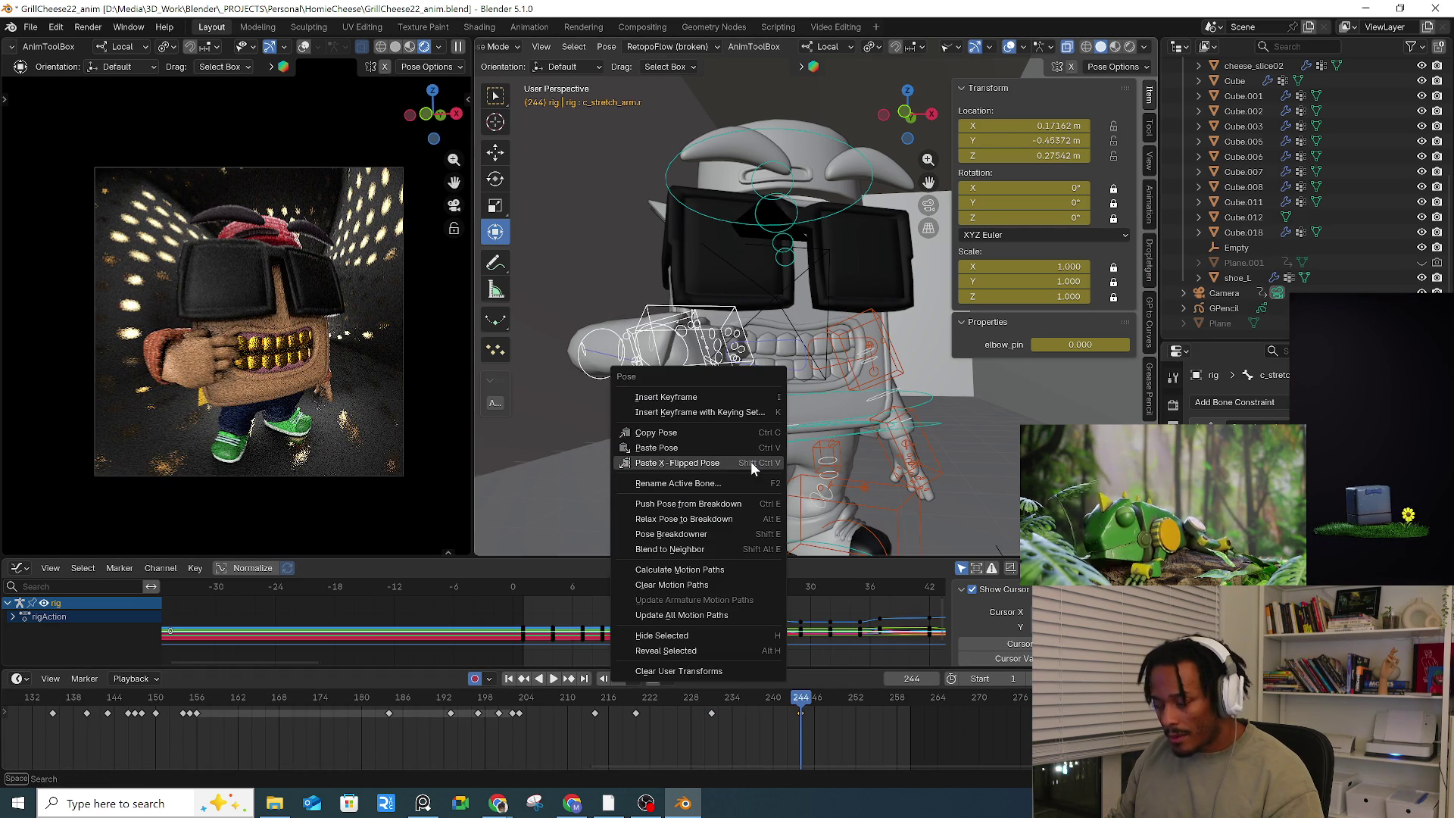
left_click(701, 433)
middle_click_drag(848, 498, 833, 333)
left_click_drag(788, 364, 790, 366)
Step: Add the other arm's forearm and hand bones and paste the copied pose onto them
left_click_drag(890, 409, 786, 525, "shift")
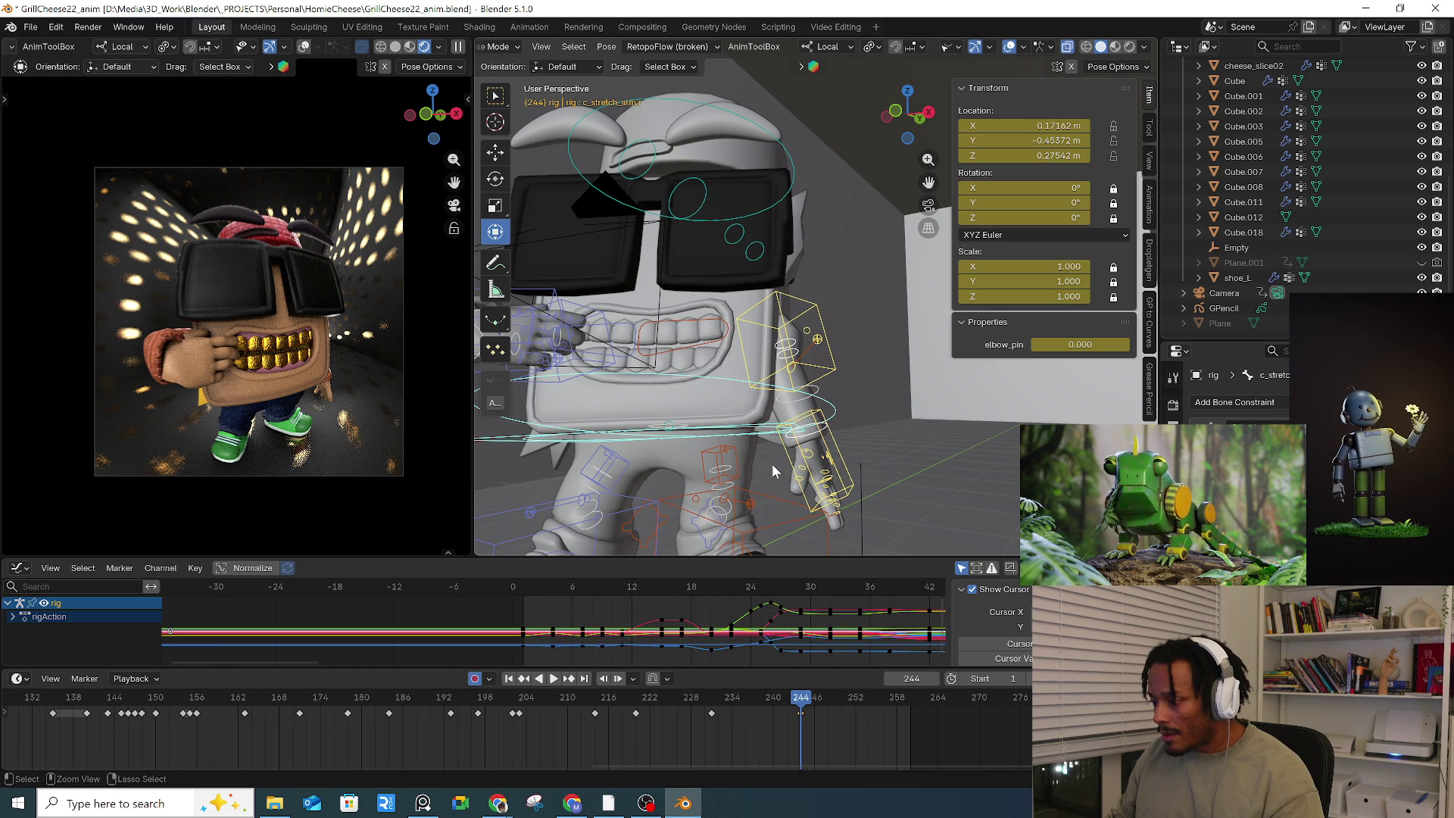
left_click_drag(704, 412, 697, 415)
right_click(837, 377)
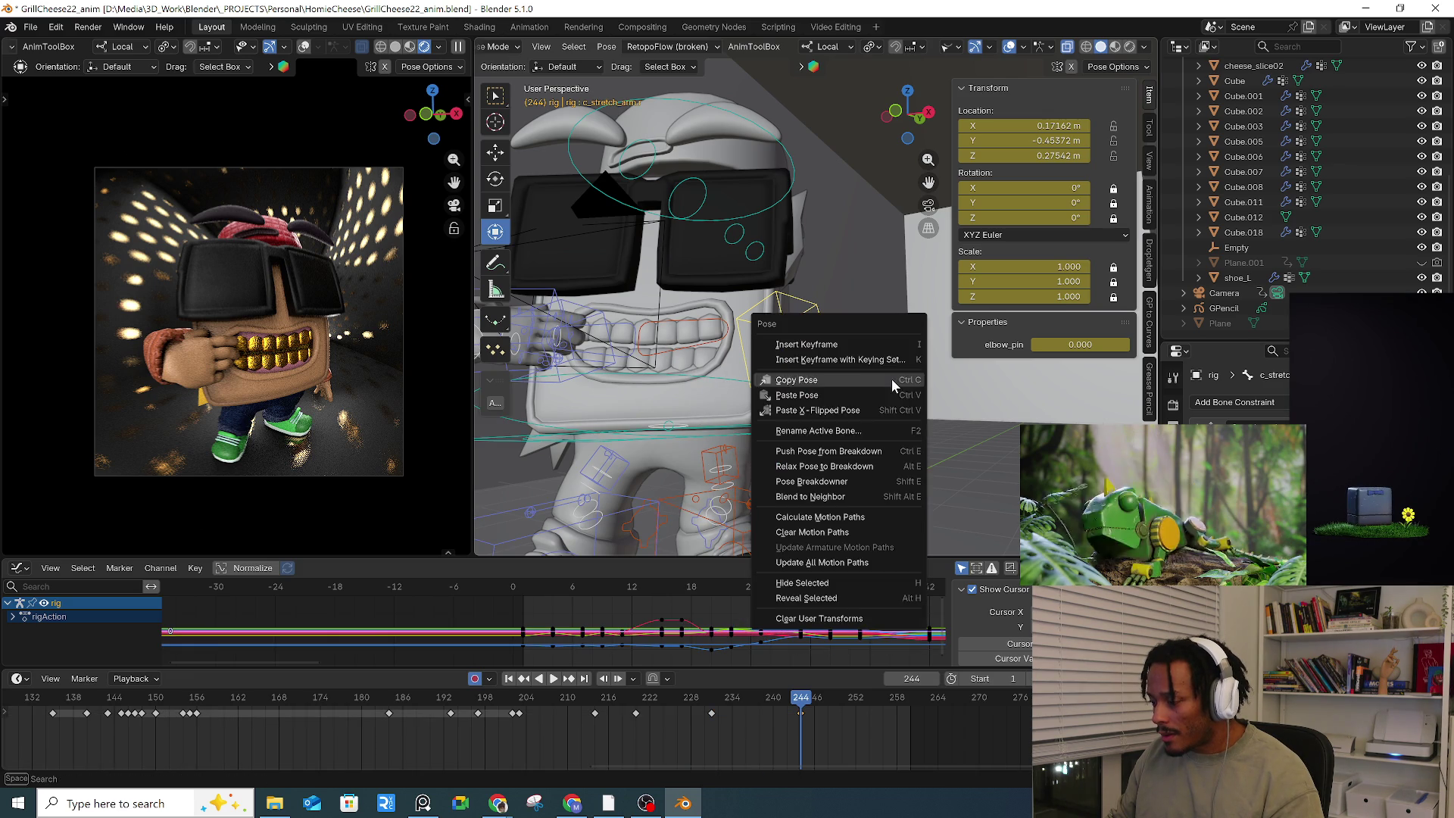
left_click(845, 411)
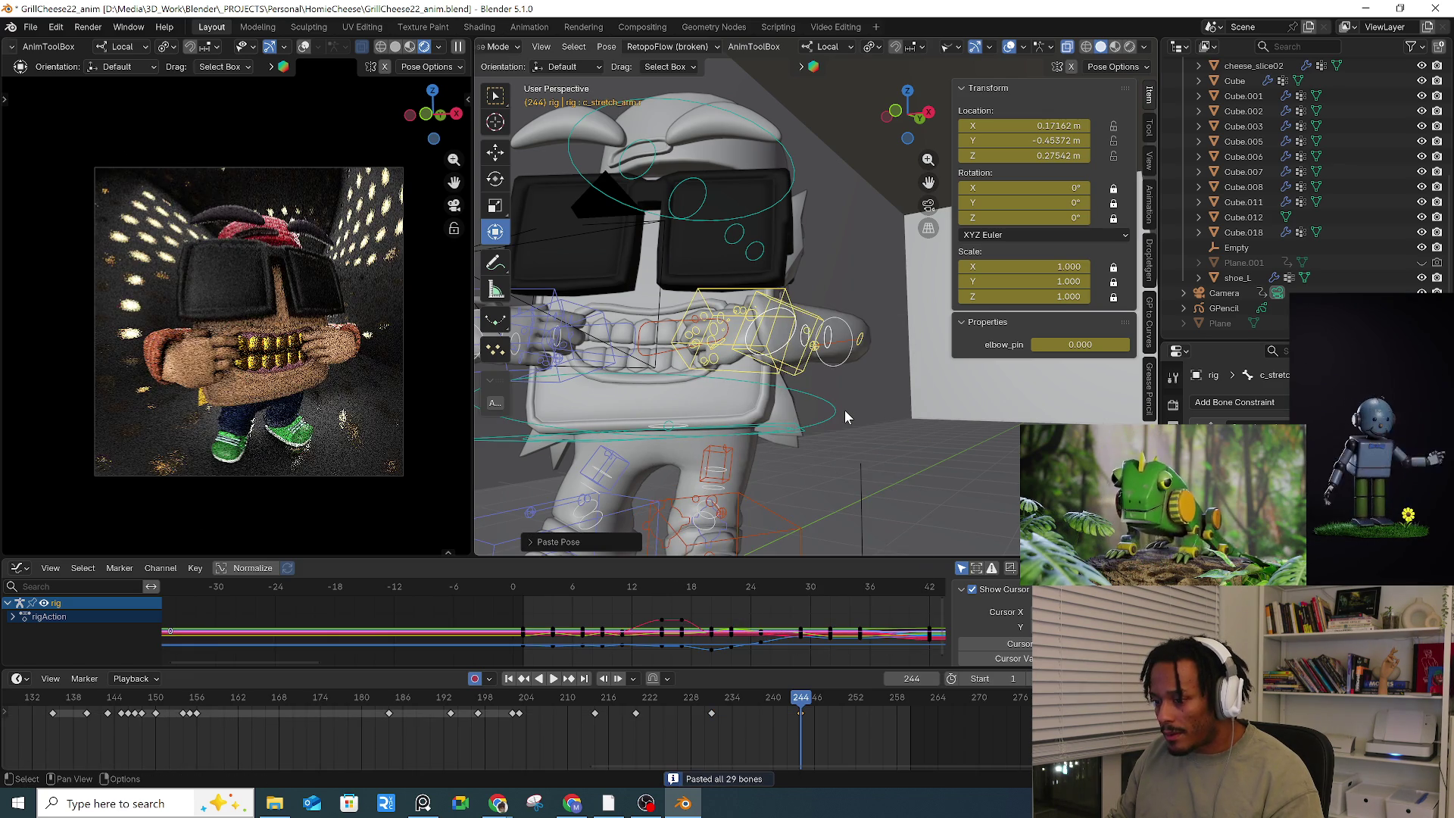
Step: Nudge c_hand_ik.l, then move c_root_master.x to 0.11305, -0.042877, -0.052171 m
left_click(754, 378)
key("g")
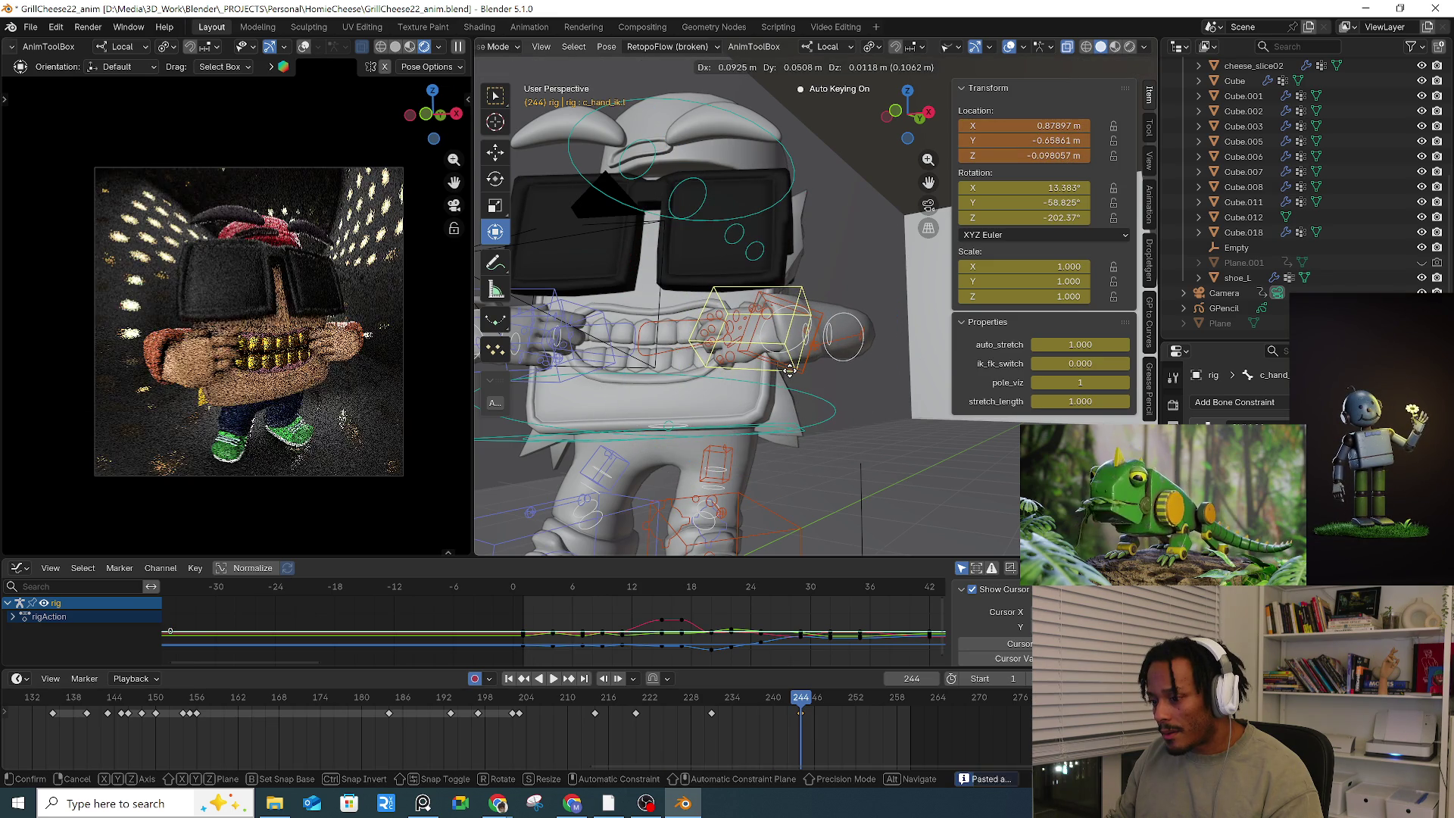
left_click(789, 371)
key("a")
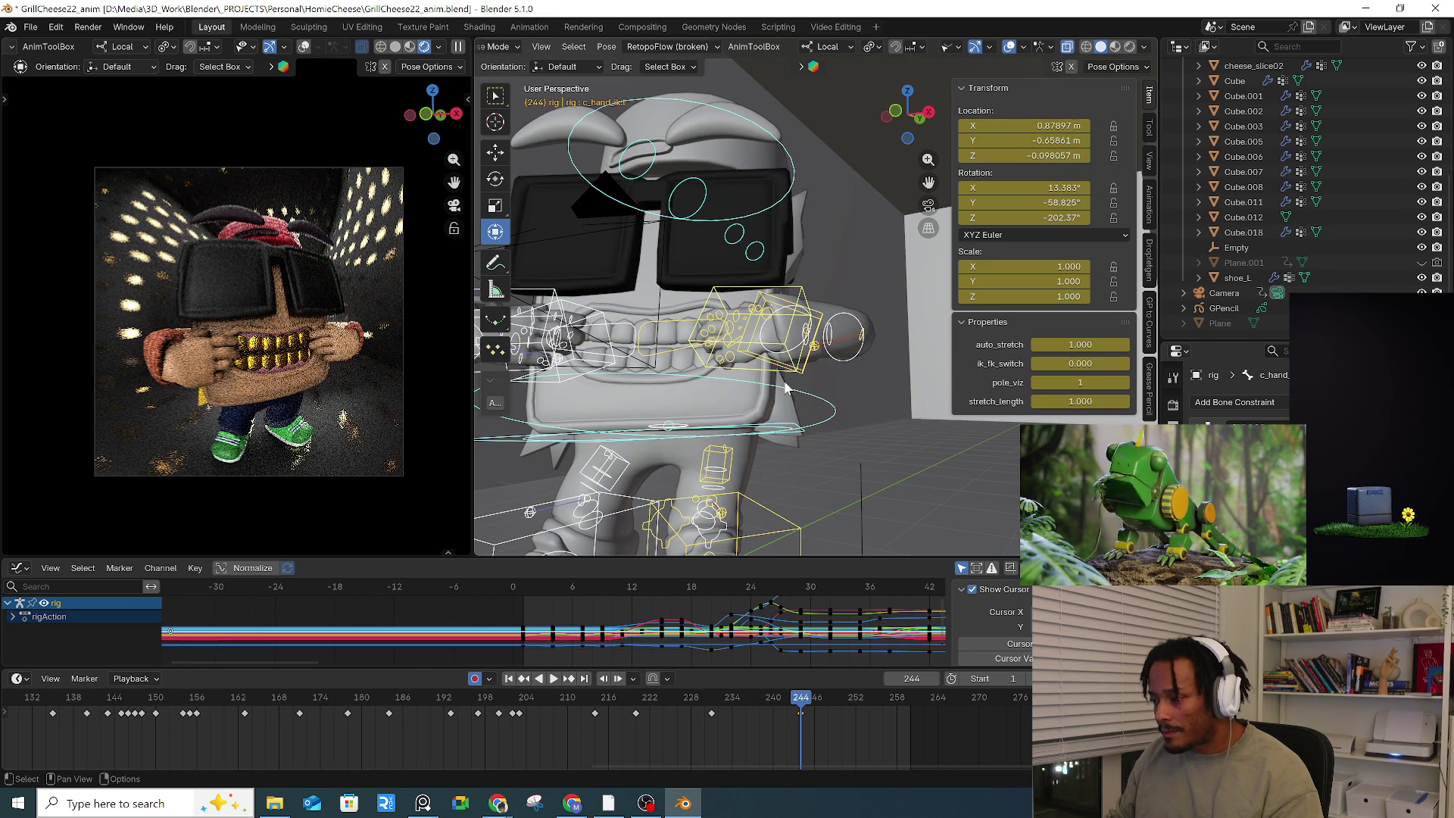
left_click(804, 437)
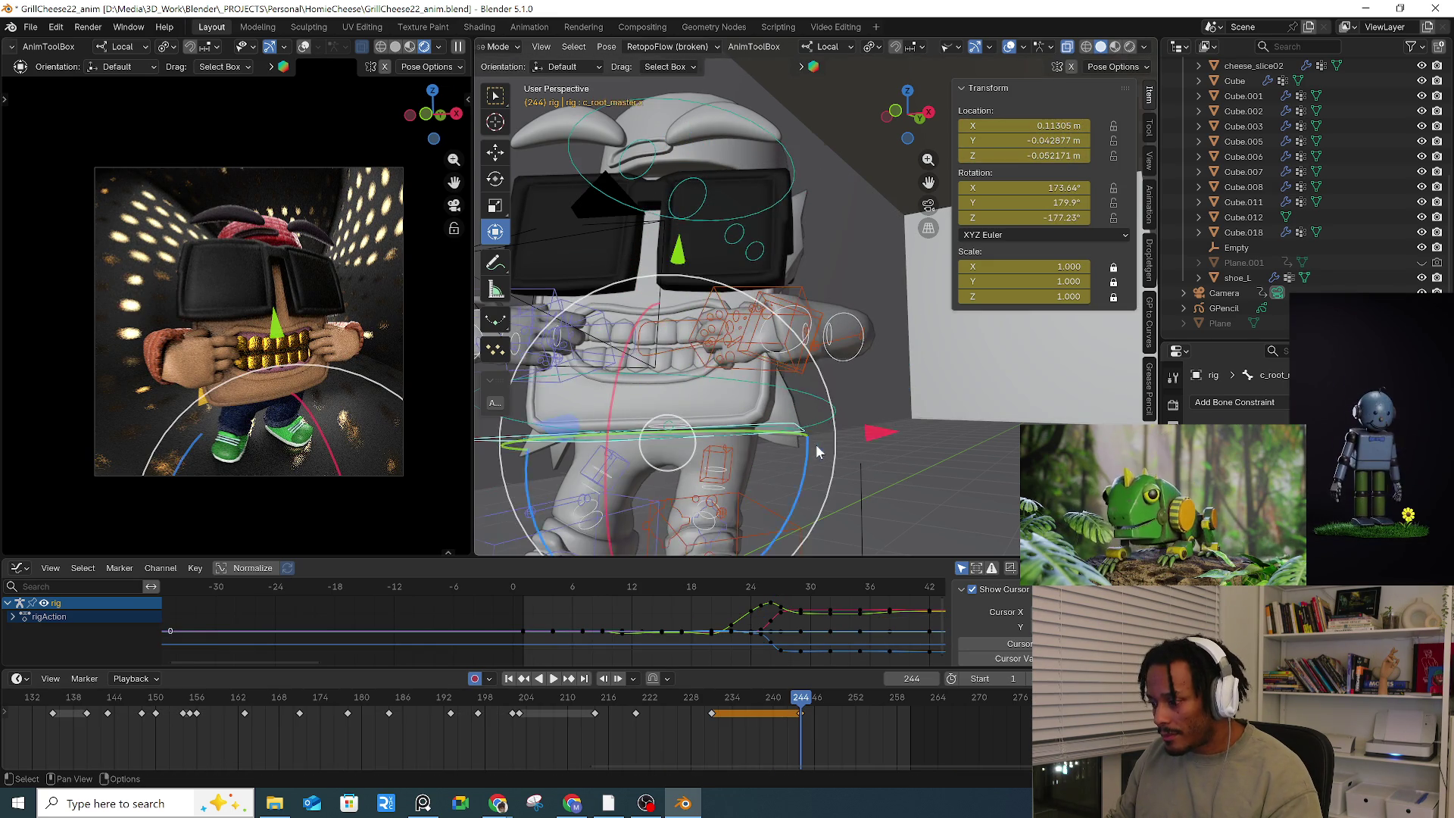
key("g")
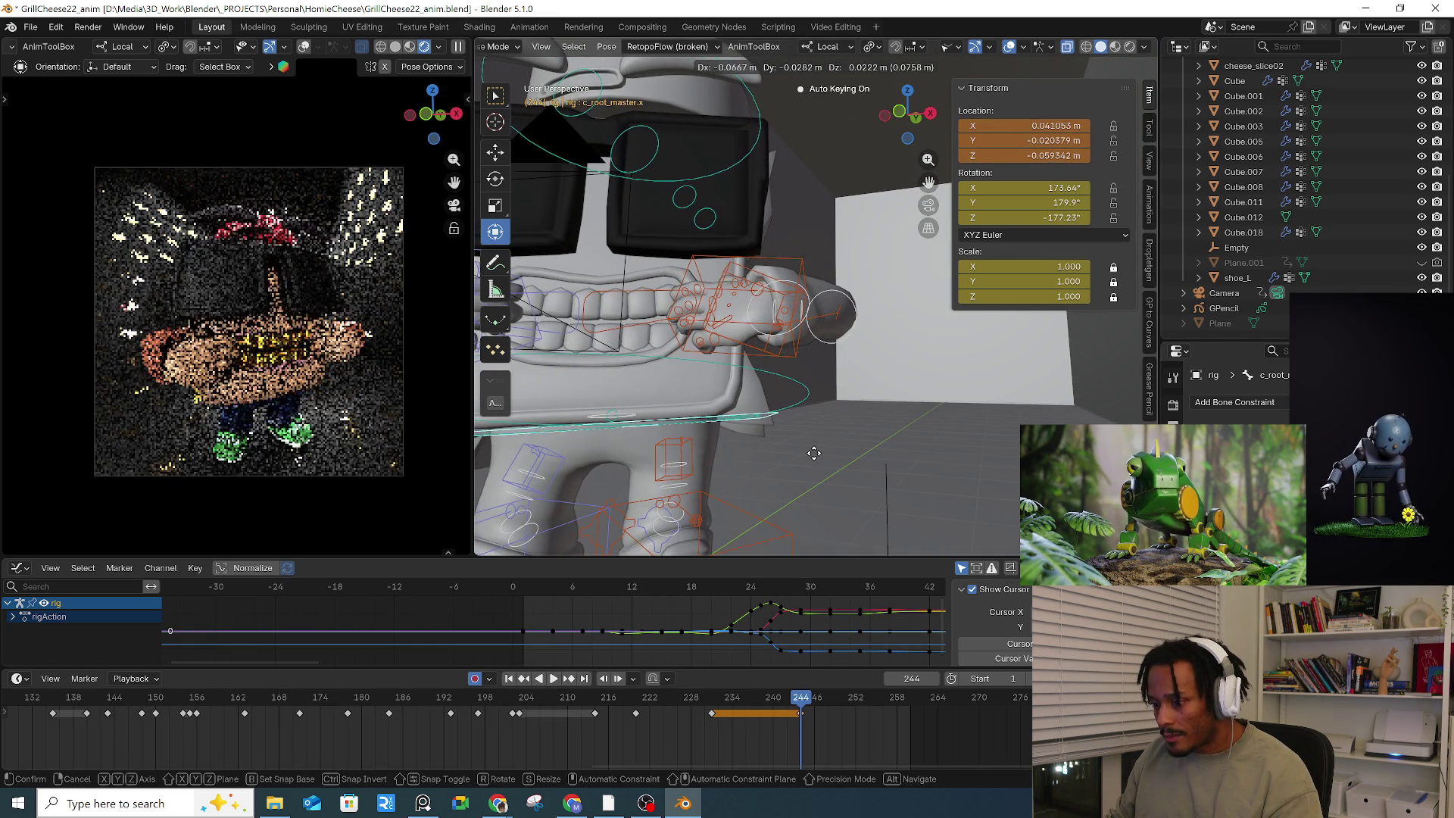
left_click(794, 432)
Step: Toggle Local View on and off, then reselect the arm, hand and root controls
key("KP_Divide")
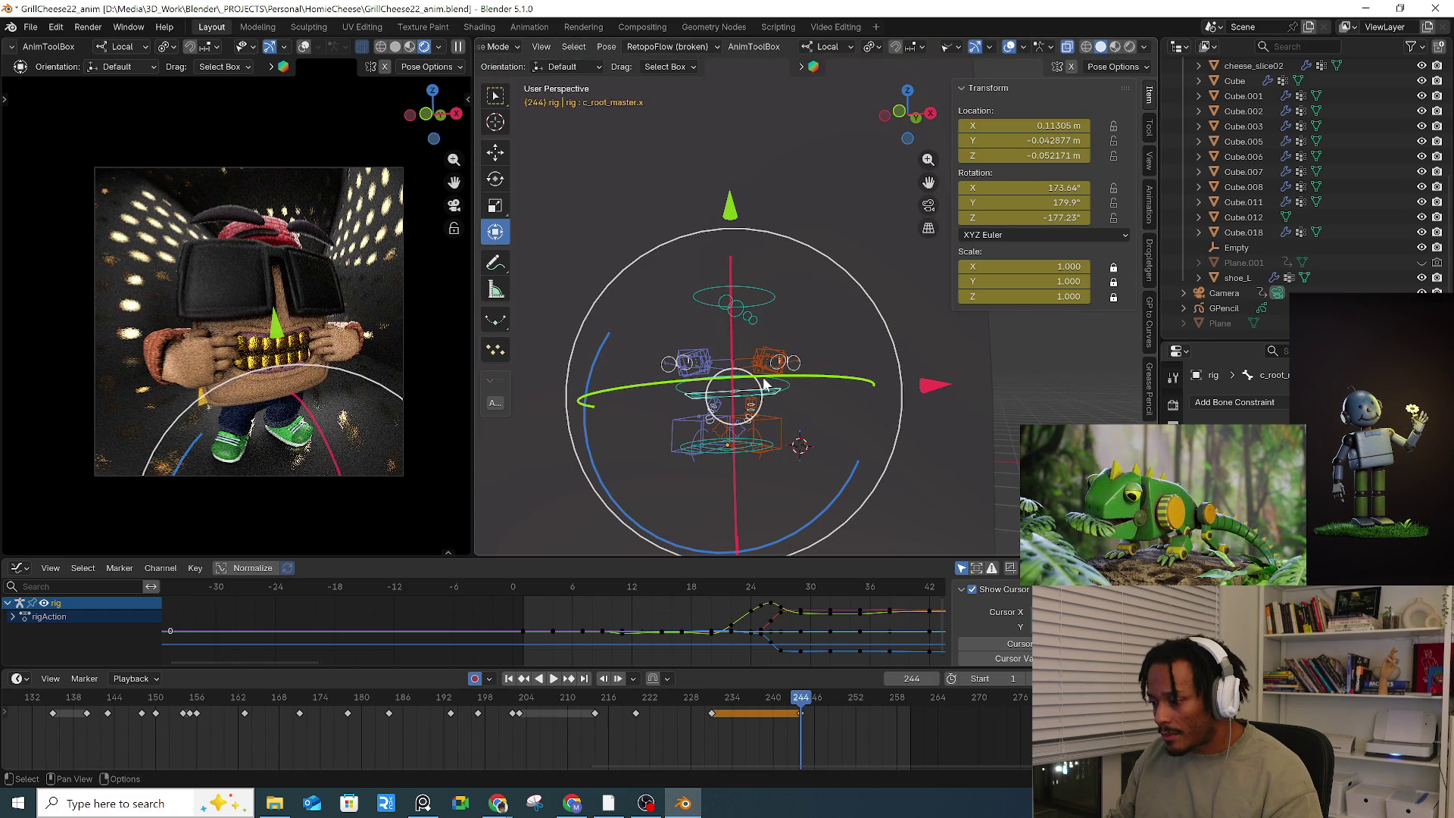
key("KP_Divide")
scroll(742, 300, "down", 2)
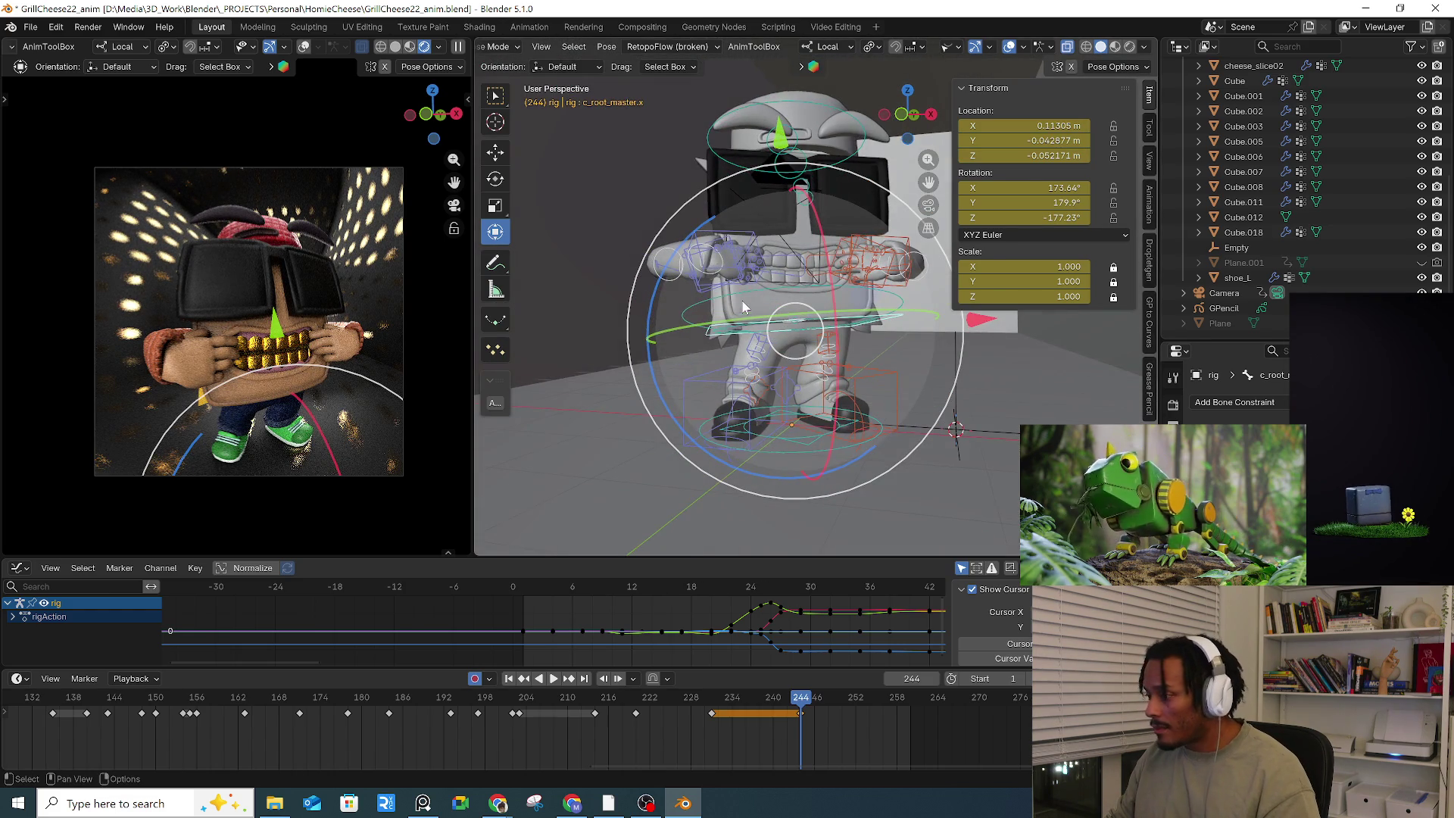
scroll(757, 272, "up", 4)
left_click(832, 288)
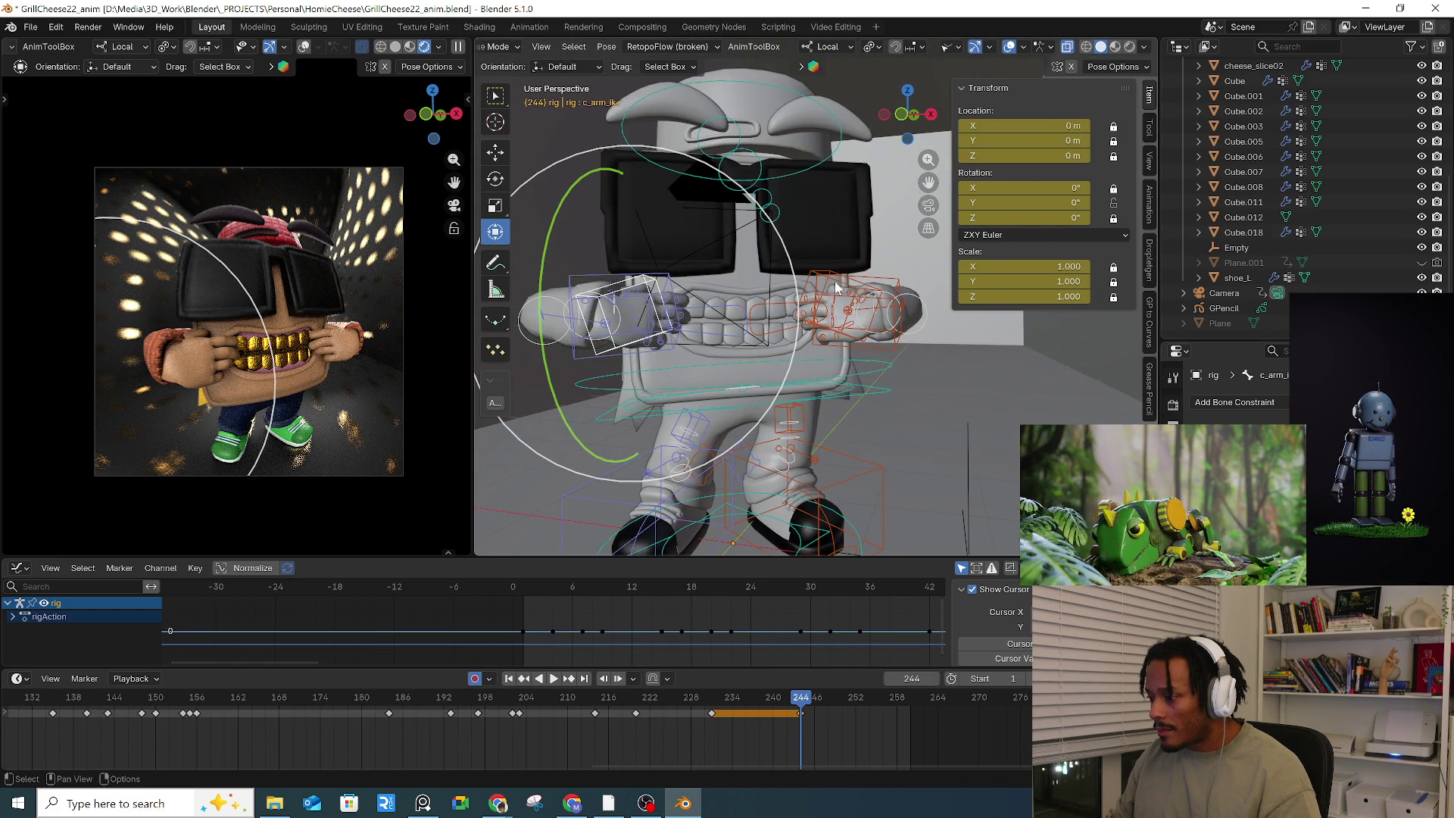
left_click(833, 278, "shift")
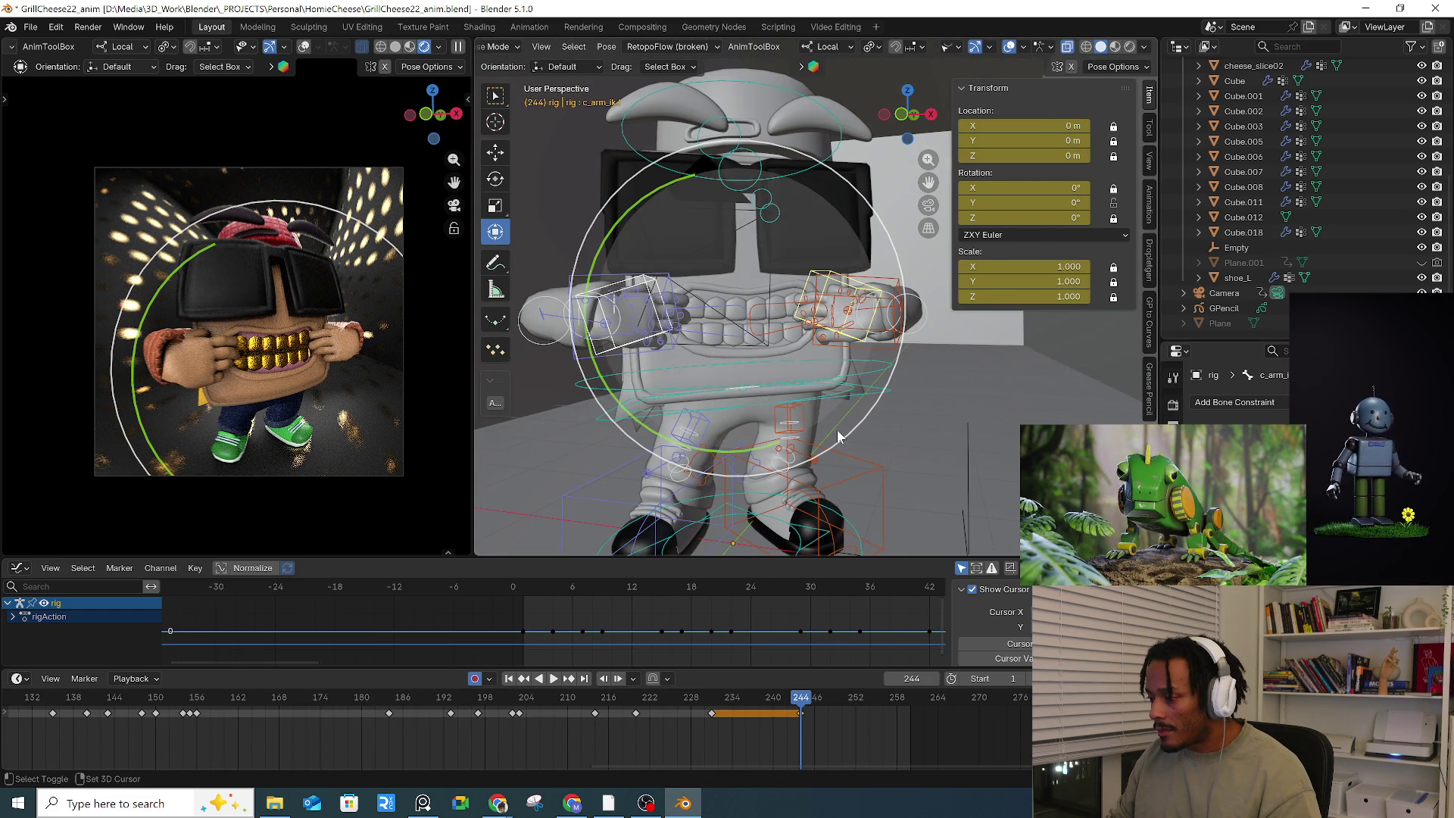
left_click(882, 394)
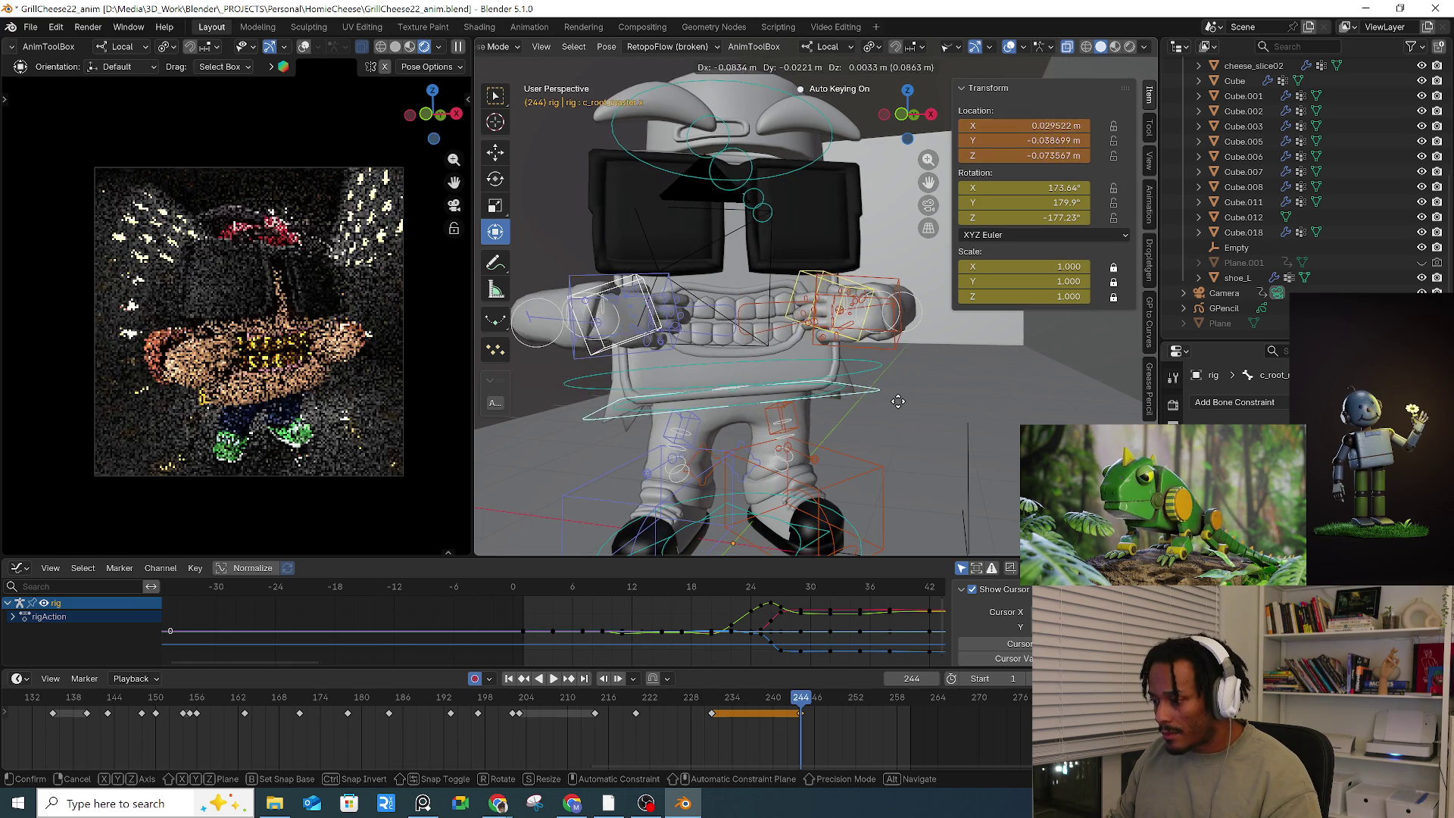
left_click(603, 299)
mouse_move(604, 299)
middle_mouse_down()
mouse_move(689, 360)
mouse_move(849, 352)
middle_mouse_up()
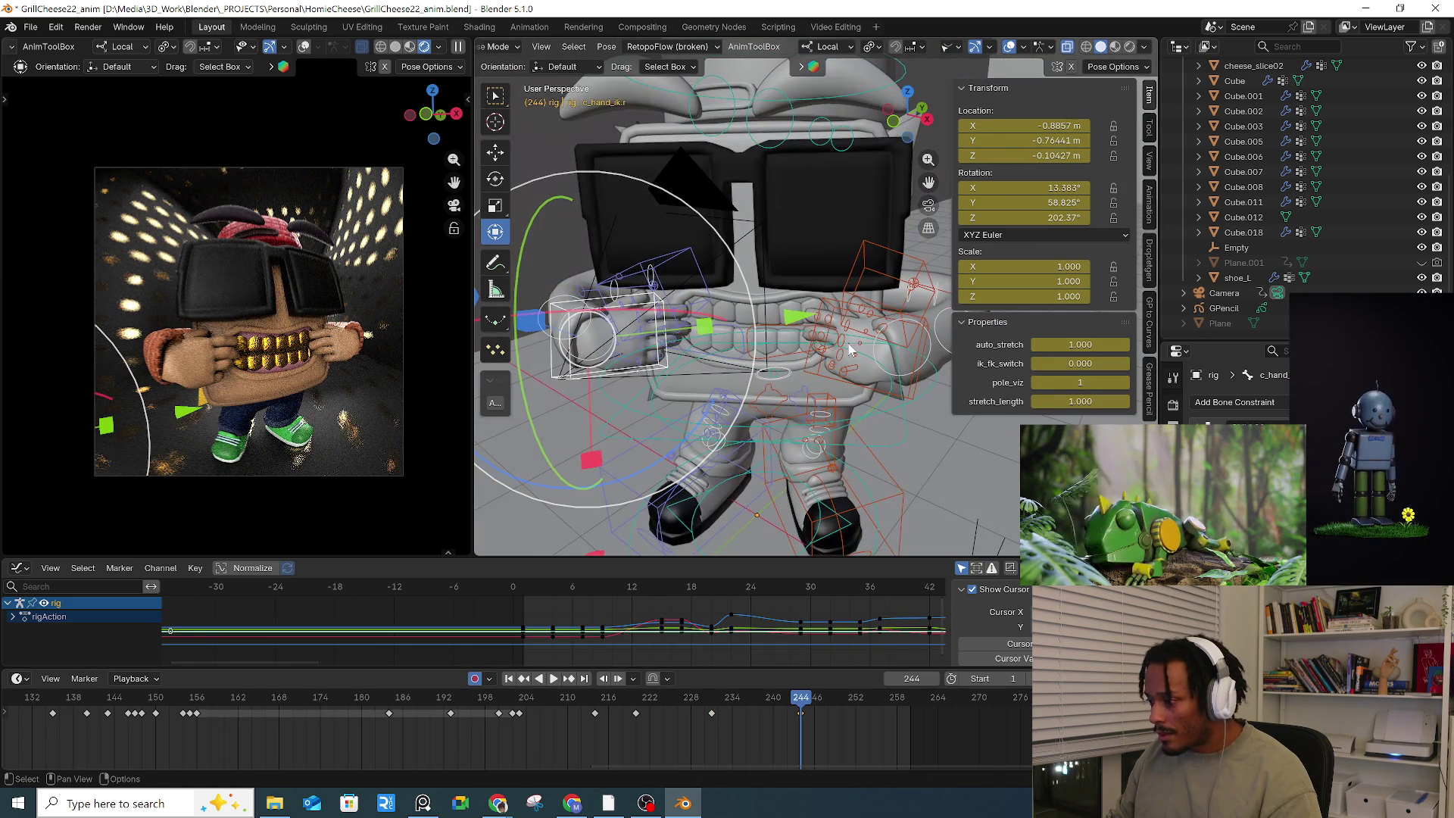
Step: Shift the root master control and hide Cube.012 so the walls and floor vanish
middle_click_drag(908, 399, 902, 435)
left_click_drag(902, 434, 977, 396)
mouse_move(977, 395)
middle_mouse_down()
mouse_move(959, 421)
mouse_move(931, 424)
middle_mouse_up()
key("alt+z")
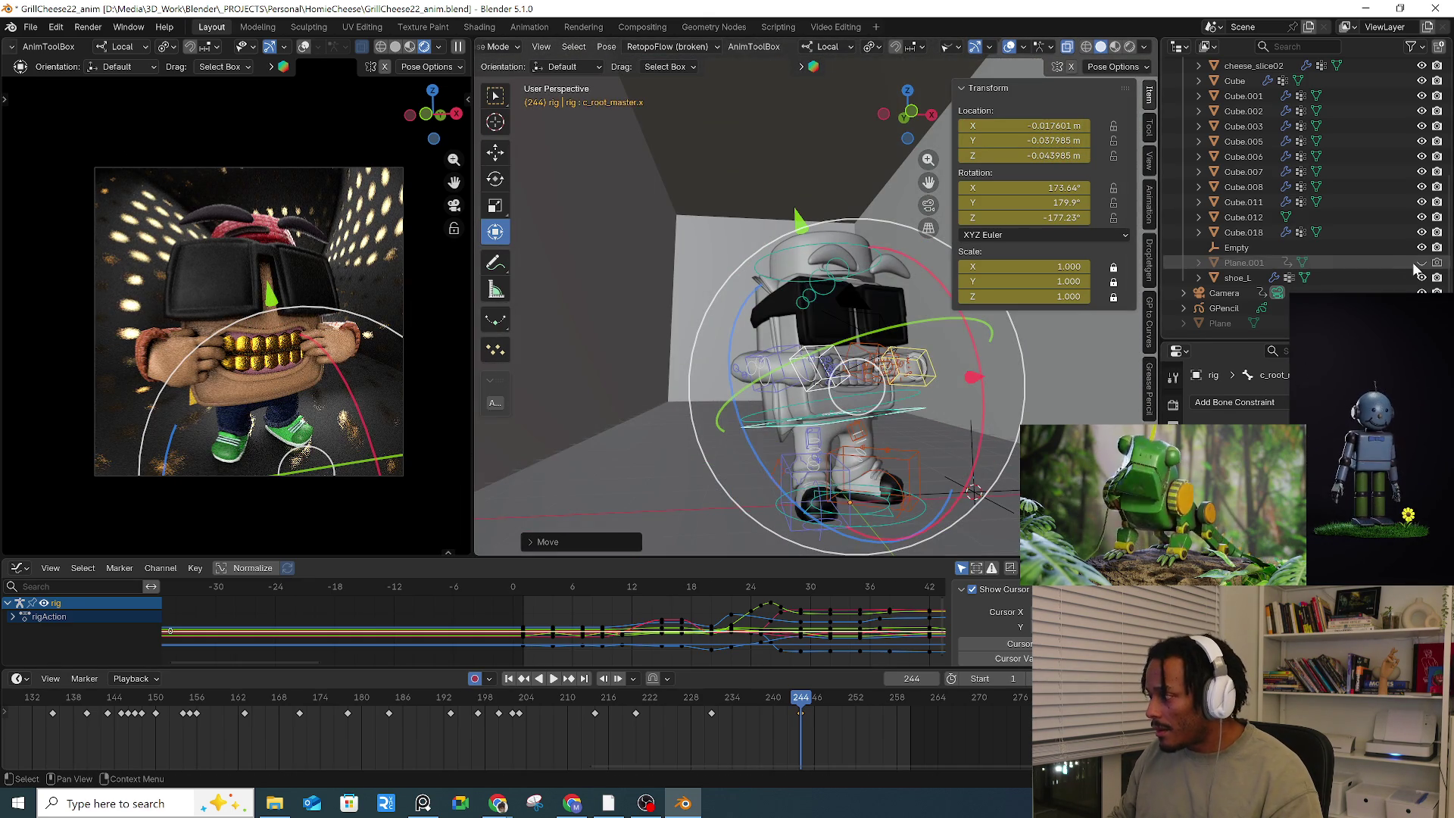
left_click(1421, 216)
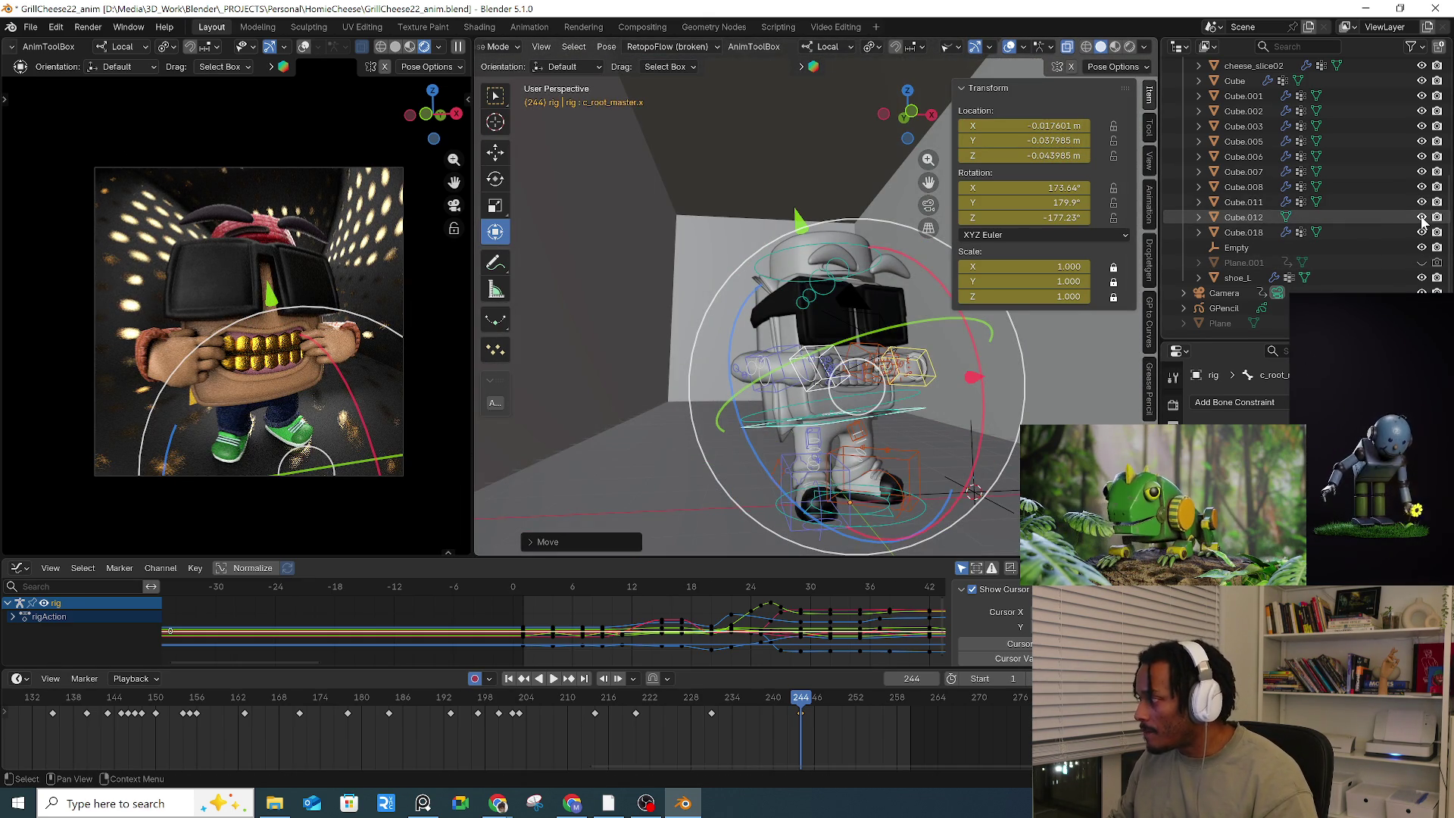
Step: Tilt and move the root to 0.049288, -0.042658, -0.057047 m, rotated 166.99°, 180.66°, -177.05°
middle_click_drag(984, 413, 1028, 410)
left_click_drag(1007, 409, 1005, 382)
middle_click_drag(1005, 382, 1087, 379)
key("g")
left_click(907, 378)
mouse_move(907, 378)
middle_mouse_down()
mouse_move(958, 444)
mouse_move(979, 418)
middle_mouse_up()
left_click_drag(979, 418, 977, 418)
mouse_move(977, 418)
middle_mouse_down()
mouse_move(934, 411)
mouse_move(848, 443)
mouse_move(881, 460)
middle_mouse_up()
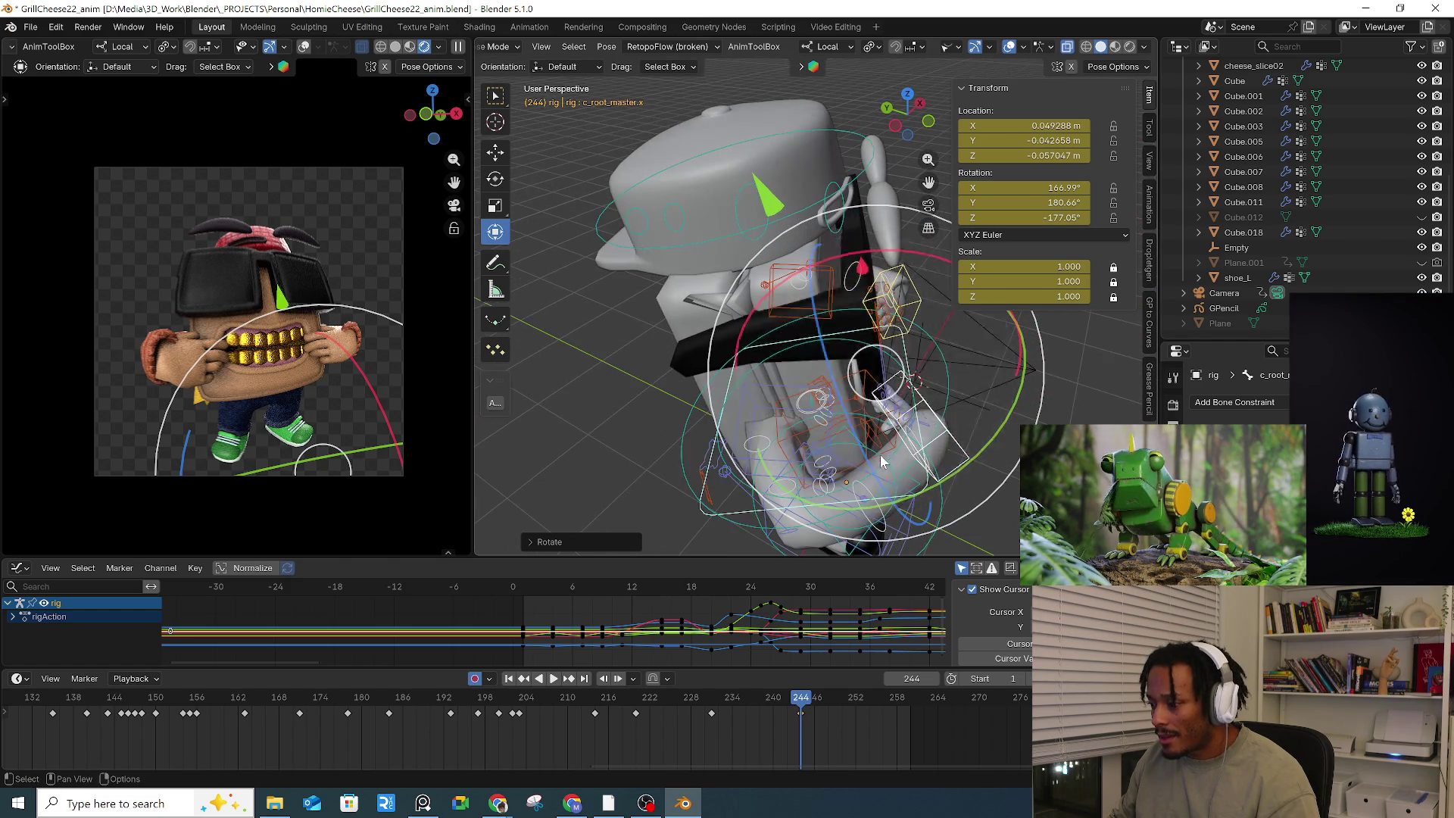
left_click(955, 448)
Step: Pose the right-hand IK control at -0.72388, -0.7186, -0.14114 m with 21.034° X rotation
mouse_move(978, 421)
middle_mouse_down()
mouse_move(984, 456)
mouse_move(978, 444)
middle_mouse_up()
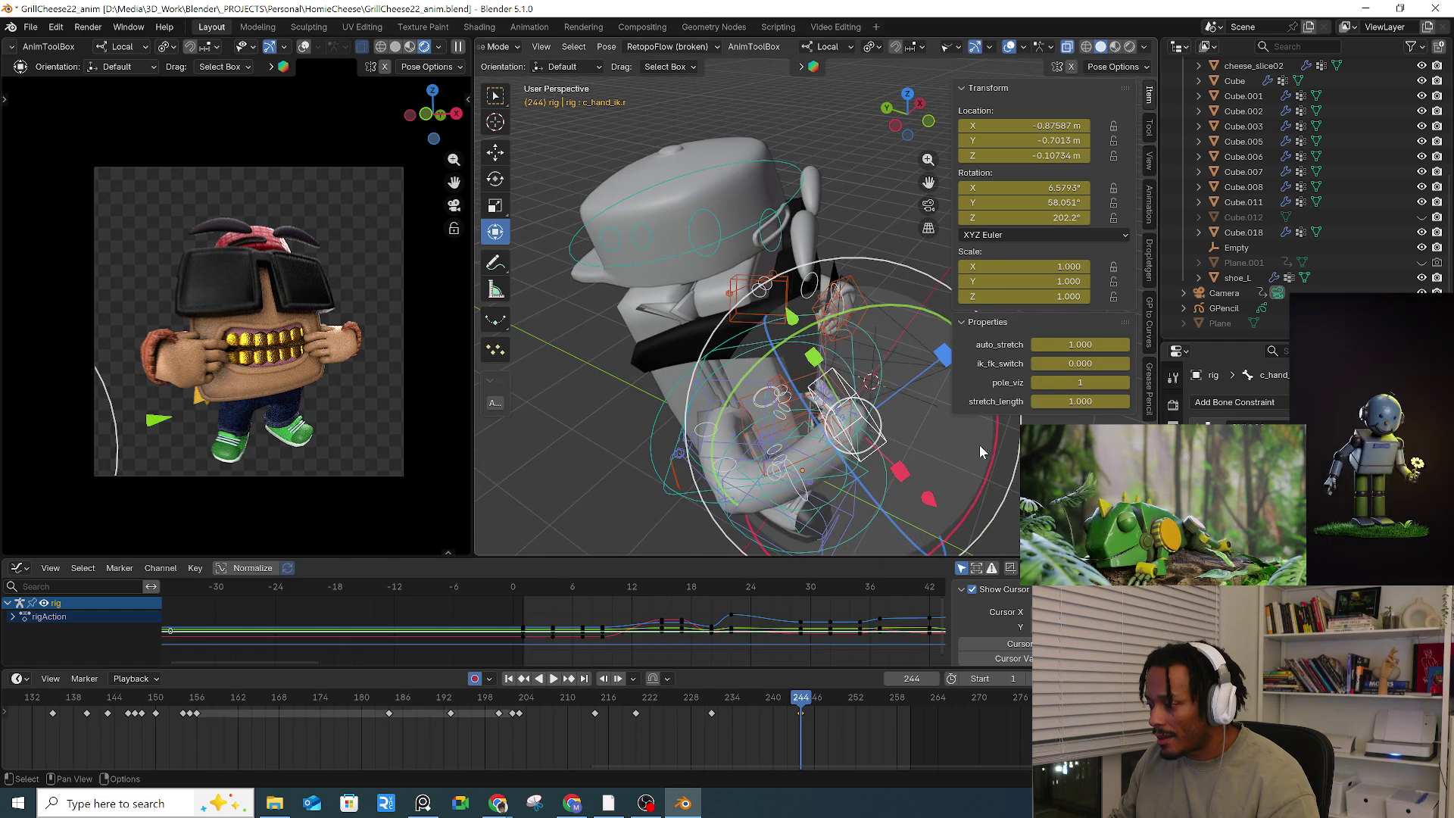
key("r")
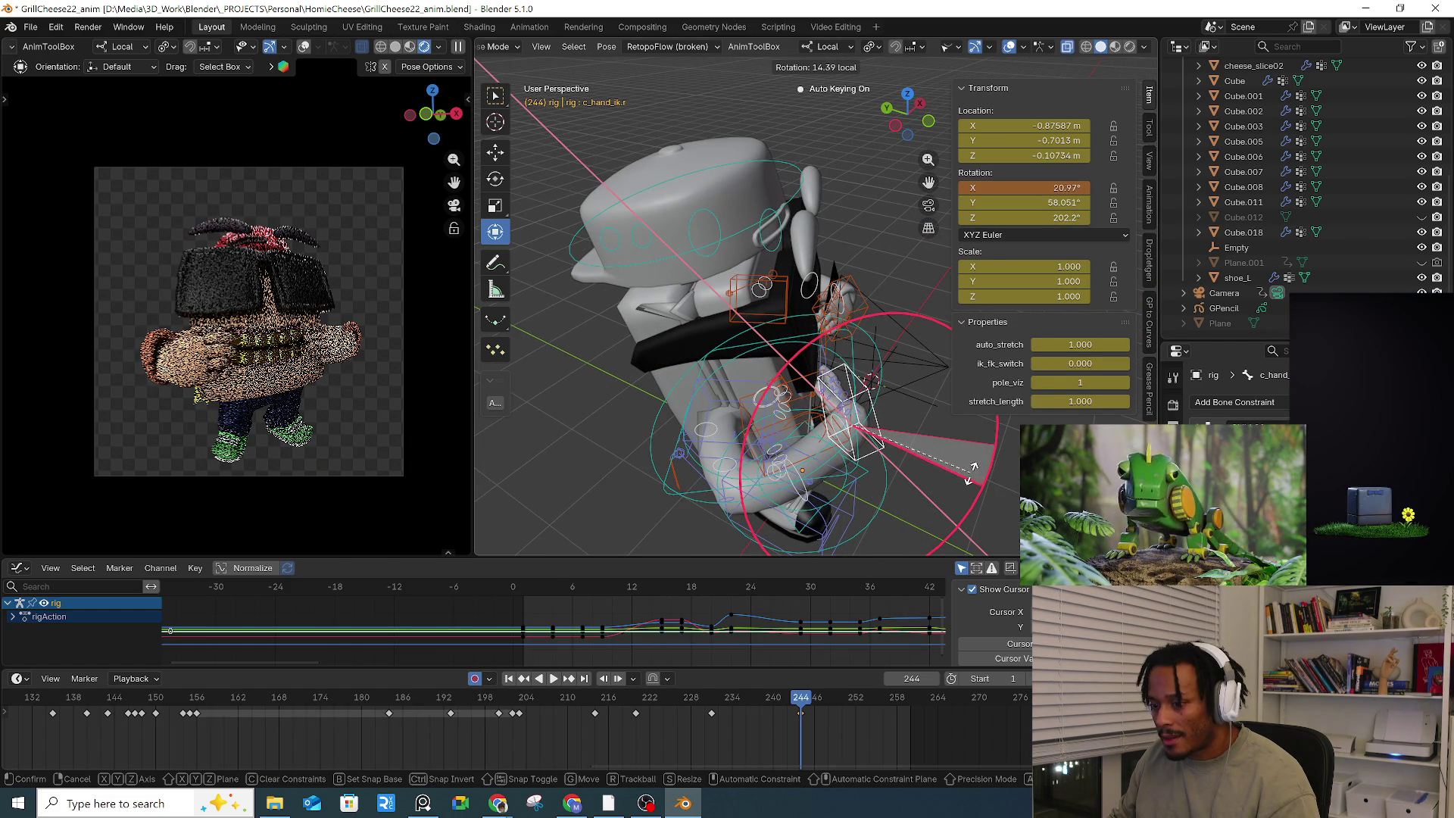
left_click(971, 469)
middle_click_drag(972, 469, 980, 461)
key("g")
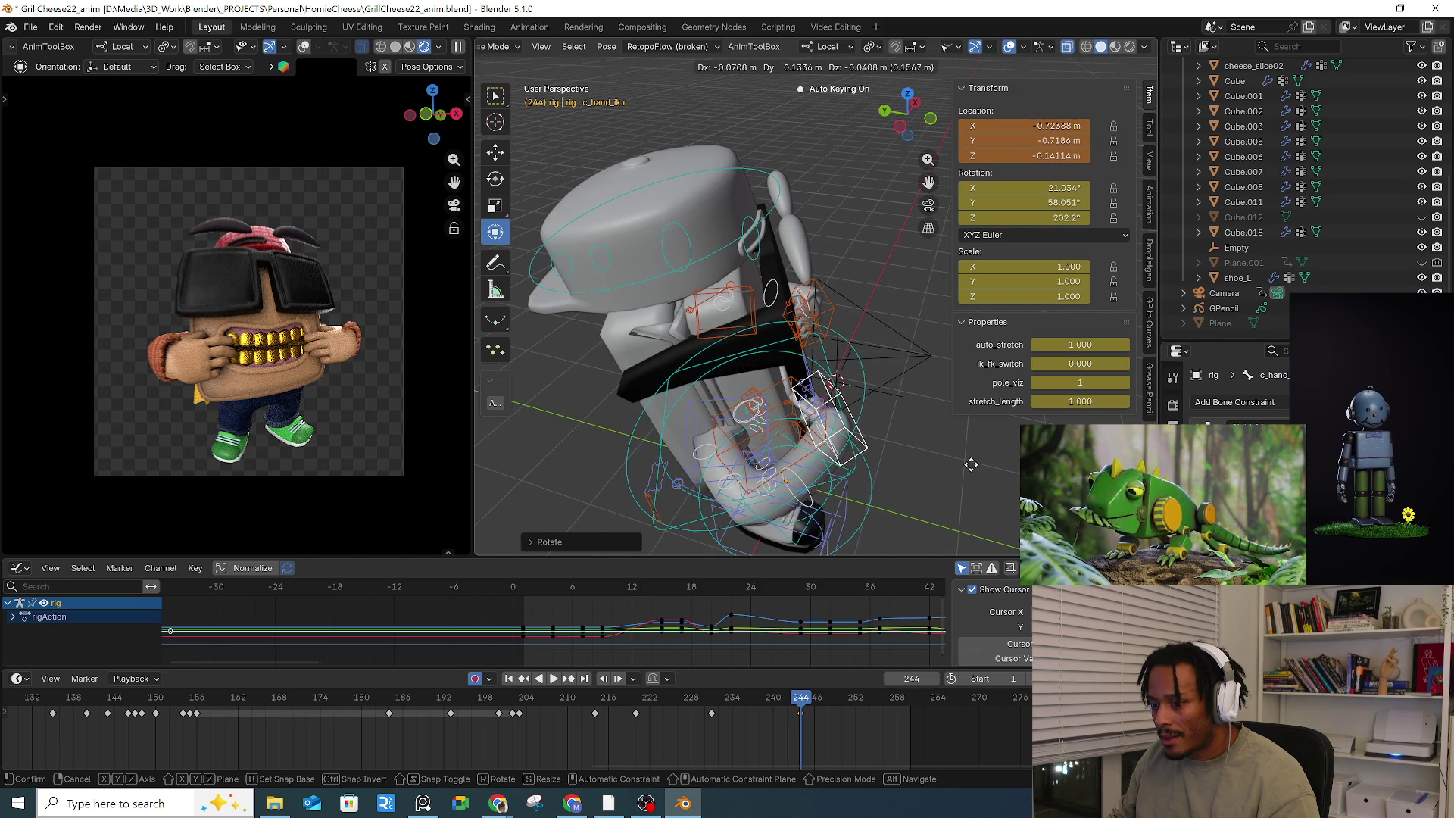
left_click(970, 462)
Step: Select all bones and play the animation from an earlier frame to review
key("a")
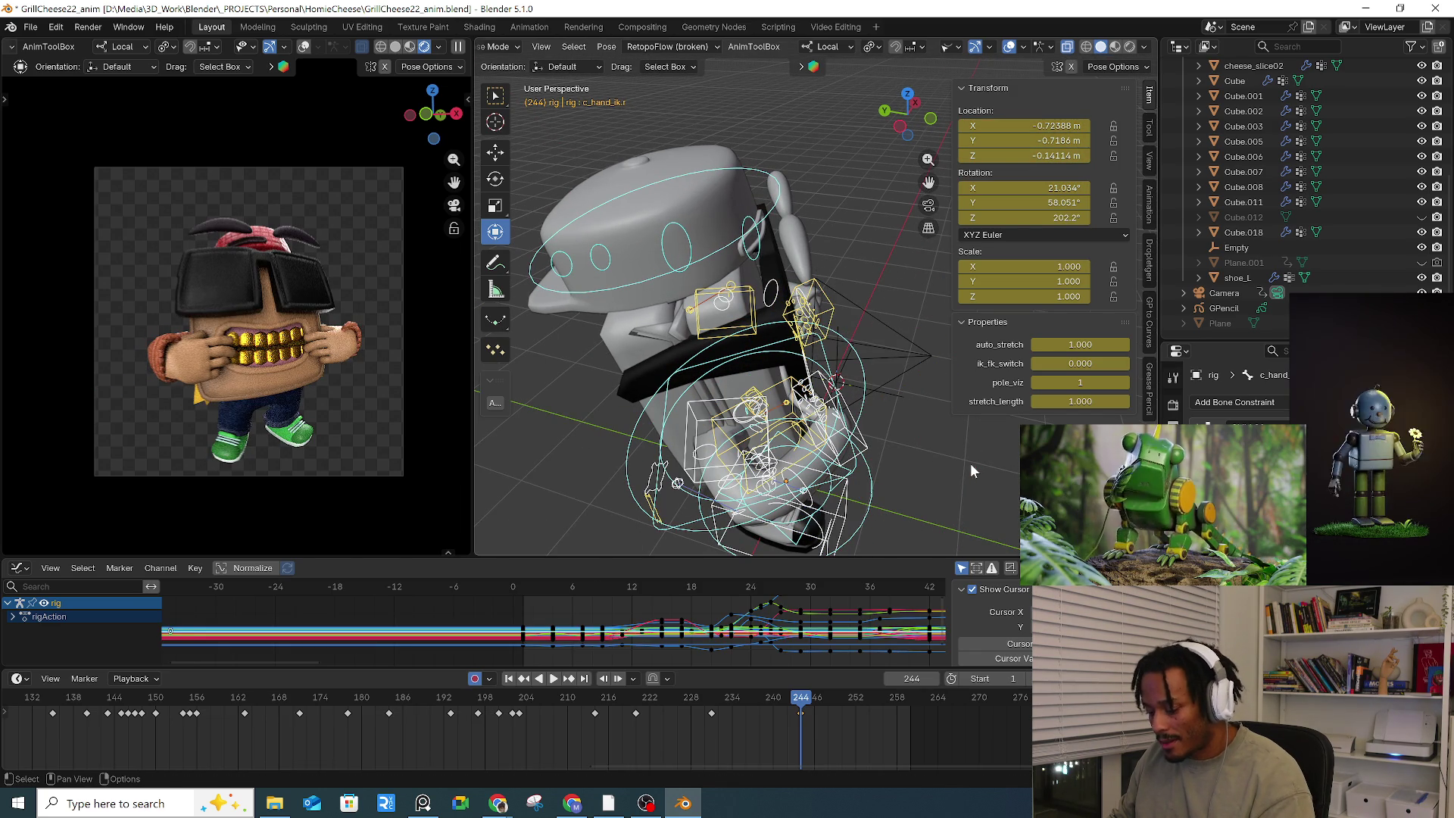
left_click(619, 714)
key("space")
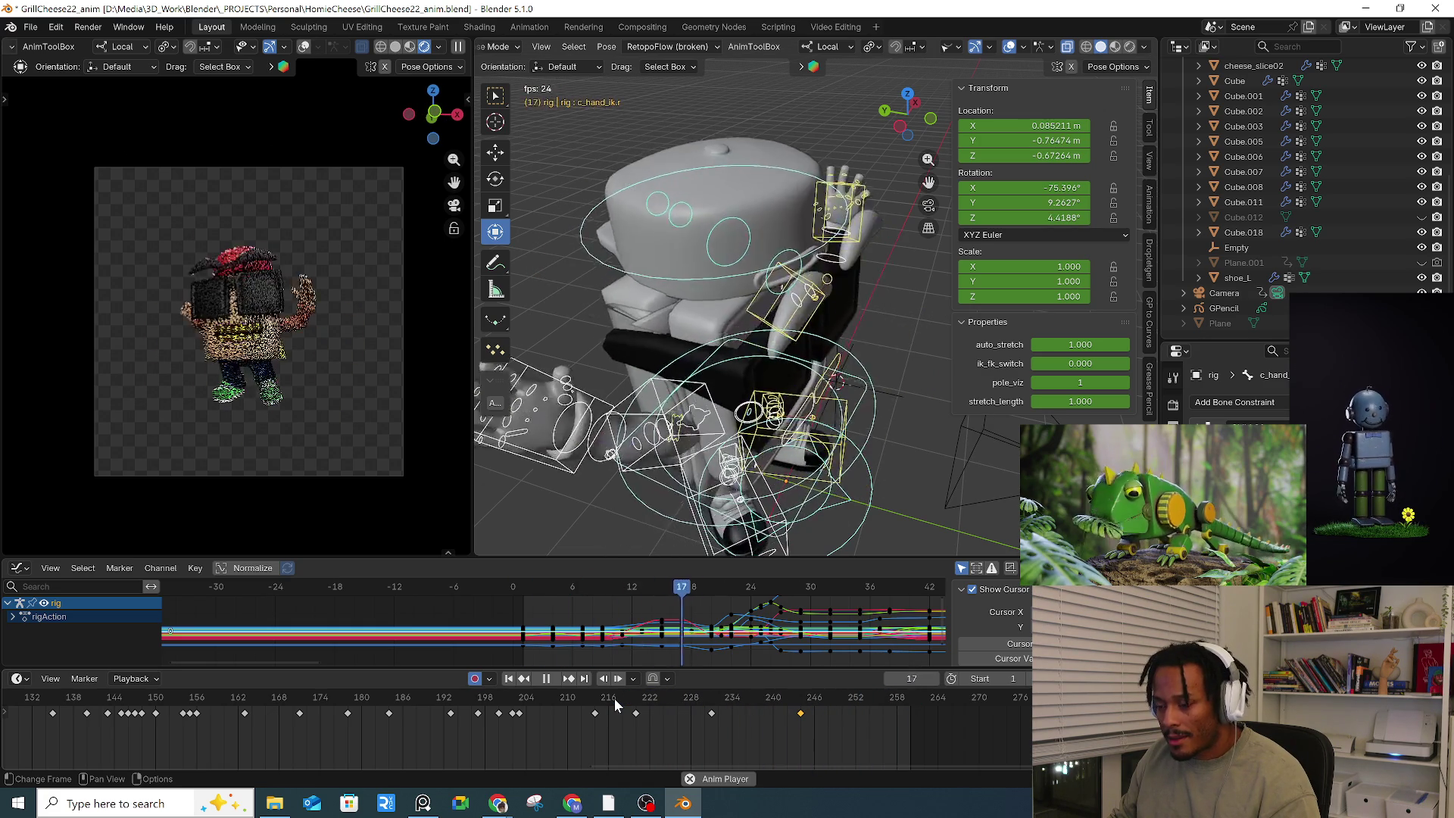
Step: Review the motion between frames 204 and 245, replaying from frame 204
key("space")
left_click_drag(778, 702, 816, 702)
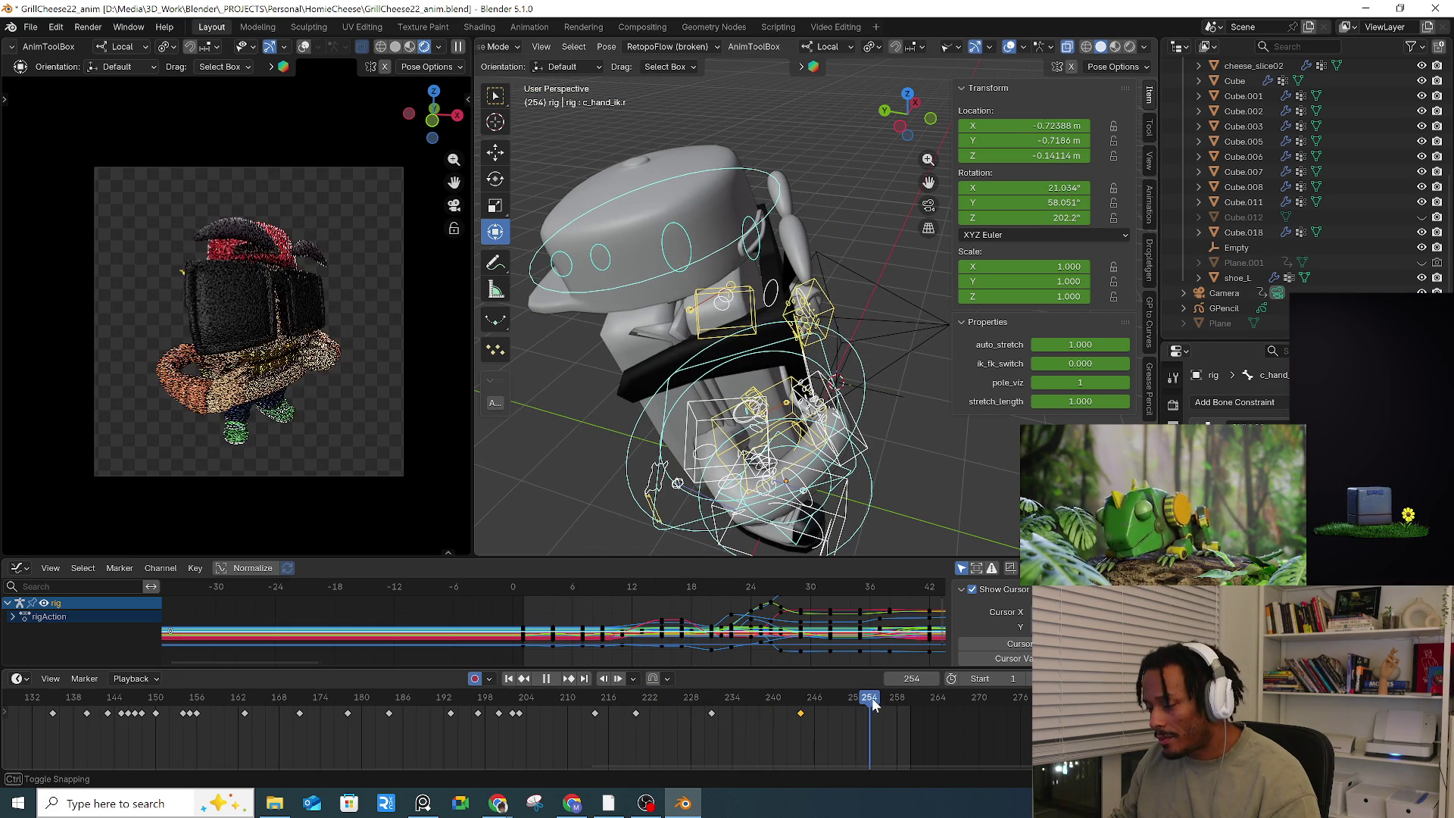
left_click(639, 703)
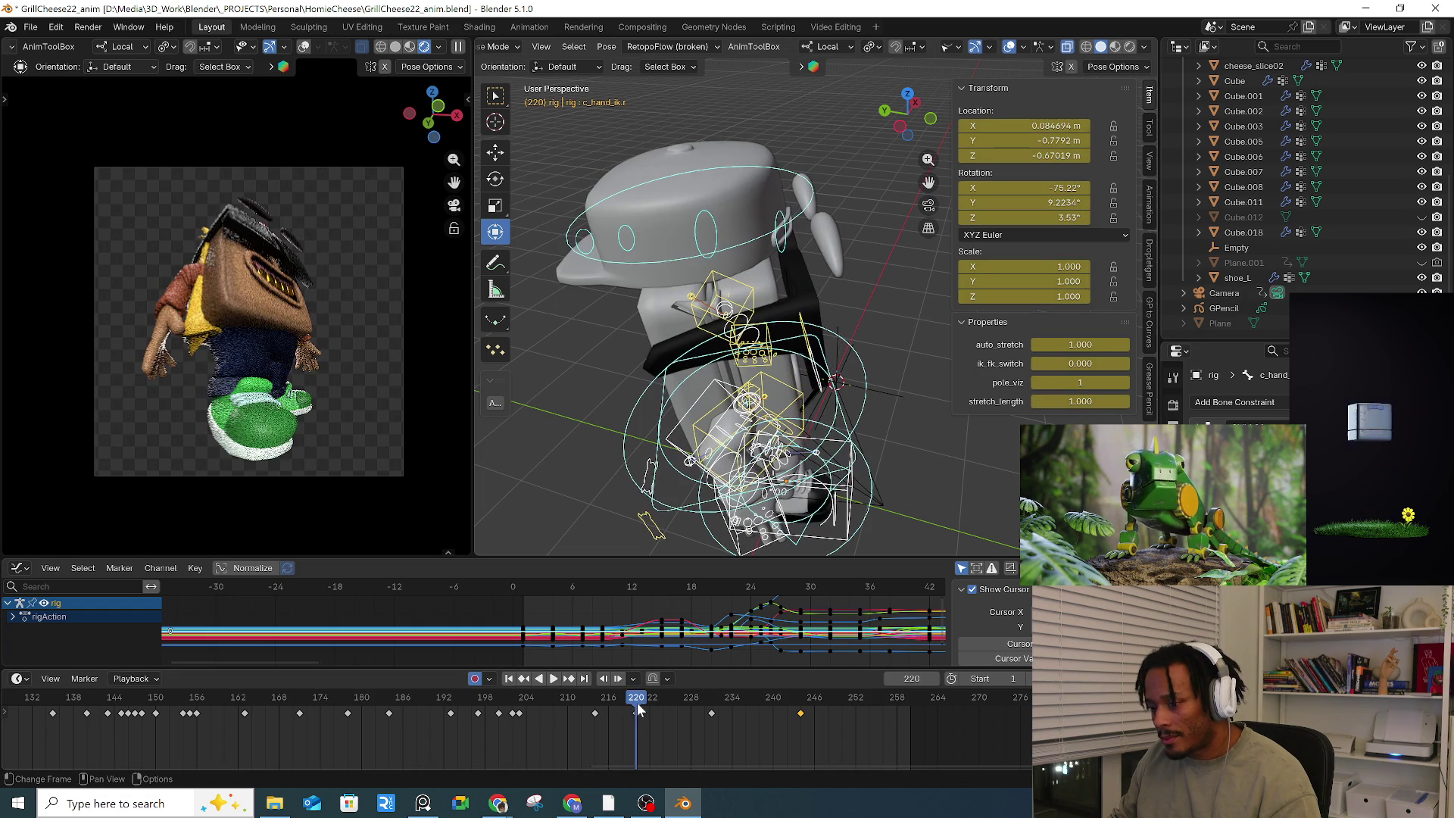
left_click(595, 702)
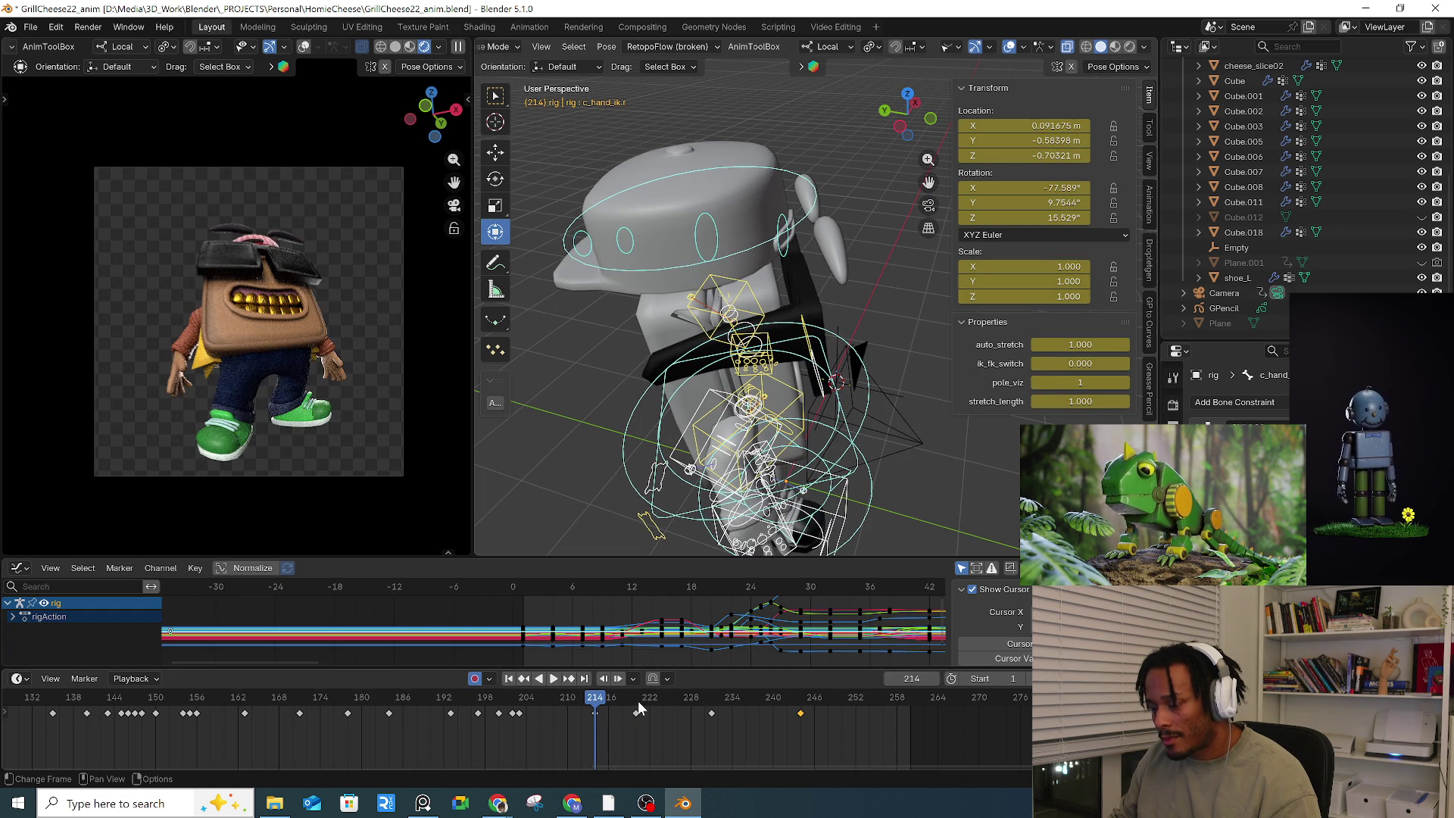
left_click(526, 702)
key("space")
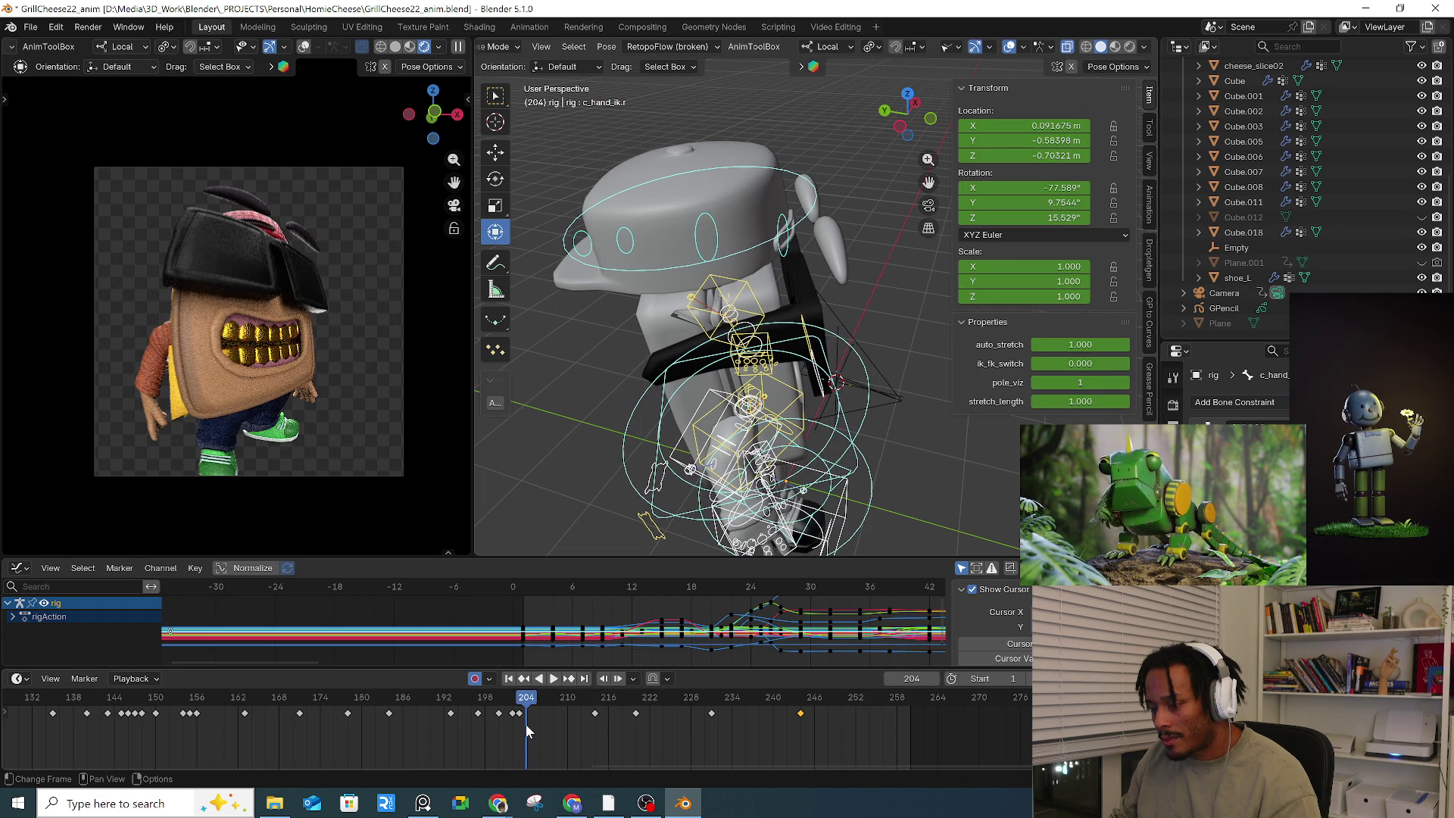
Step: Paste the frame-203 right-hand keyframe onto frame 252 and play back to check it
left_click(519, 714)
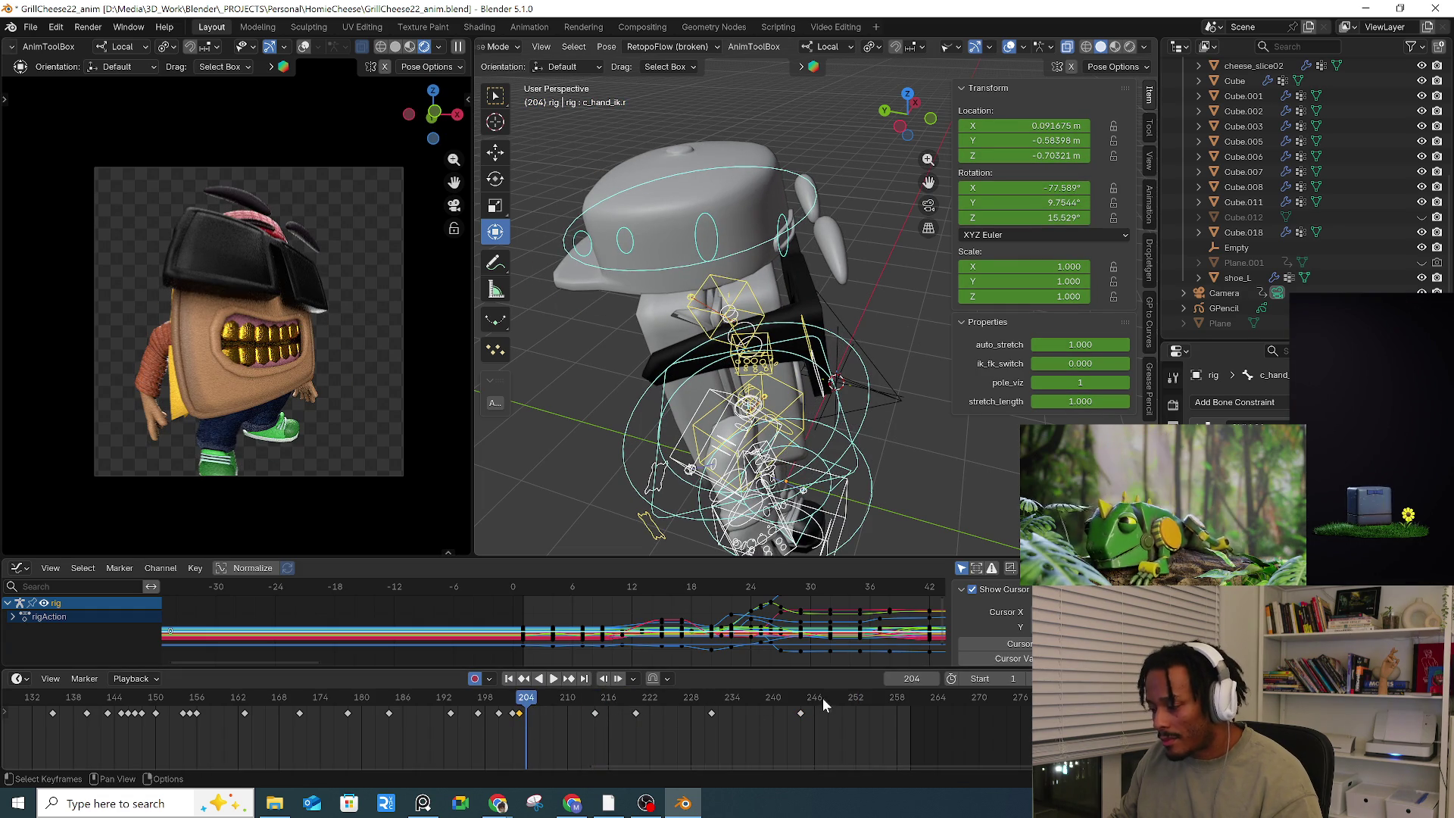
left_click(854, 705)
key("ctrl+v")
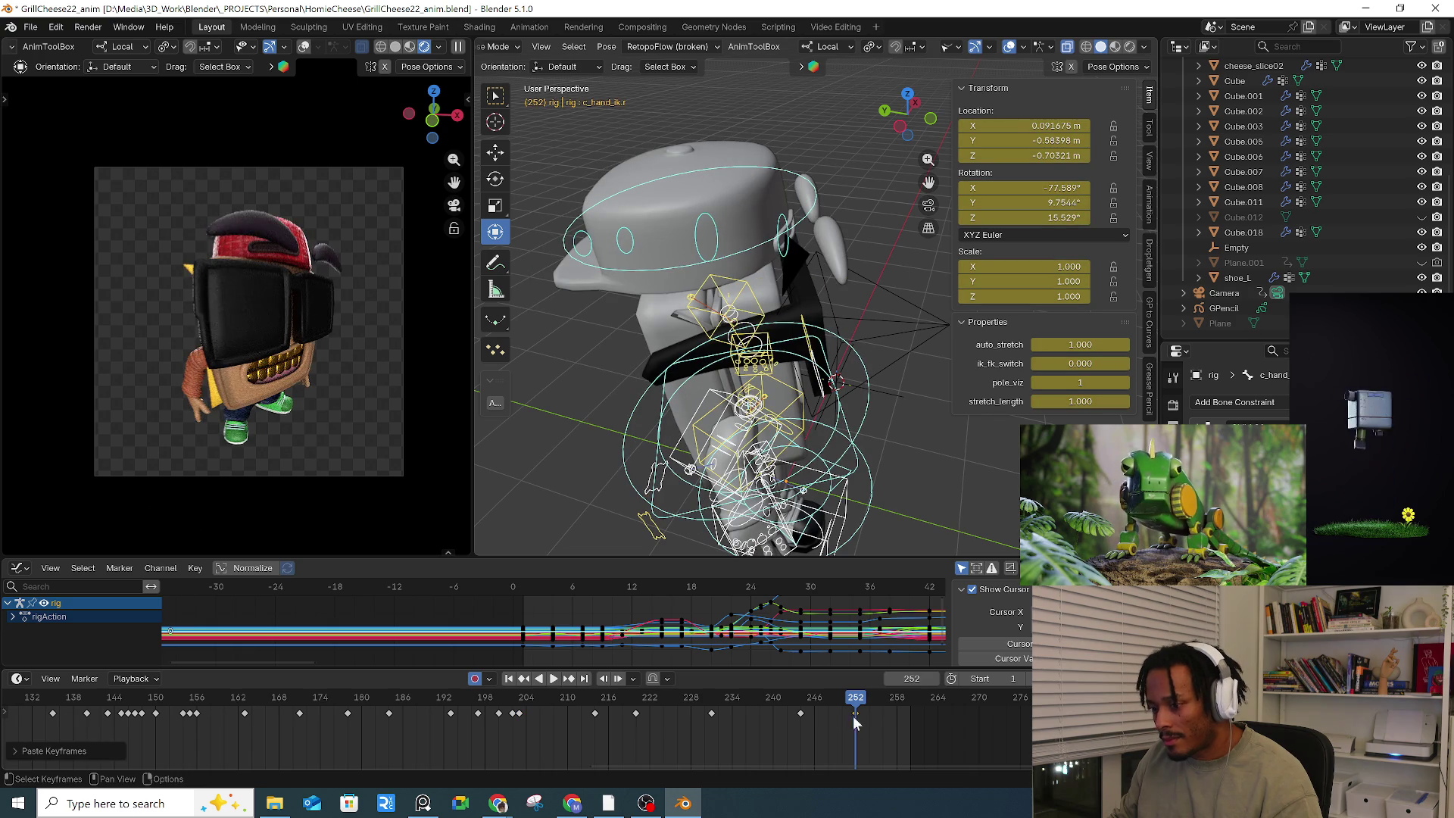
key("space")
left_click_drag(844, 706, 853, 708)
key("space")
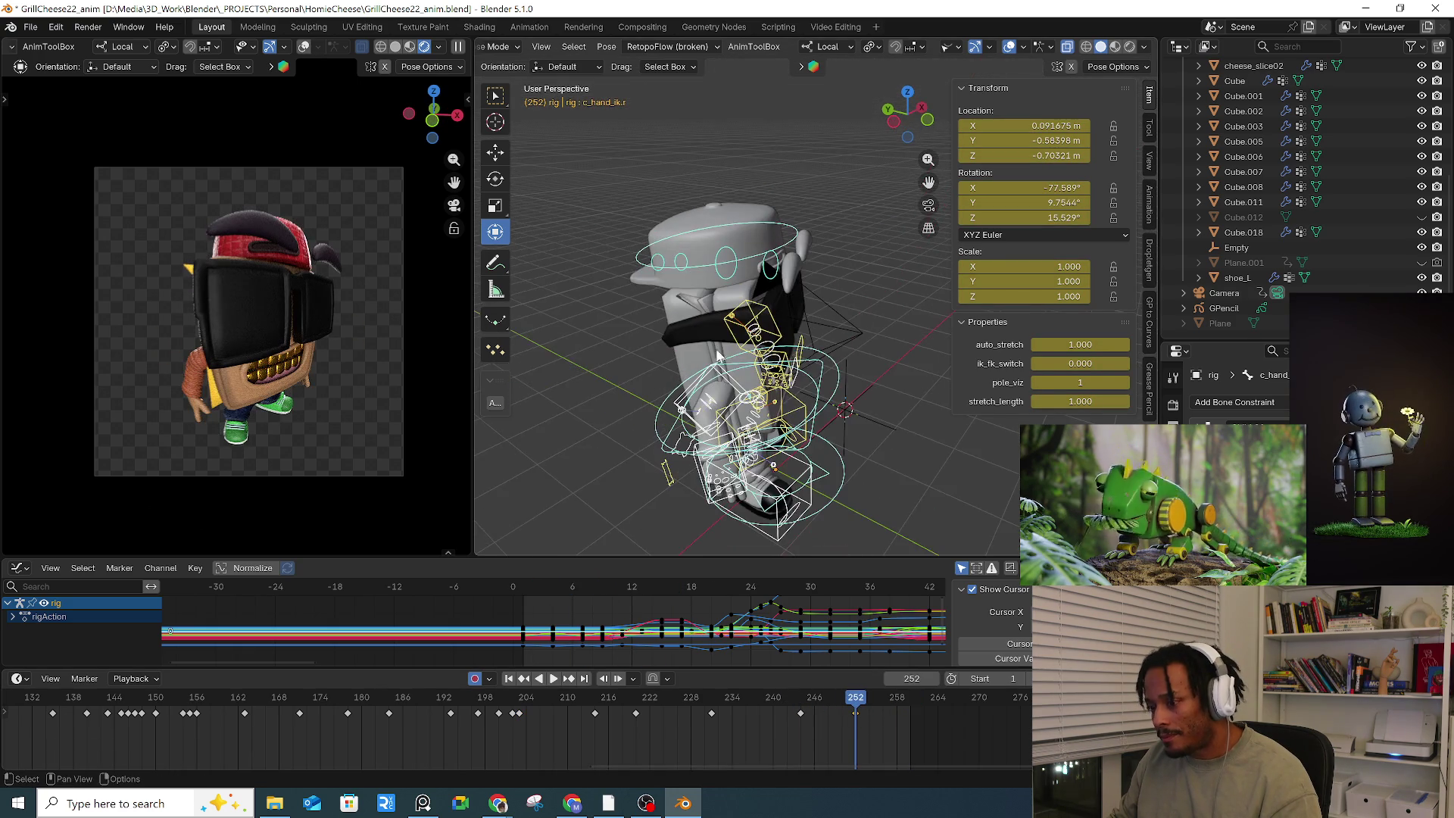
Step: Tilt the whole character by rotating its root control c_root_master.x
middle_click_drag(748, 254, 733, 381)
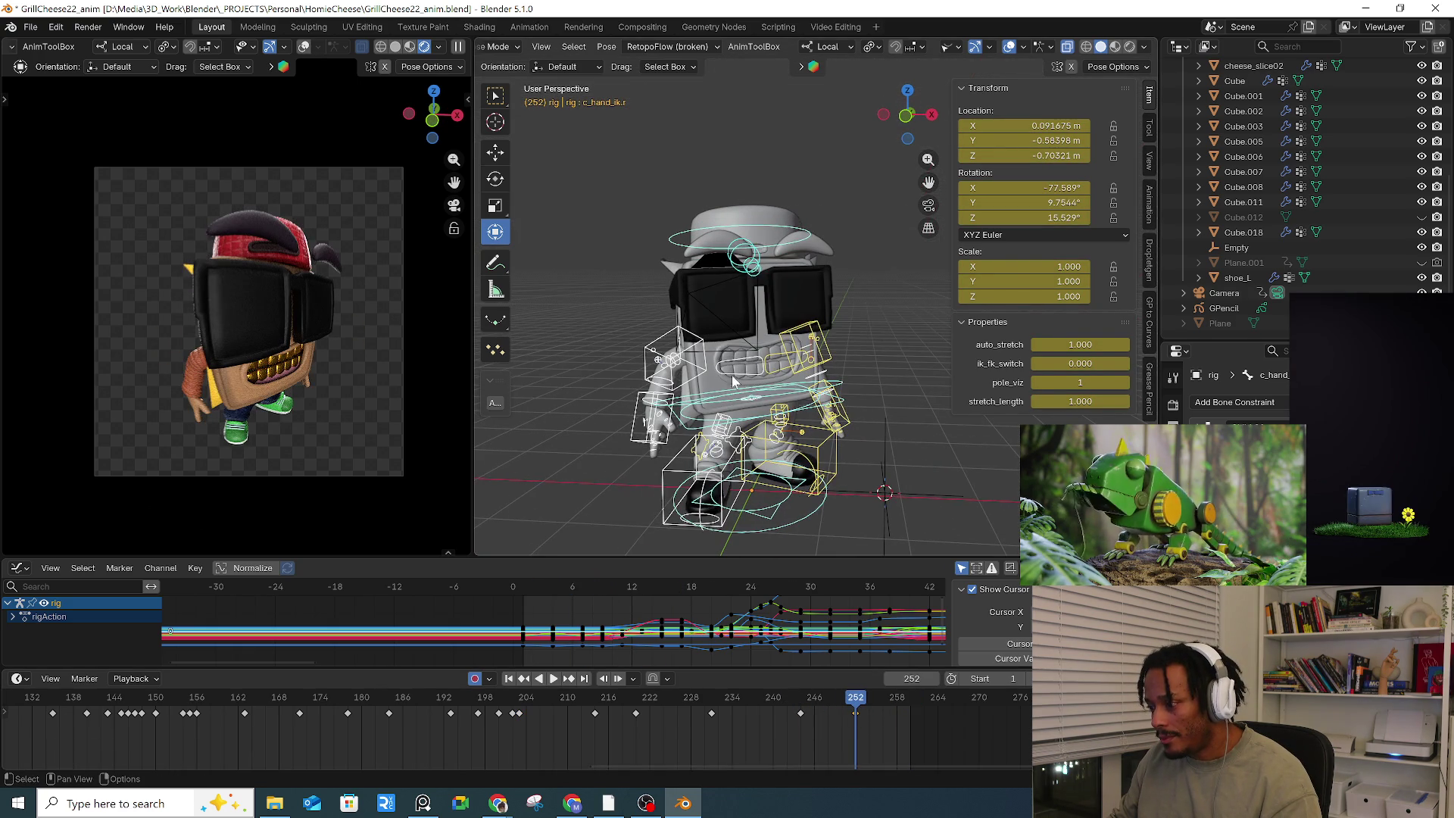
left_click(846, 402)
mouse_move(846, 402)
left_mouse_down()
mouse_move(647, 362)
mouse_move(634, 330)
mouse_move(746, 350)
mouse_move(675, 451)
left_mouse_up()
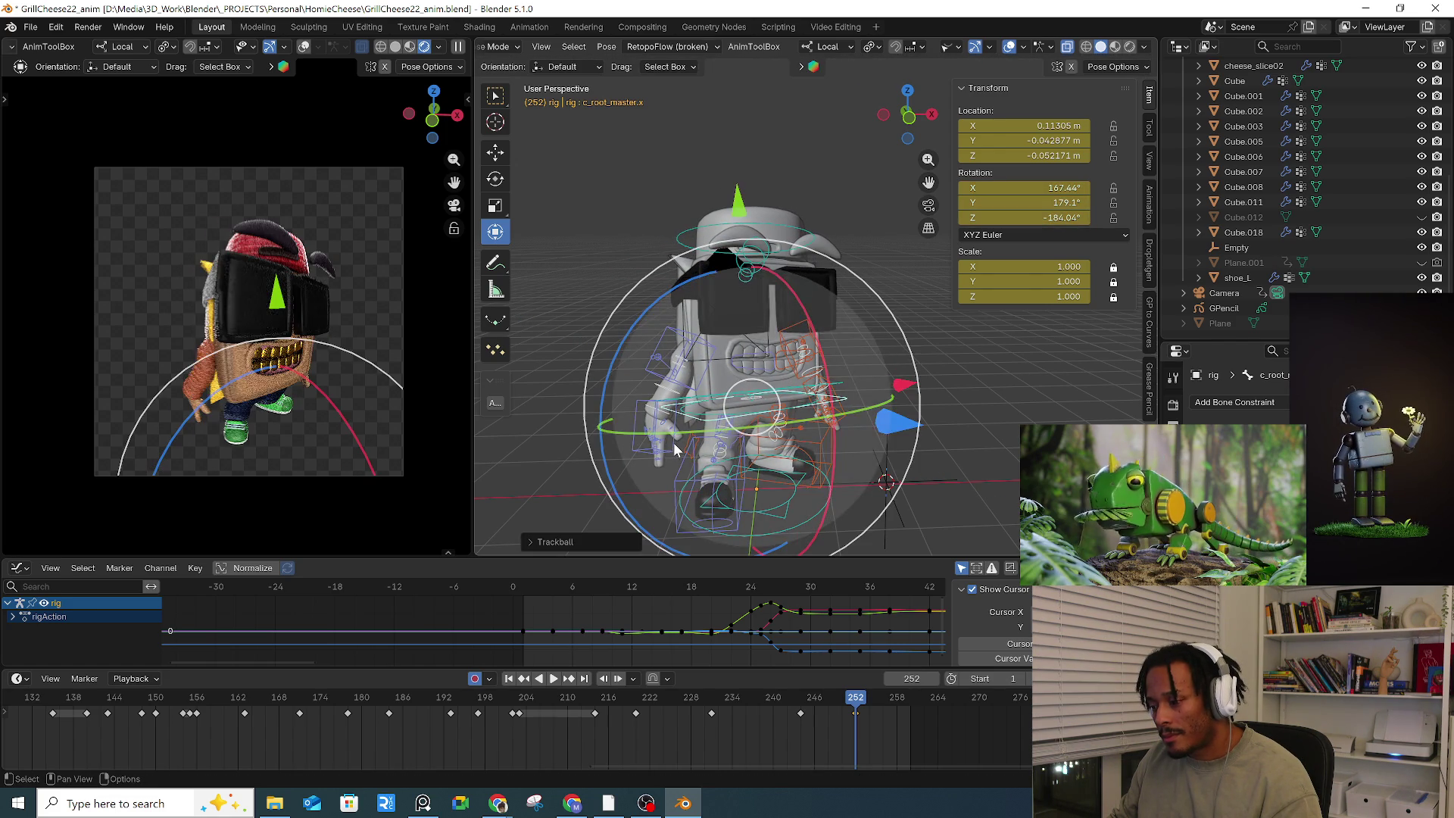
Step: Move and trackball-rotate the right hand IK control c_hand_ik.r into its new position
left_click(674, 450)
mouse_move(674, 450)
middle_mouse_down()
mouse_move(839, 443)
mouse_move(711, 428)
middle_mouse_up()
key("g")
left_click(797, 439)
key("r")
key("r")
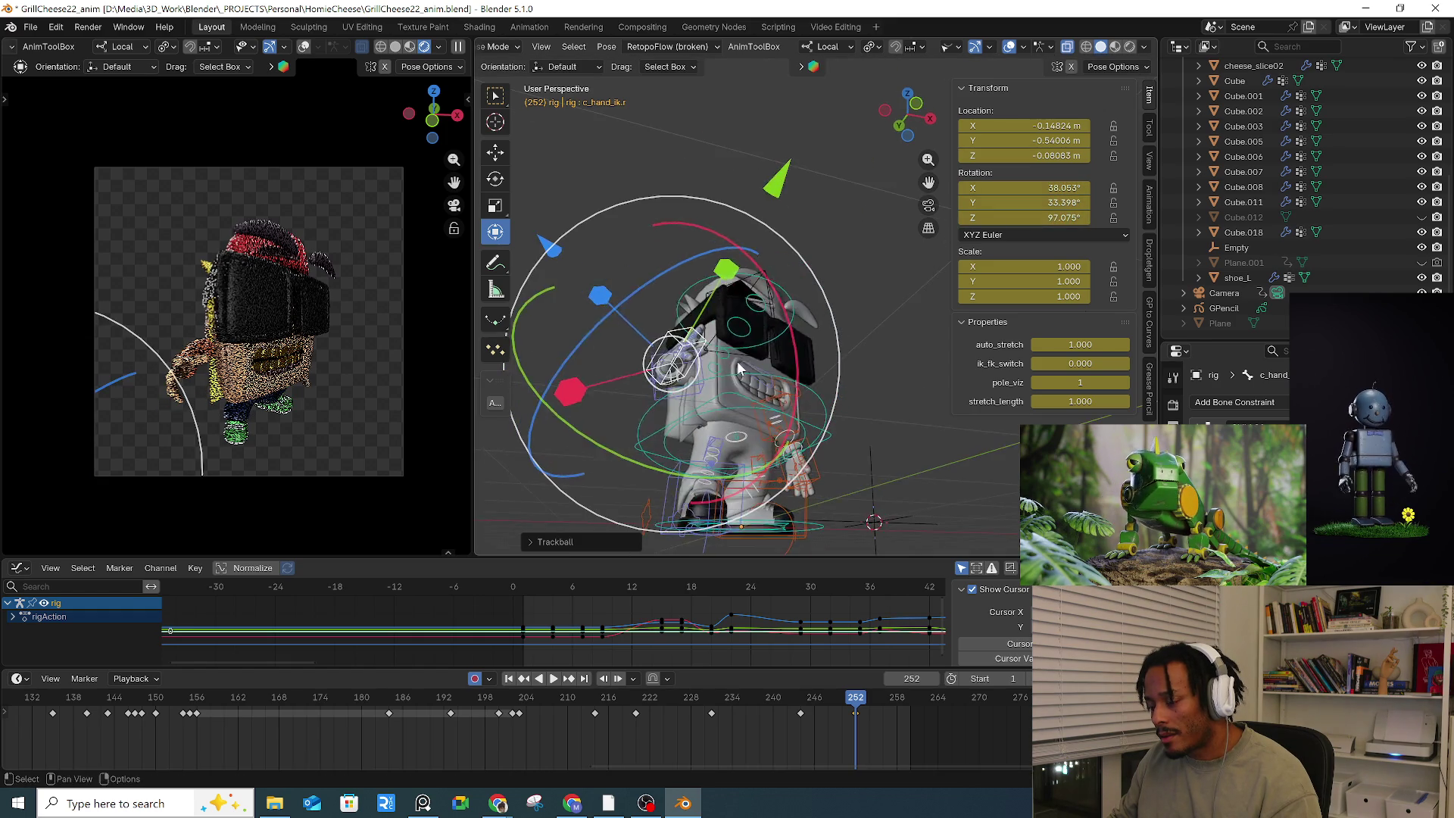
left_click(757, 394)
mouse_move(757, 394)
middle_mouse_down()
mouse_move(850, 406)
mouse_move(691, 327)
mouse_move(630, 329)
mouse_move(570, 245)
middle_mouse_up()
key("g")
left_click(863, 401)
scroll(691, 328, "up", 3)
left_click(721, 326)
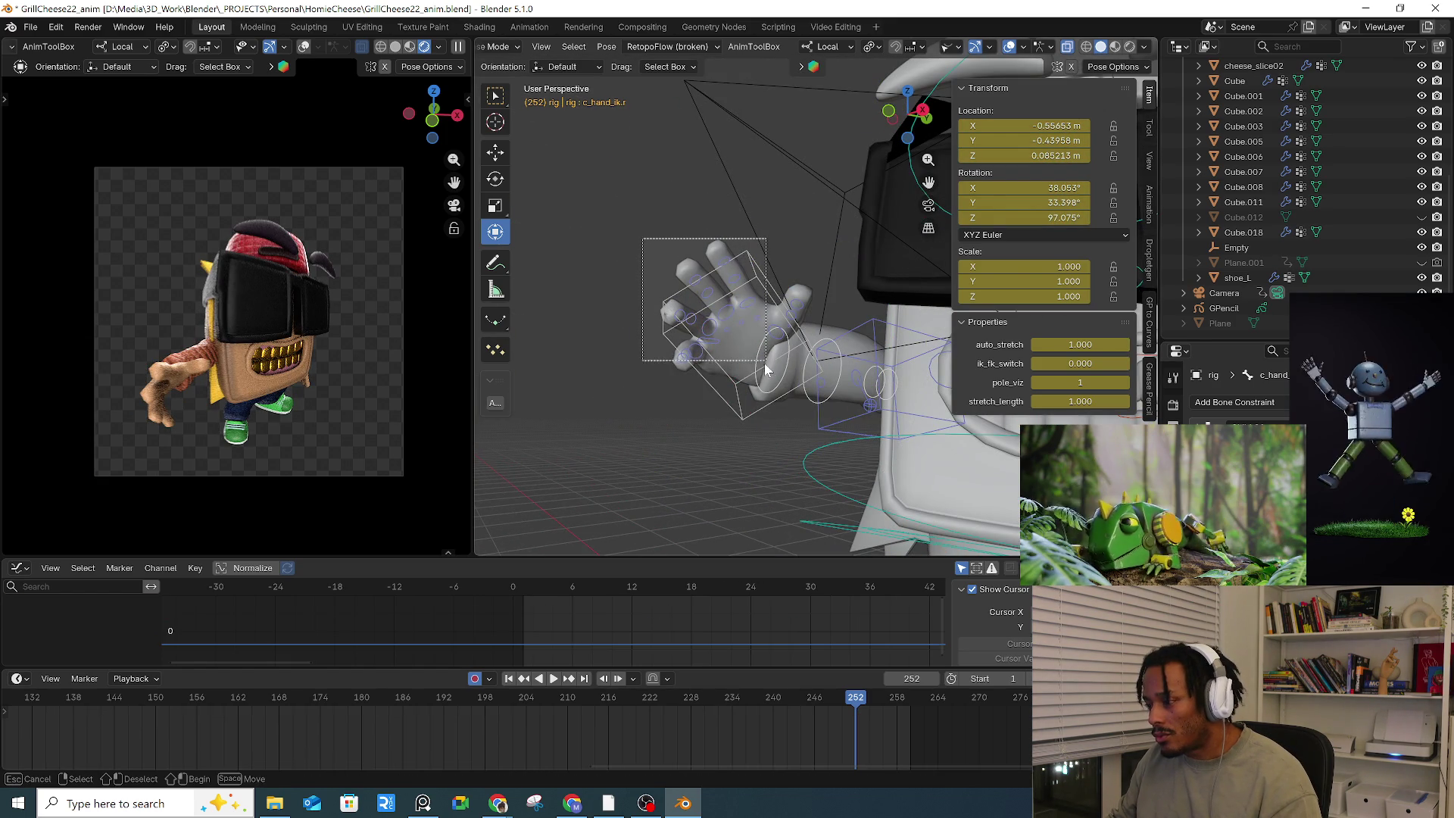
Step: Curl the right-hand finger bones by rotating them around their local X axis
left_click_drag(723, 384, 765, 402)
mouse_move(816, 130)
left_mouse_down()
mouse_move(759, 259)
mouse_move(727, 287)
left_mouse_up()
middle_click_drag(727, 287, 738, 360)
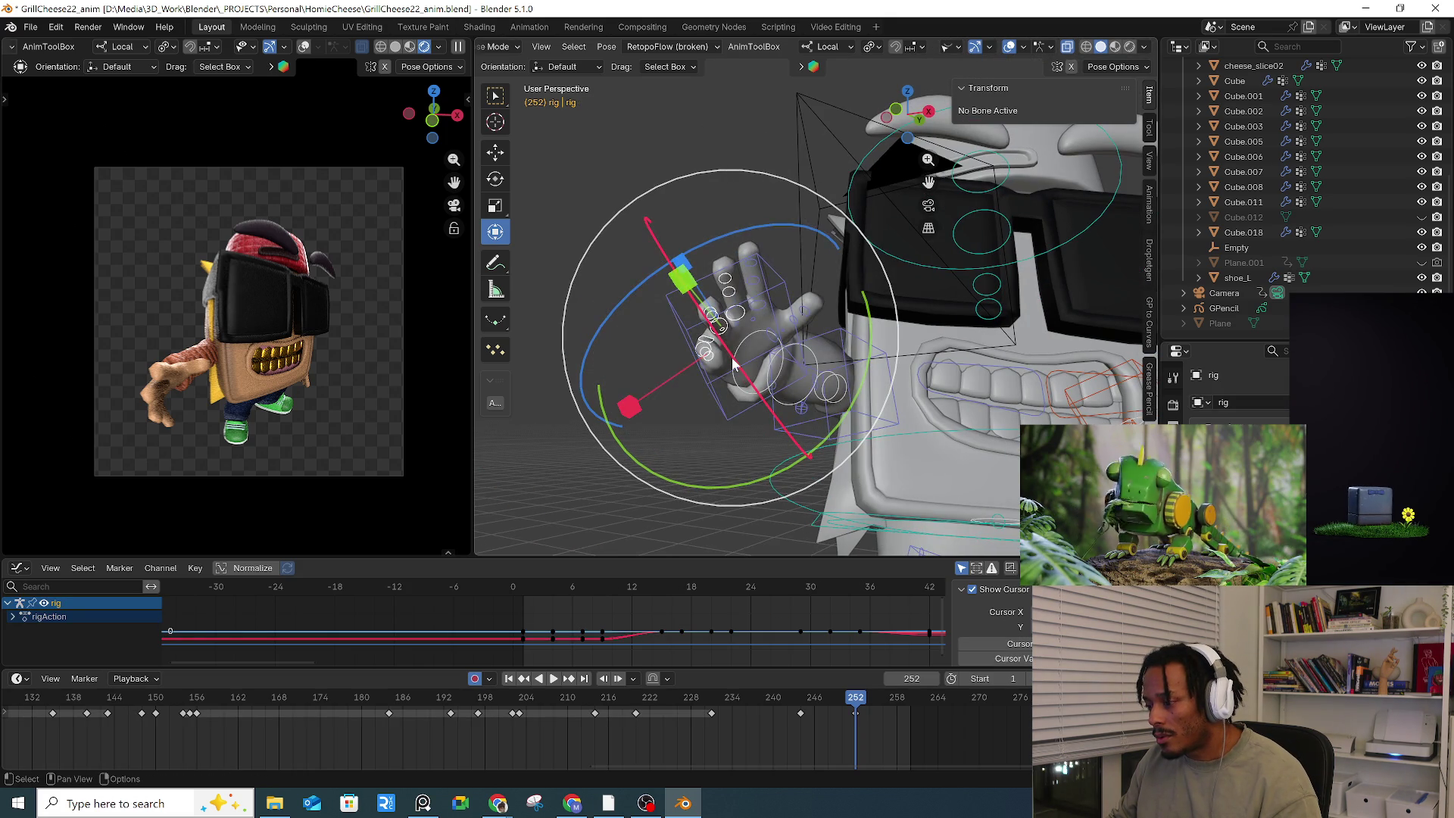
key("r")
key("x")
key("x")
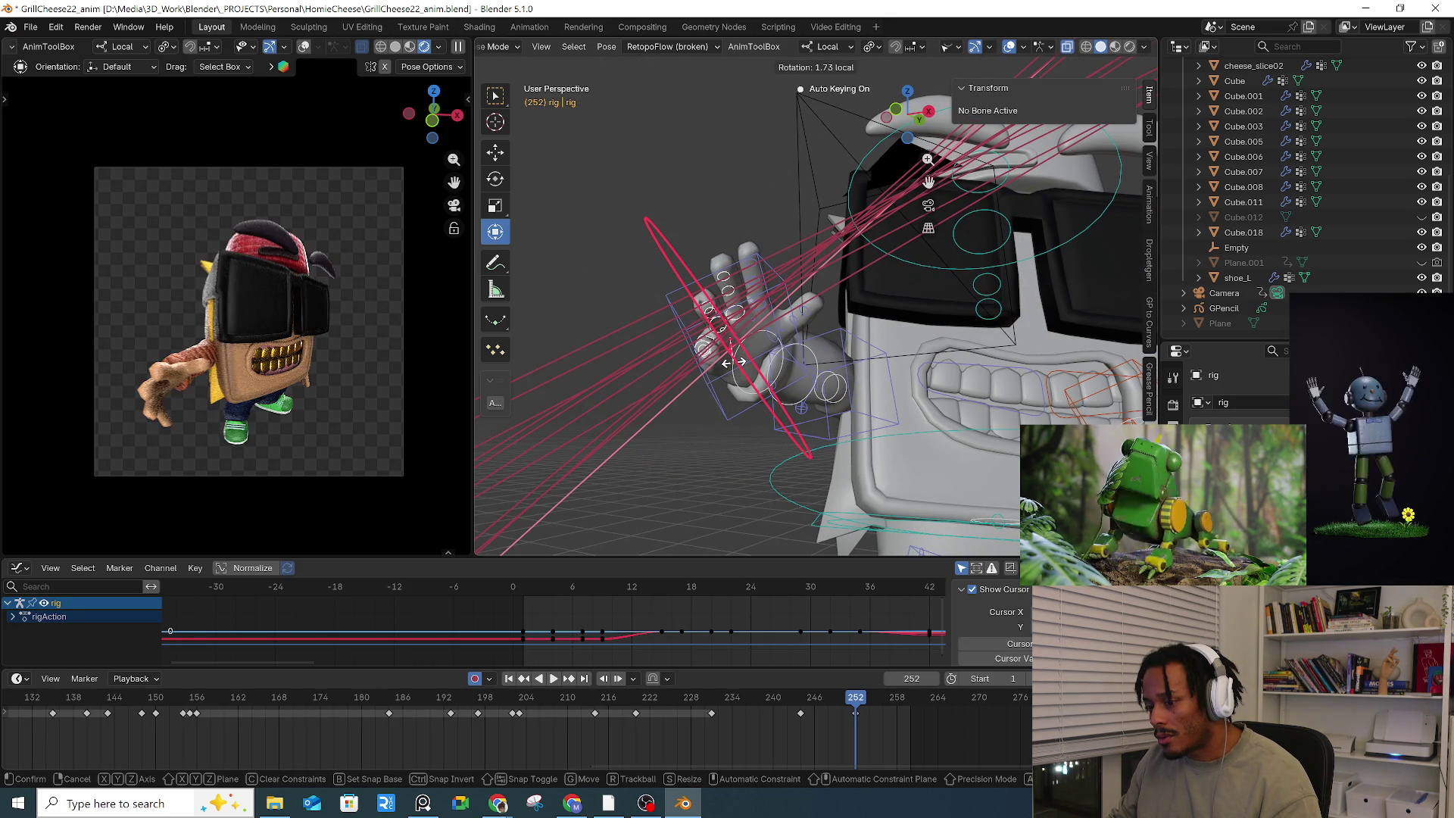
left_click(739, 366)
mouse_move(740, 368)
middle_mouse_down()
mouse_move(752, 374)
mouse_move(657, 330)
mouse_move(709, 334)
middle_mouse_up()
Step: Select the right hand IK bone c_hand_ik.r and the pole control c_arms_pole.r
left_click(657, 331)
scroll(709, 333, "up", 3)
left_click(700, 327, "shift")
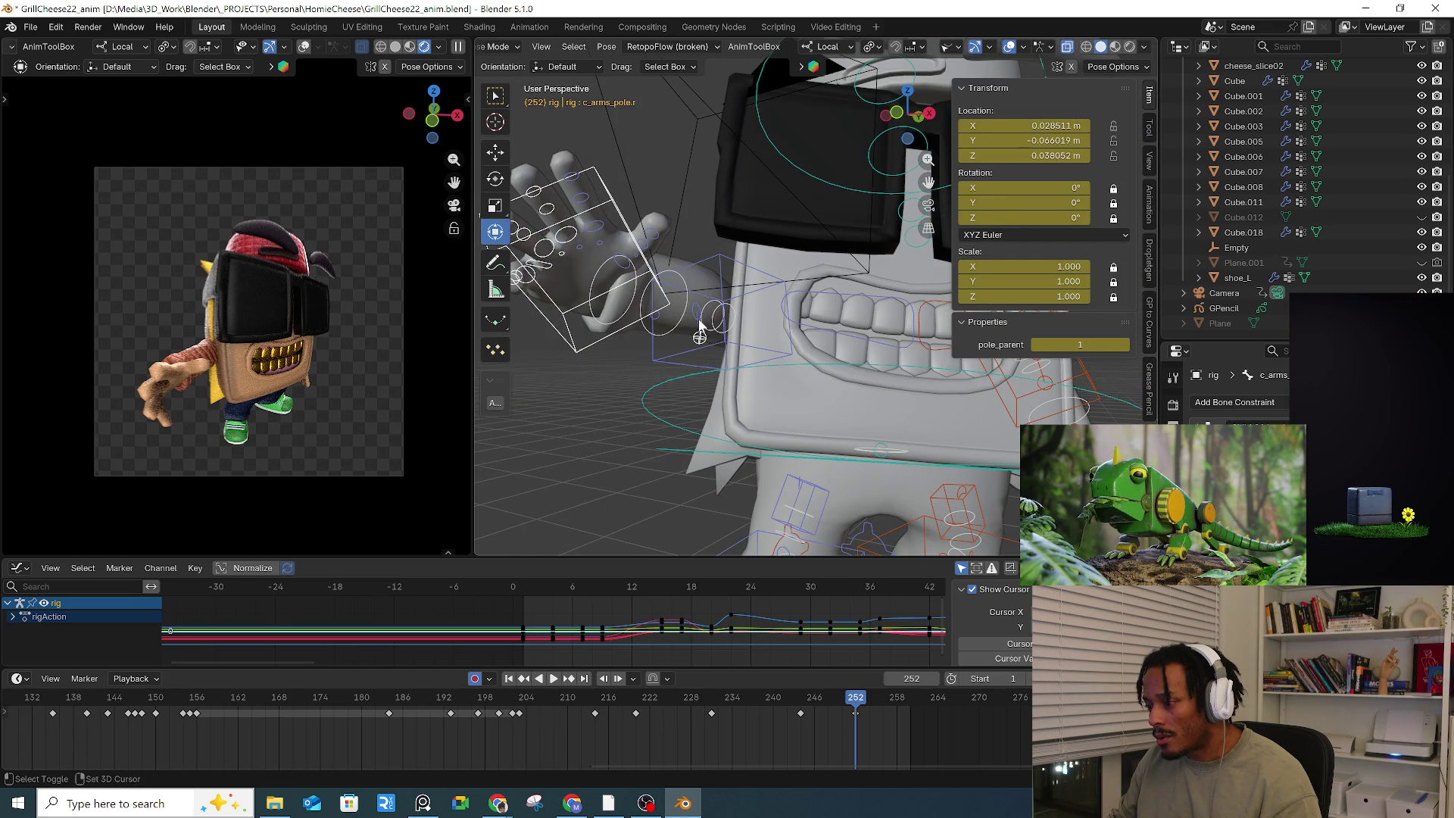
Step: Select the right-hand finger bones and copy their pose
right_click(647, 320)
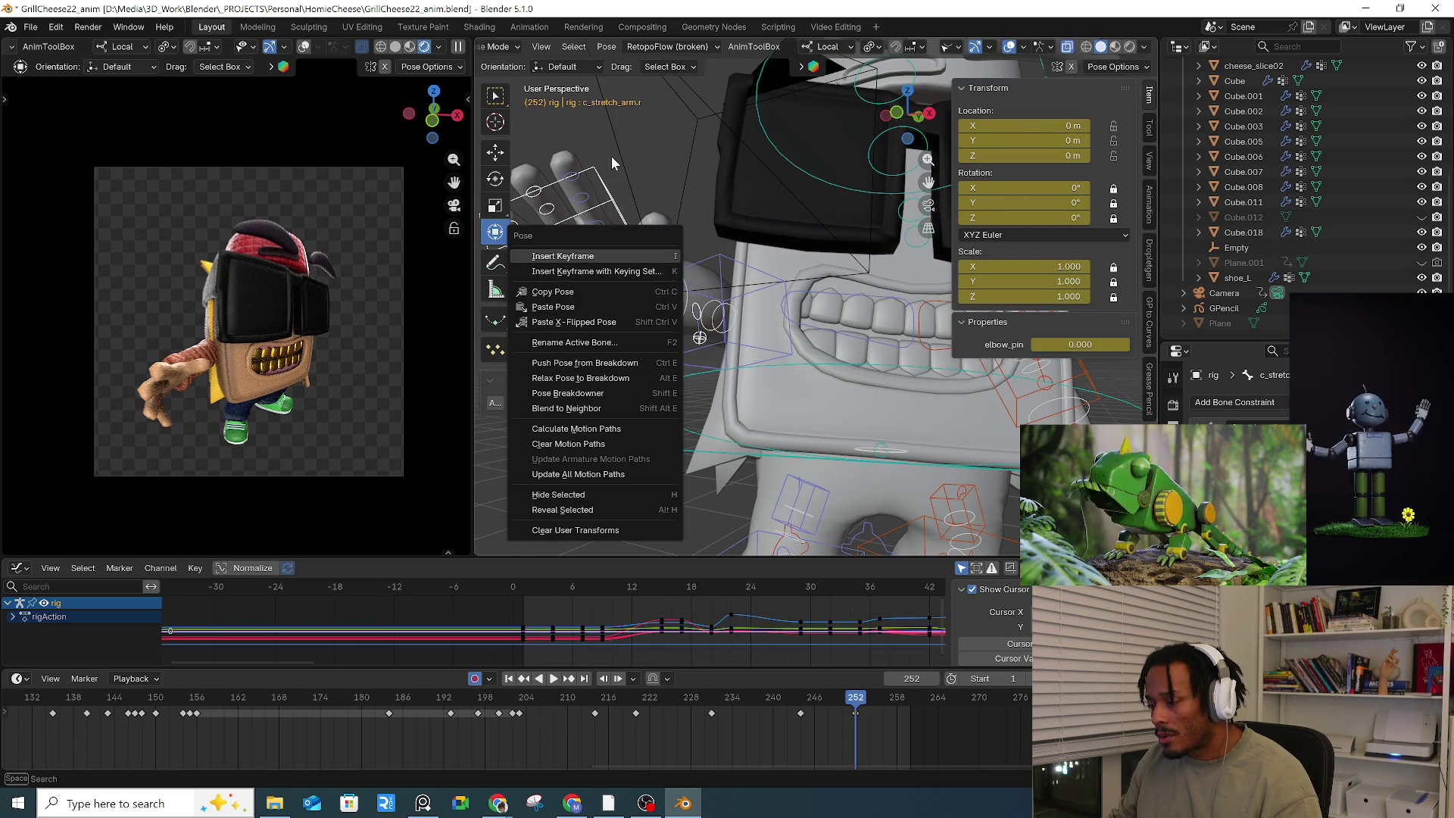
left_click(587, 201, "shift")
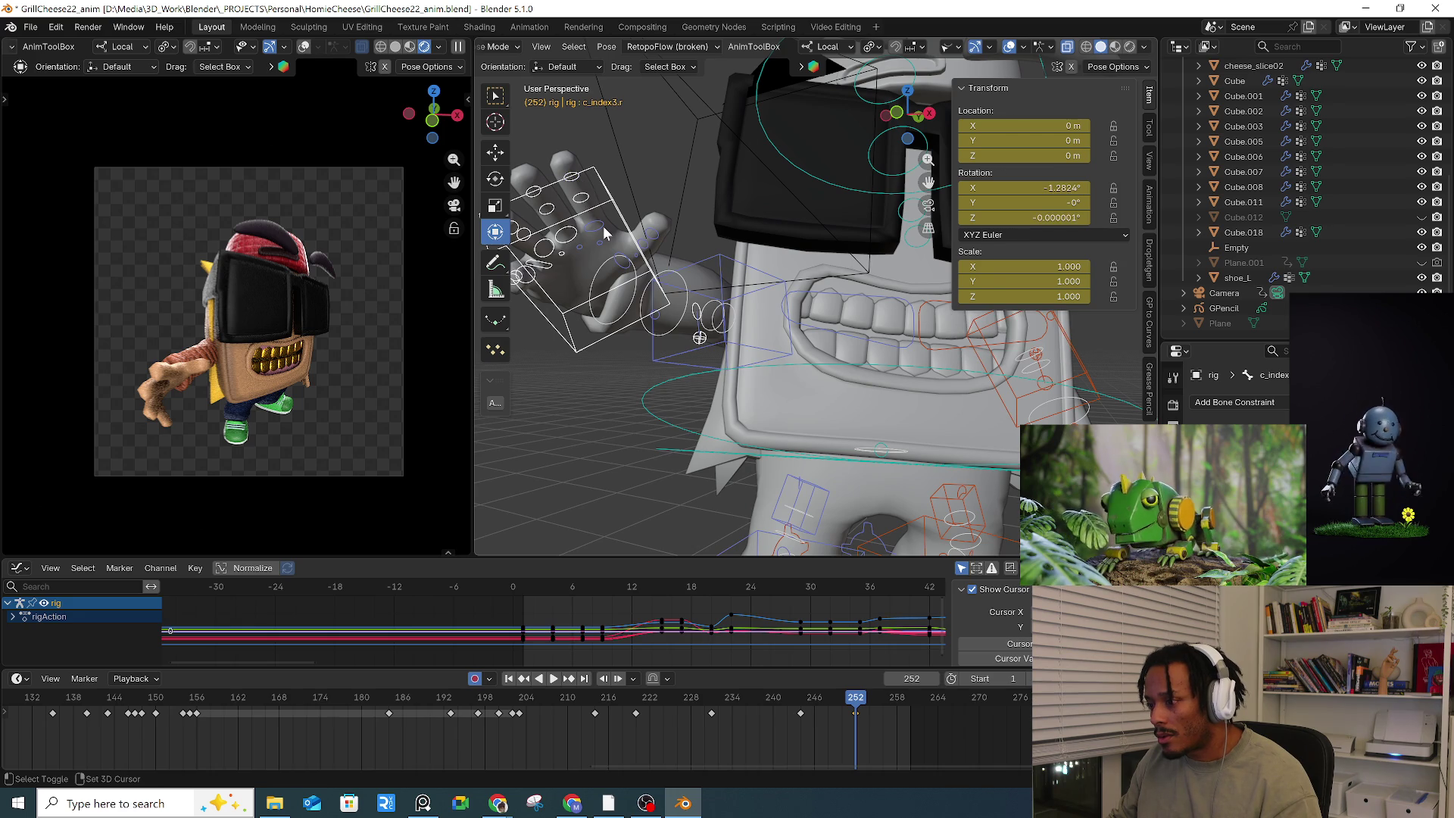
left_click(599, 247, "shift")
left_click_drag(635, 255, 634, 257, "shift")
right_click(636, 226)
left_click(579, 179)
scroll(830, 338, "down", 3)
Step: Paste the copied finger pose X-flipped onto the left-hand finger bones
middle_click_drag(947, 392, 938, 371)
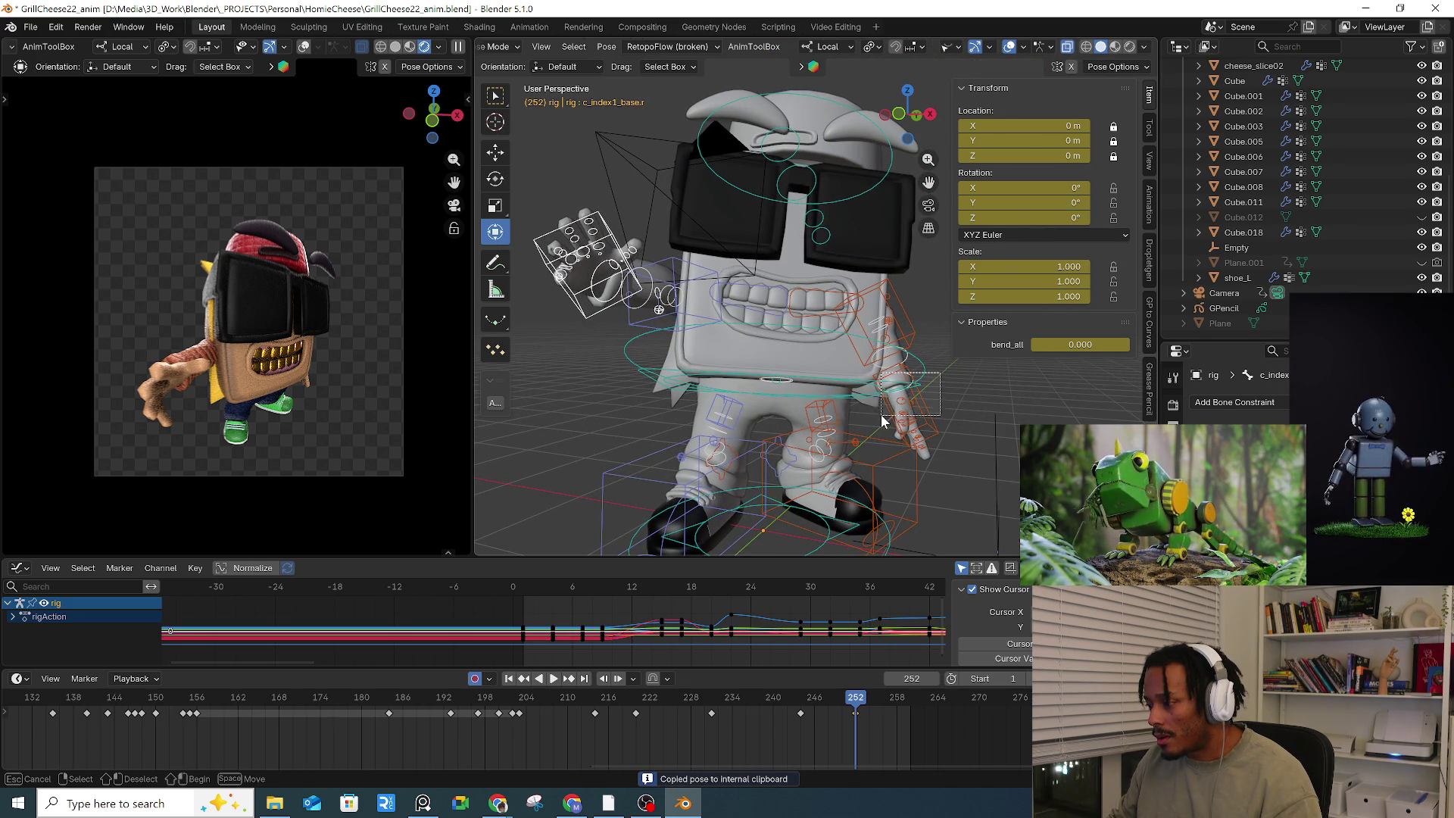
left_click_drag(881, 418, 880, 417)
middle_click_drag(1039, 420, 931, 318)
left_click_drag(914, 298, 787, 414)
left_click_drag(798, 466, 798, 465)
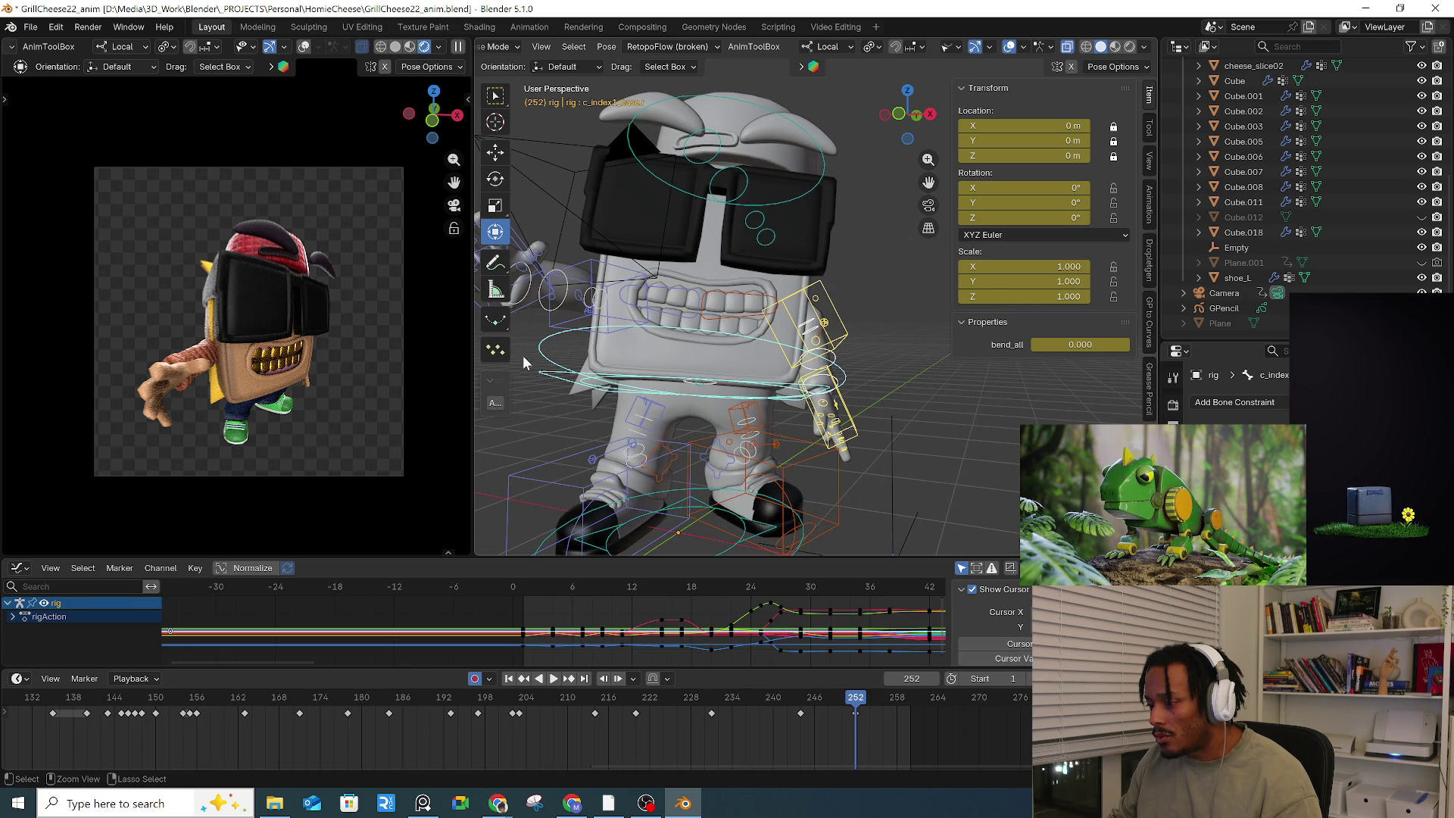
right_click(804, 353)
left_click(719, 388)
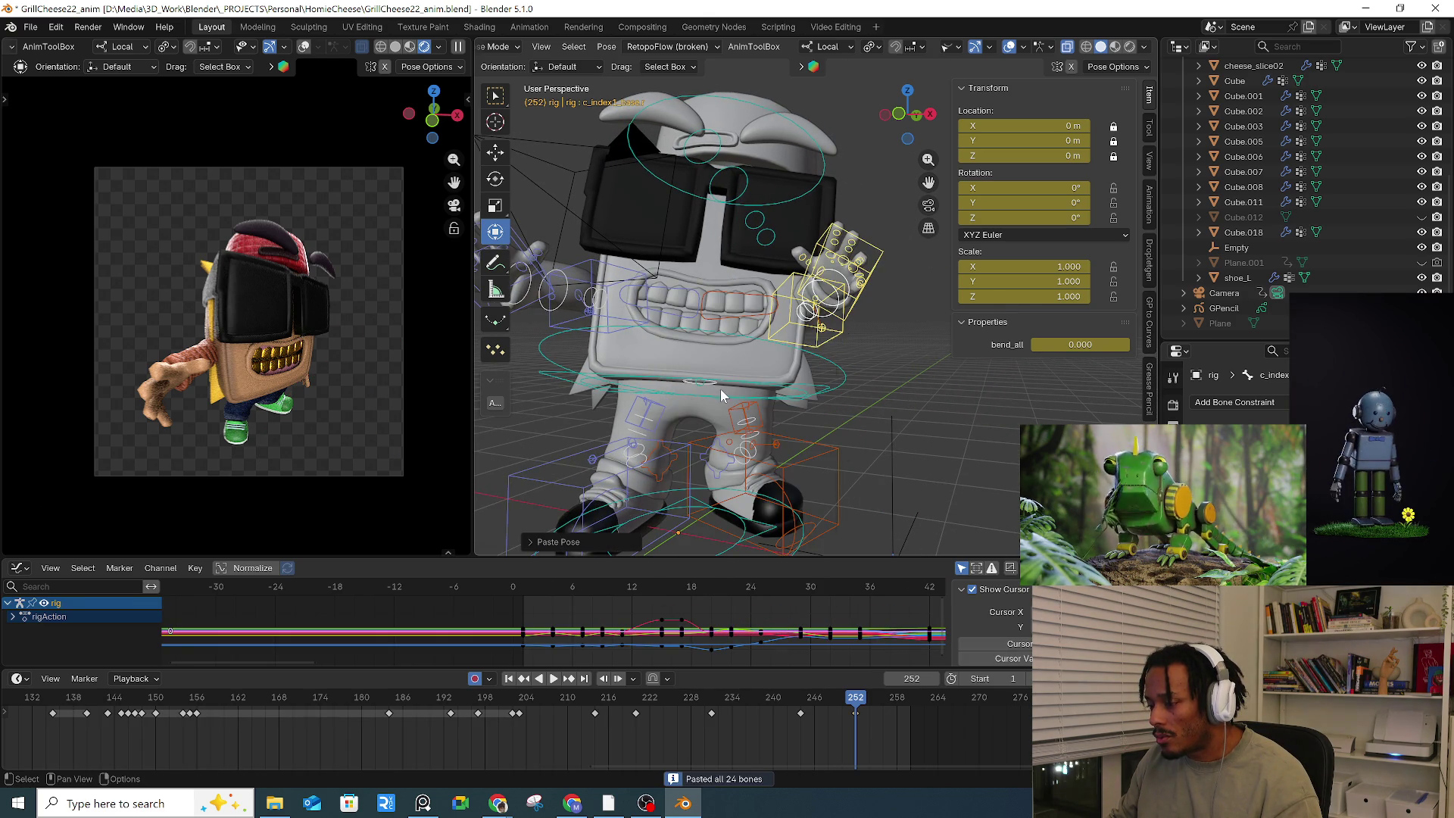
left_click(860, 296)
mouse_move(860, 295)
middle_mouse_down()
mouse_move(763, 276)
mouse_move(833, 323)
mouse_move(874, 324)
mouse_move(926, 381)
mouse_move(909, 447)
mouse_move(969, 440)
middle_mouse_up()
Step: Move and trackball-rotate the left hand IK control c_hand_ik.l into a new position
left_click(874, 325)
left_click(876, 331)
key("g")
left_click(954, 446)
key("r")
key("r")
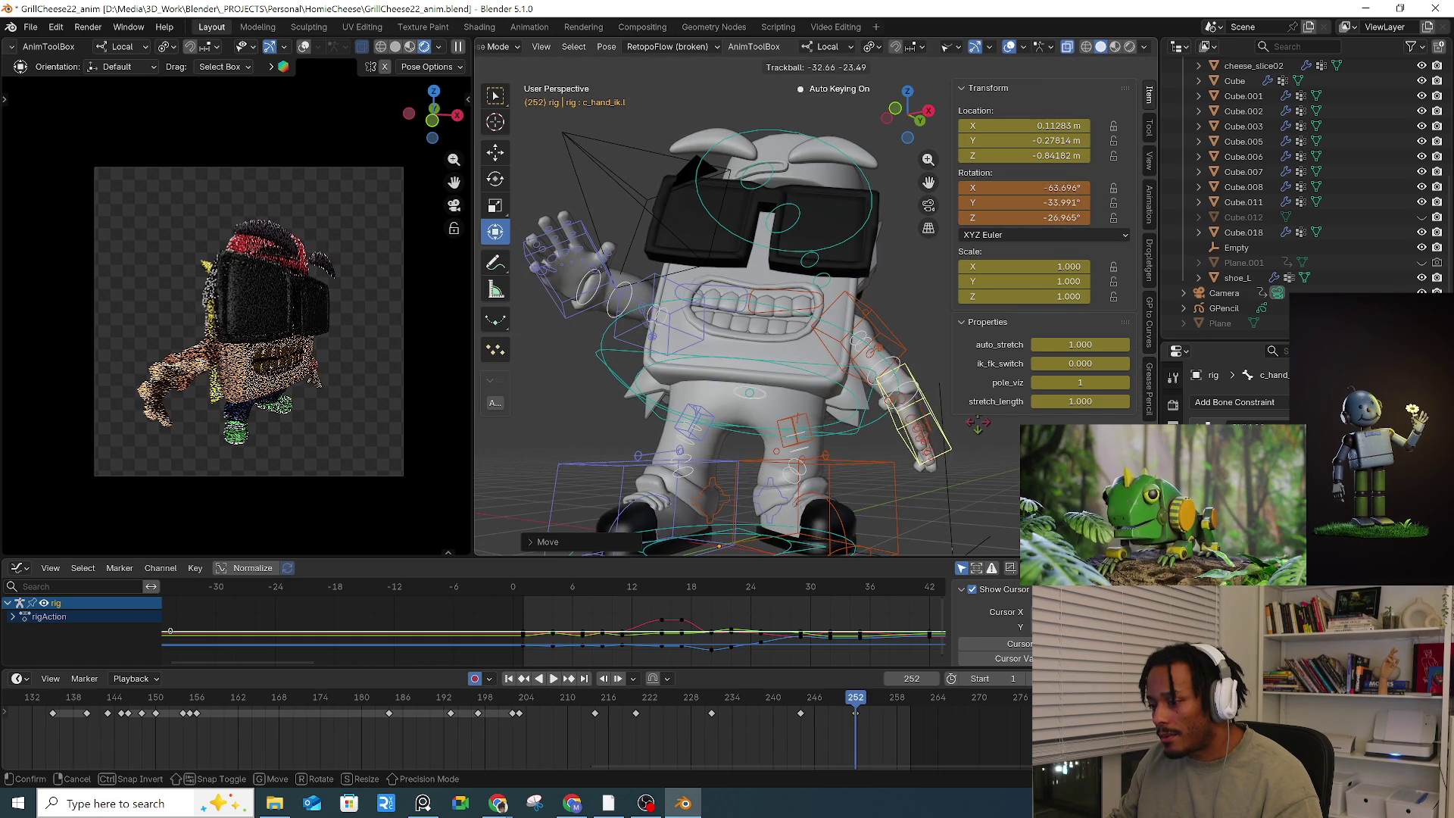
left_click(975, 424)
mouse_move(974, 424)
middle_mouse_down()
mouse_move(939, 454)
mouse_move(971, 461)
mouse_move(873, 452)
mouse_move(864, 401)
middle_mouse_up()
left_click(971, 461)
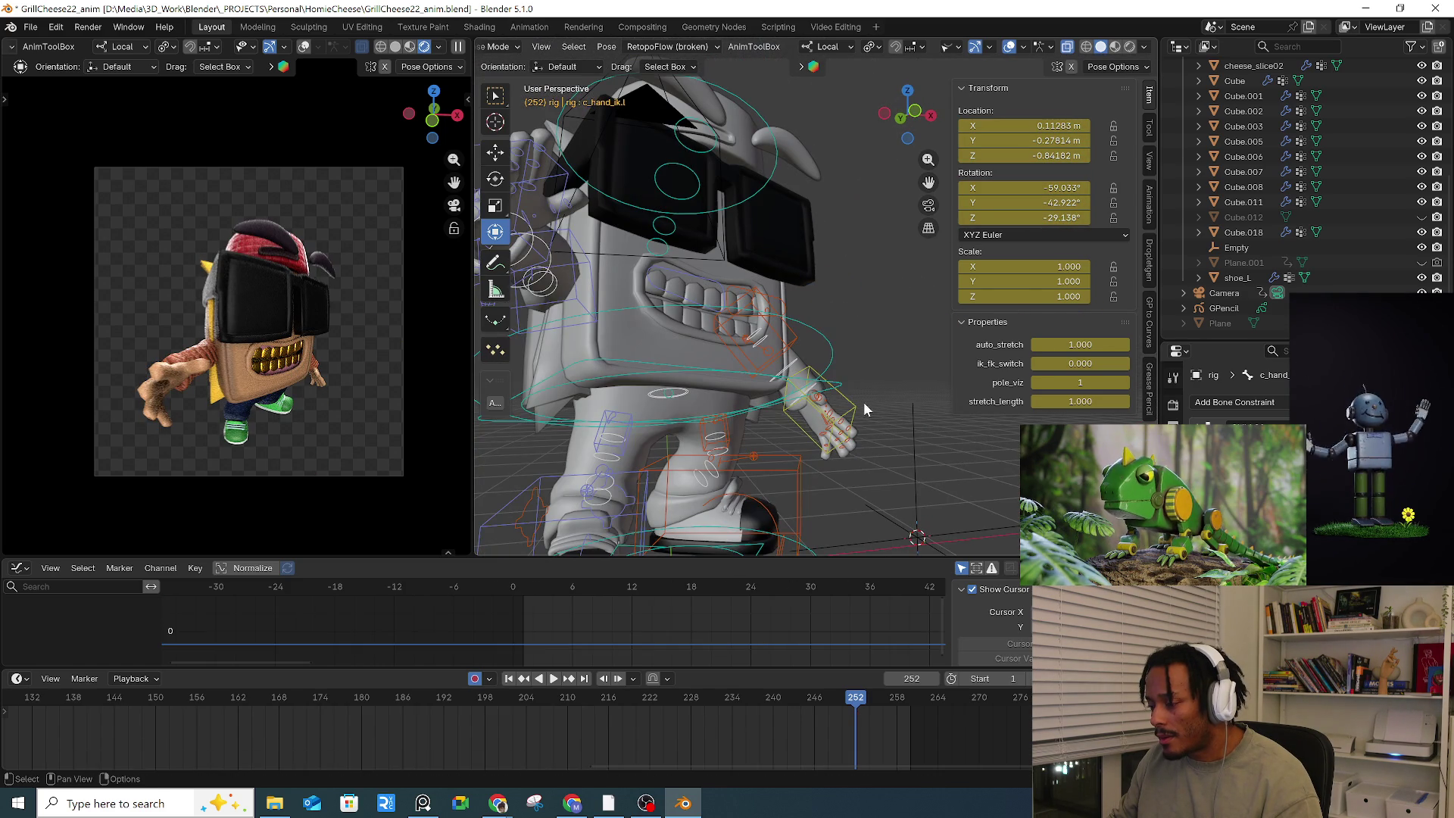
Step: Rotate the left-hand finger bones about -64.82° around their local axis to curl them inward
left_click(809, 452)
scroll(810, 451, "up", 5)
middle_click_drag(830, 458, 943, 455)
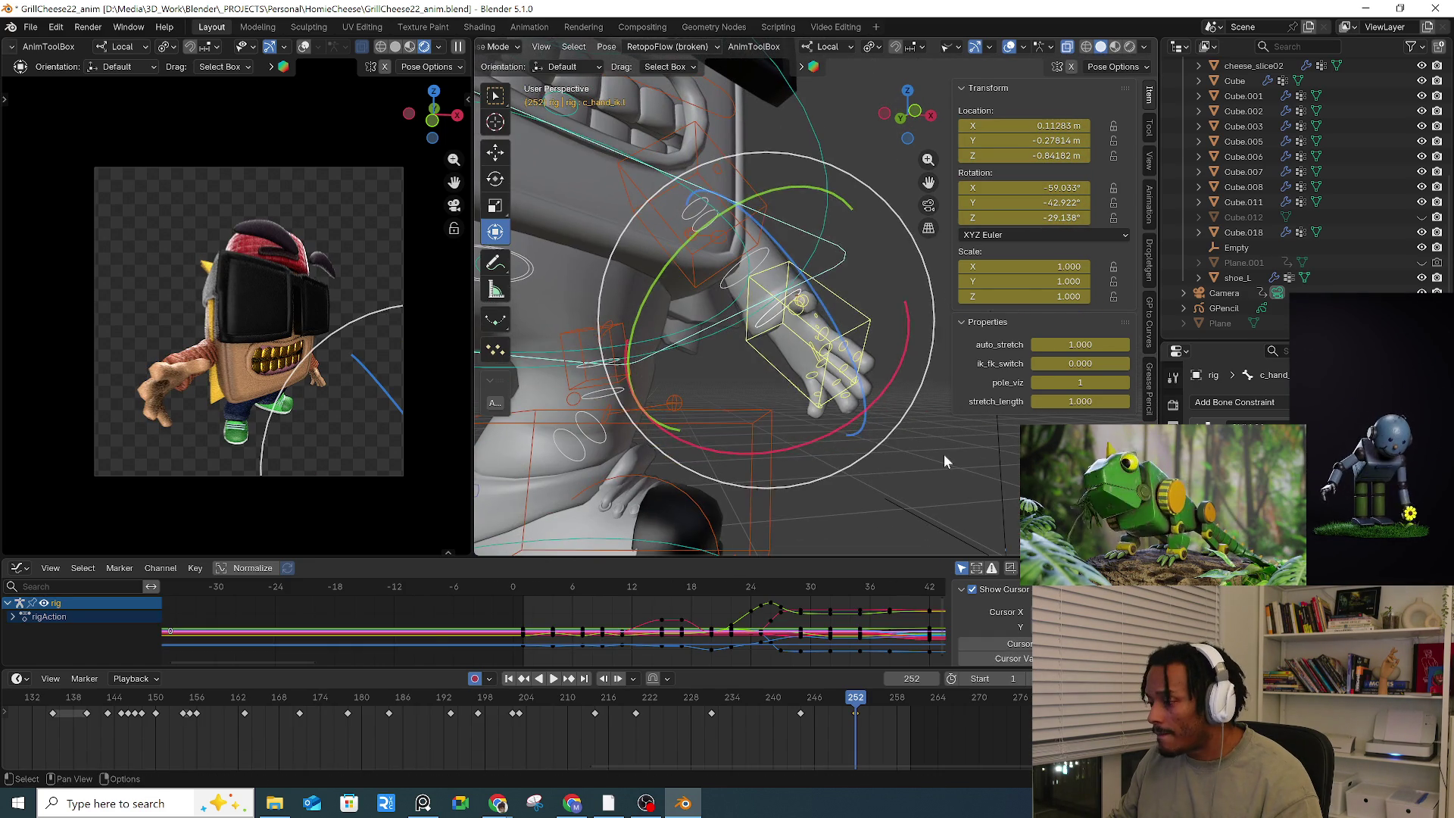
left_click(884, 312)
left_click_drag(805, 423, 807, 417)
middle_click_drag(806, 417, 803, 135)
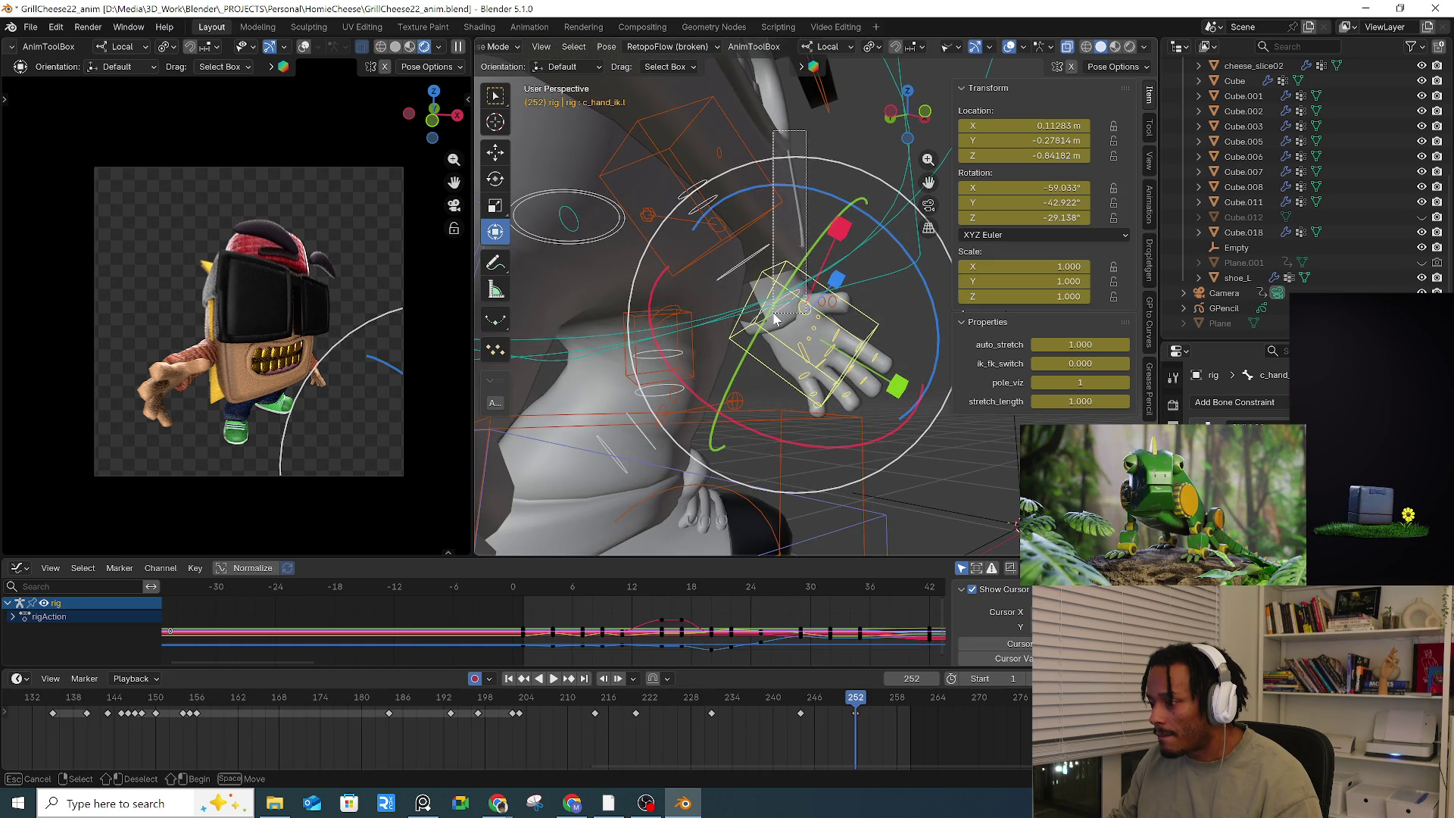
left_click_drag(774, 320, 776, 322)
scroll(788, 333, "up", 3)
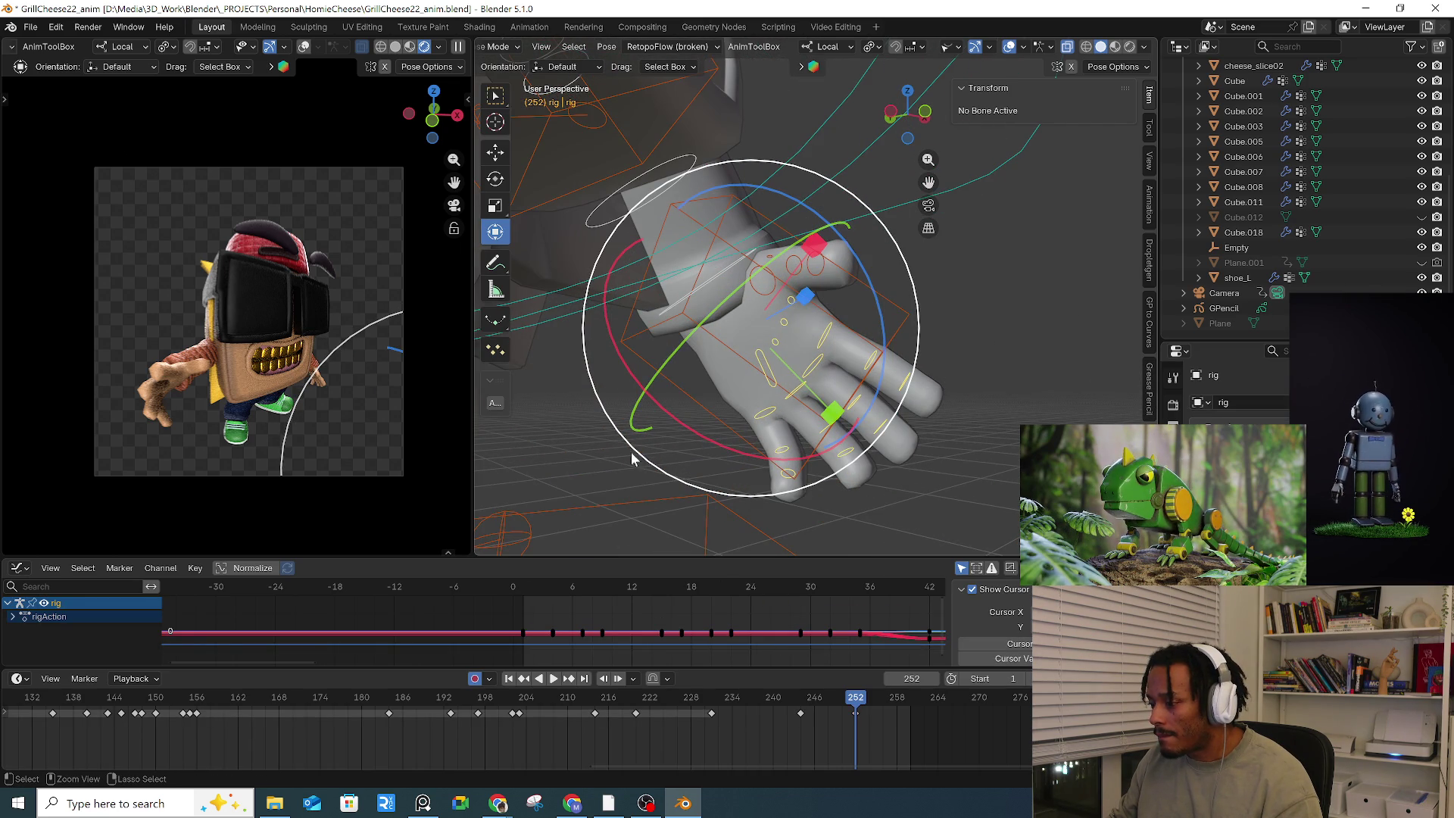
mouse_move(560, 259)
left_mouse_down()
mouse_move(752, 366)
mouse_move(795, 363)
left_mouse_up()
middle_click_drag(795, 364, 896, 494)
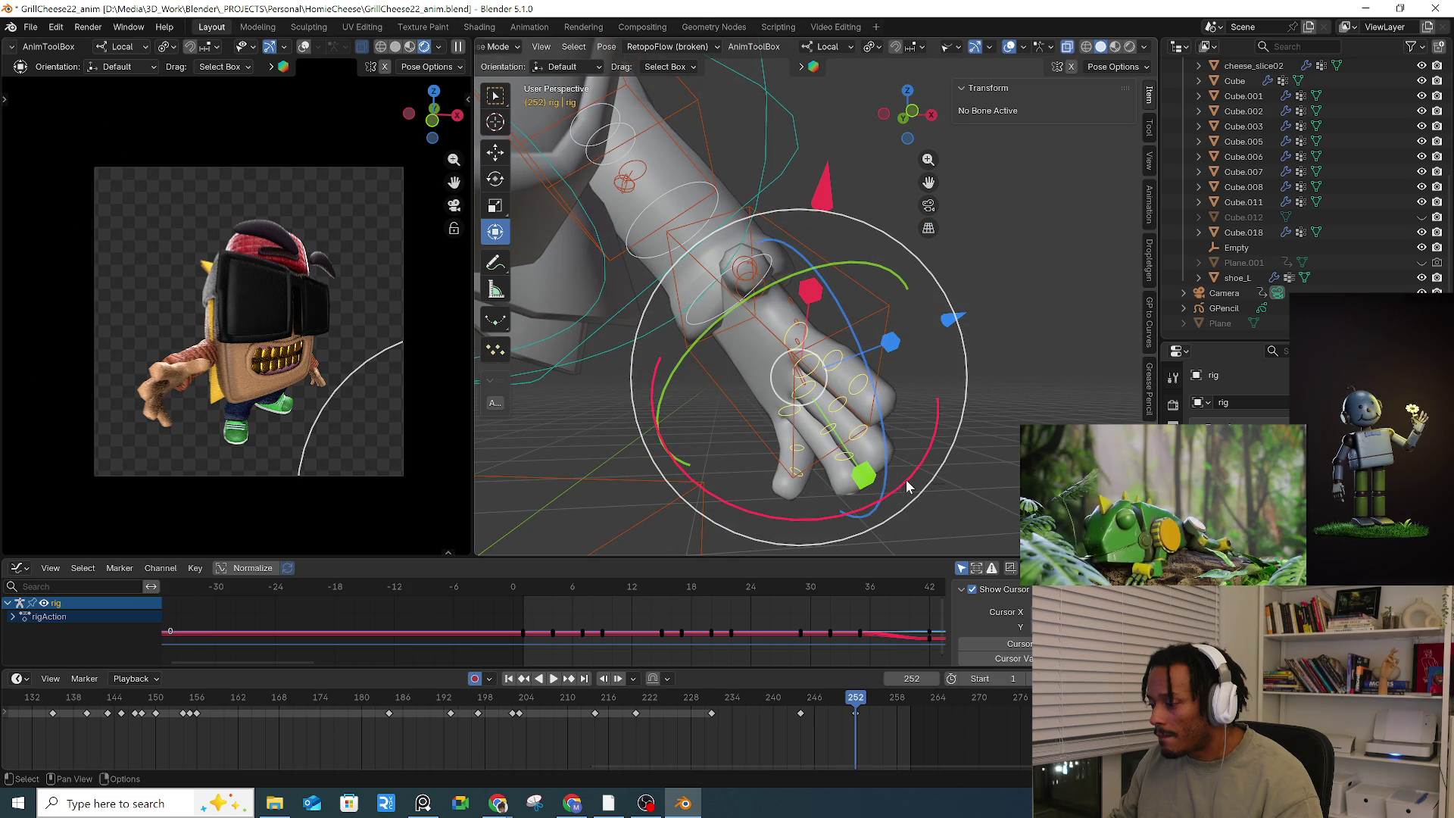
mouse_move(911, 483)
left_mouse_down()
mouse_move(779, 485)
mouse_move(758, 470)
left_mouse_up()
mouse_move(757, 470)
middle_mouse_down()
mouse_move(853, 438)
mouse_move(868, 450)
middle_mouse_up()
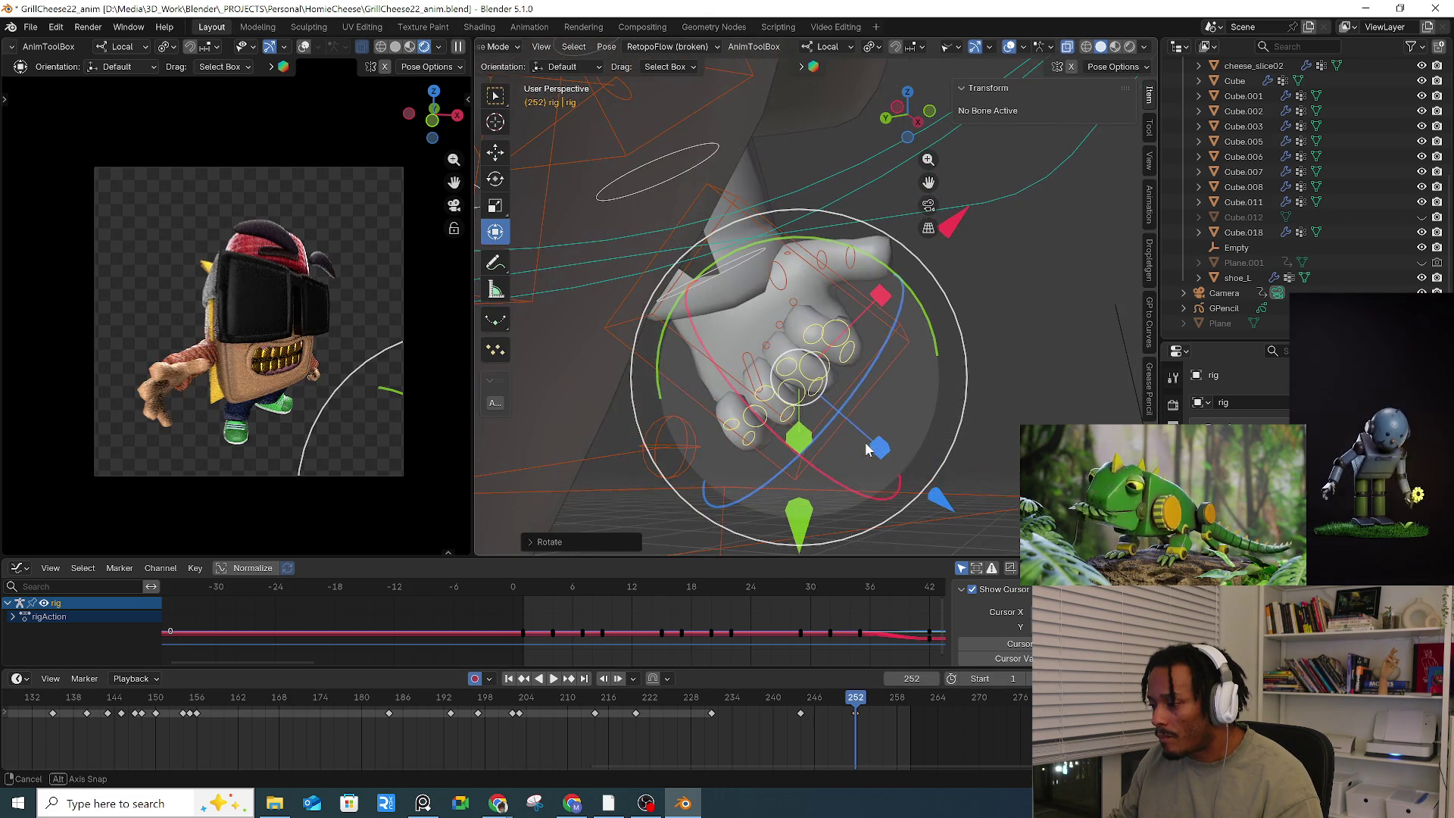
Step: Rotate the left pinky base c_pinky1_base.l on local Z, then curl it about -22.8° on X
left_click(746, 363)
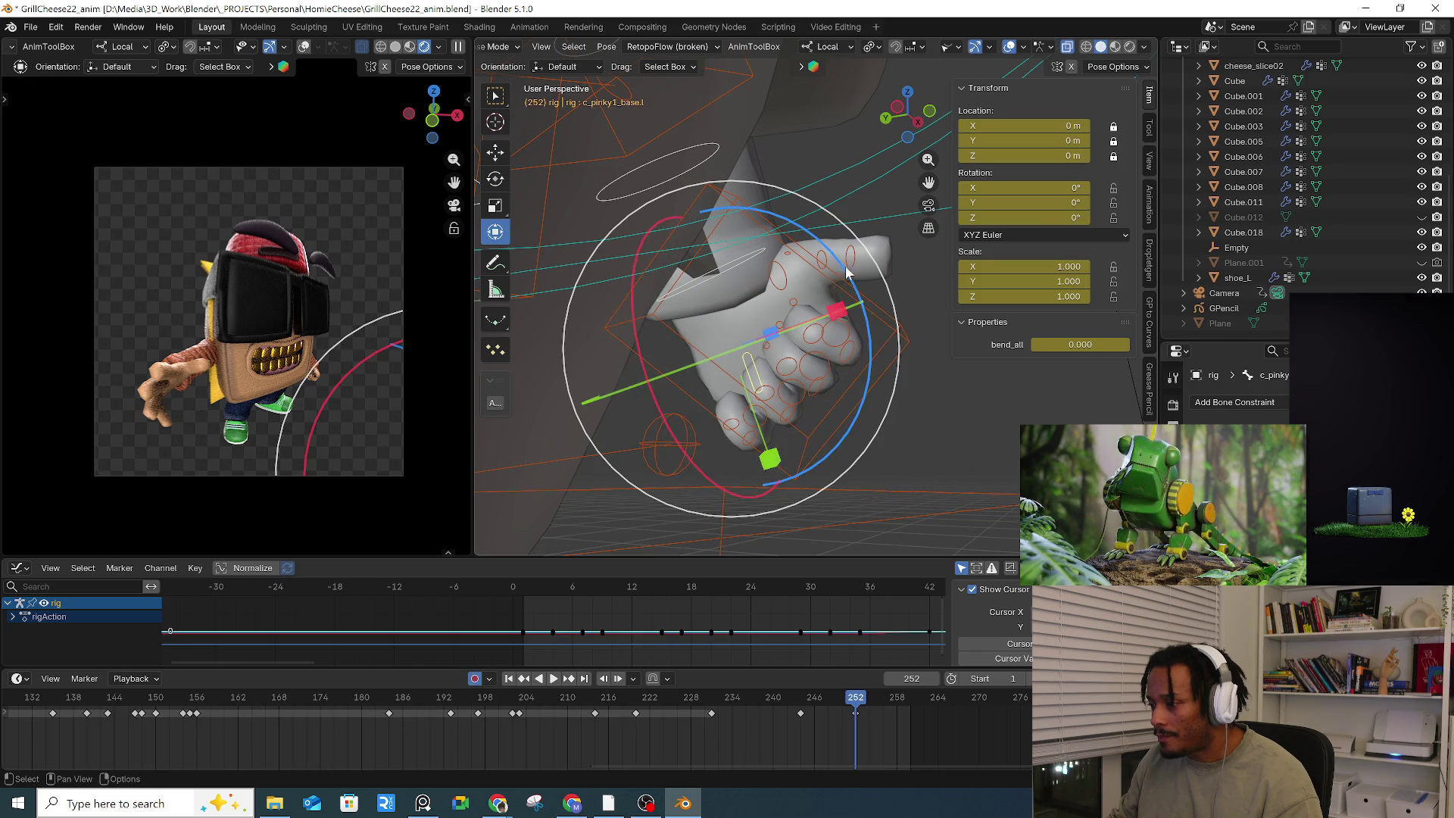
key("r")
key("z")
left_click(812, 288)
key("r")
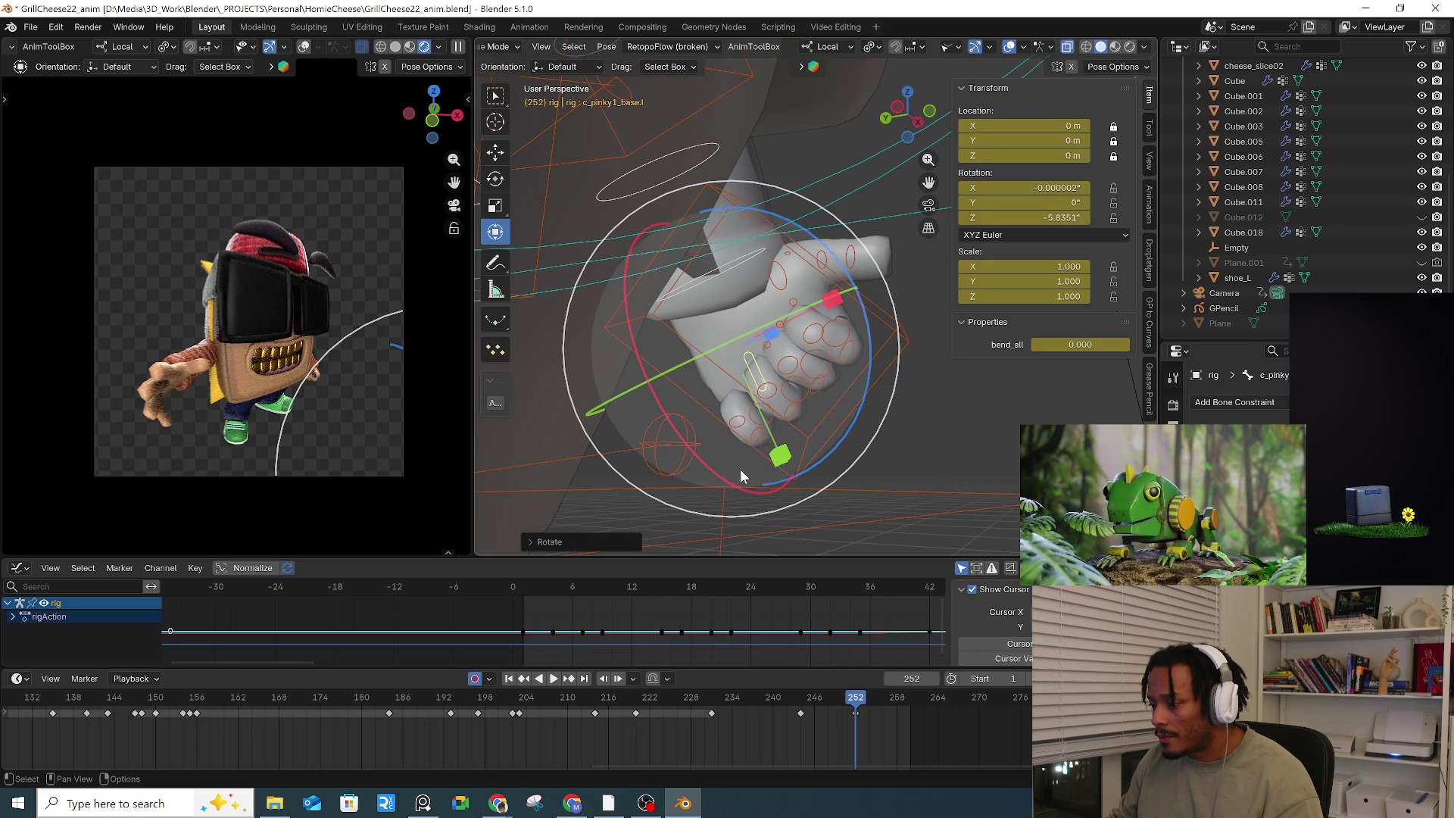
key("x")
left_click(673, 446)
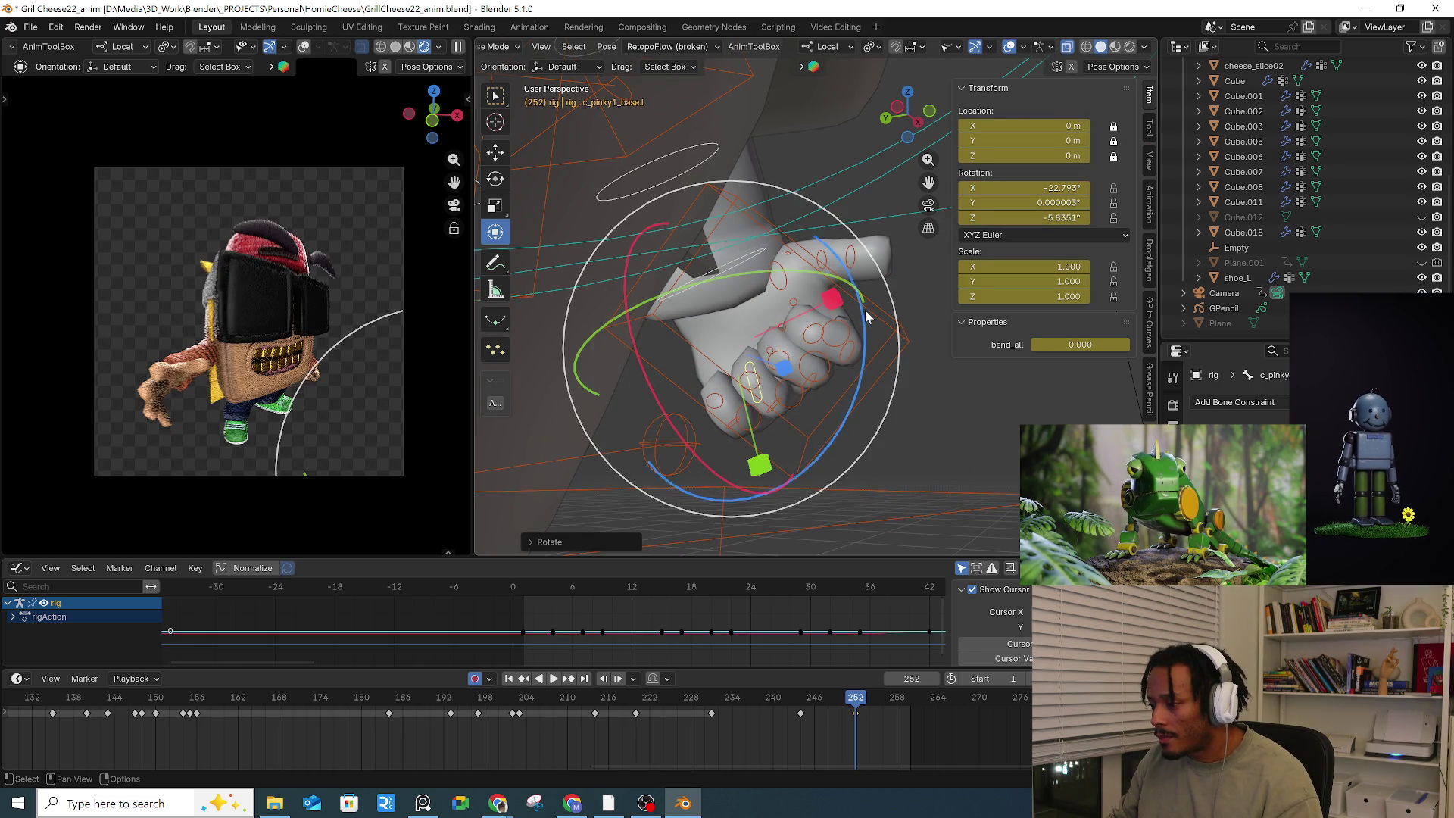
Step: Bend the left thumb tip around X and twist the thumb base into place
left_click(848, 261)
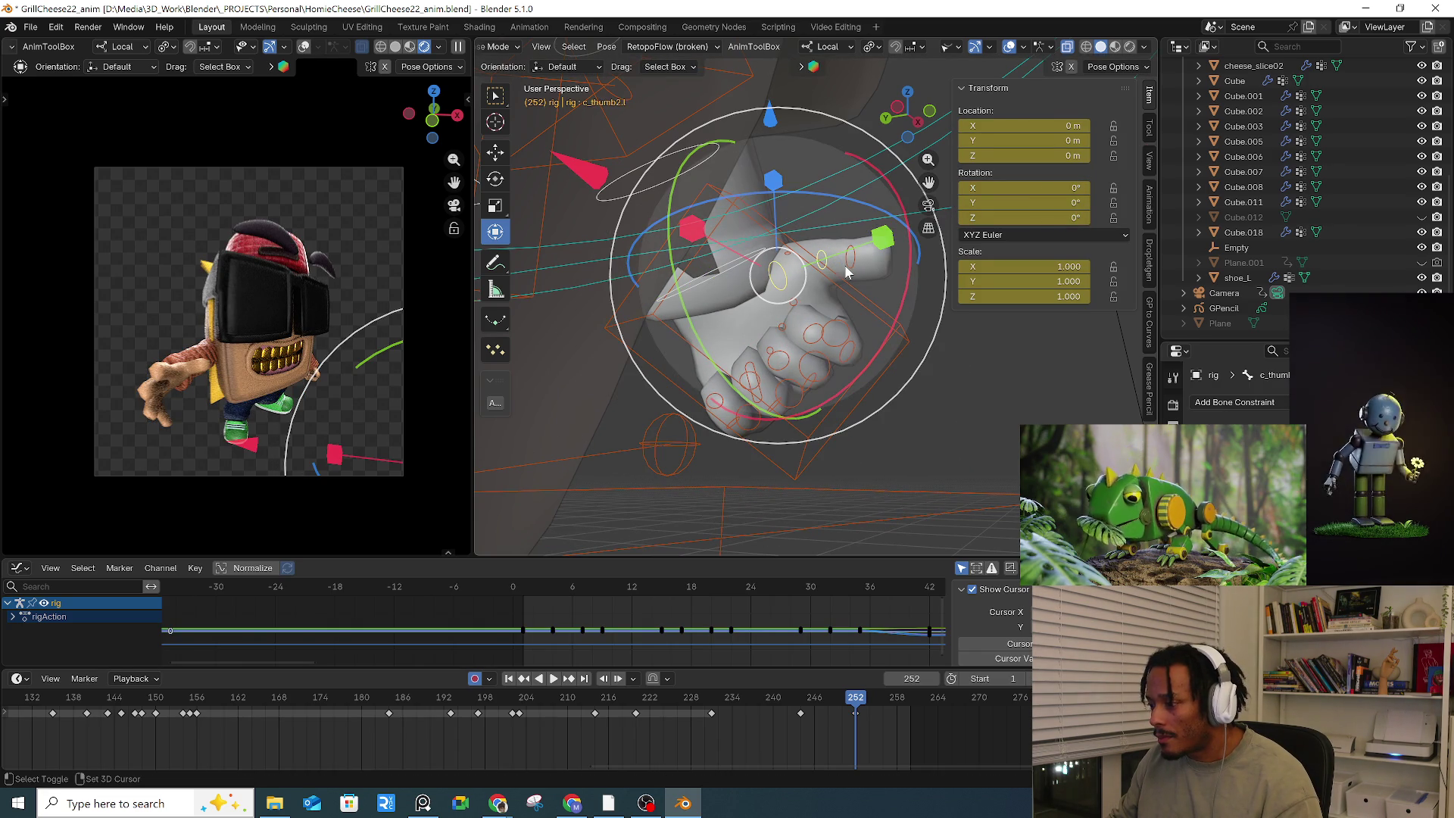
mouse_move(914, 288)
left_mouse_down()
mouse_move(890, 347)
mouse_move(854, 327)
mouse_move(810, 337)
left_mouse_up()
mouse_move(811, 337)
middle_mouse_down()
mouse_move(714, 372)
mouse_move(731, 389)
mouse_move(738, 362)
middle_mouse_up()
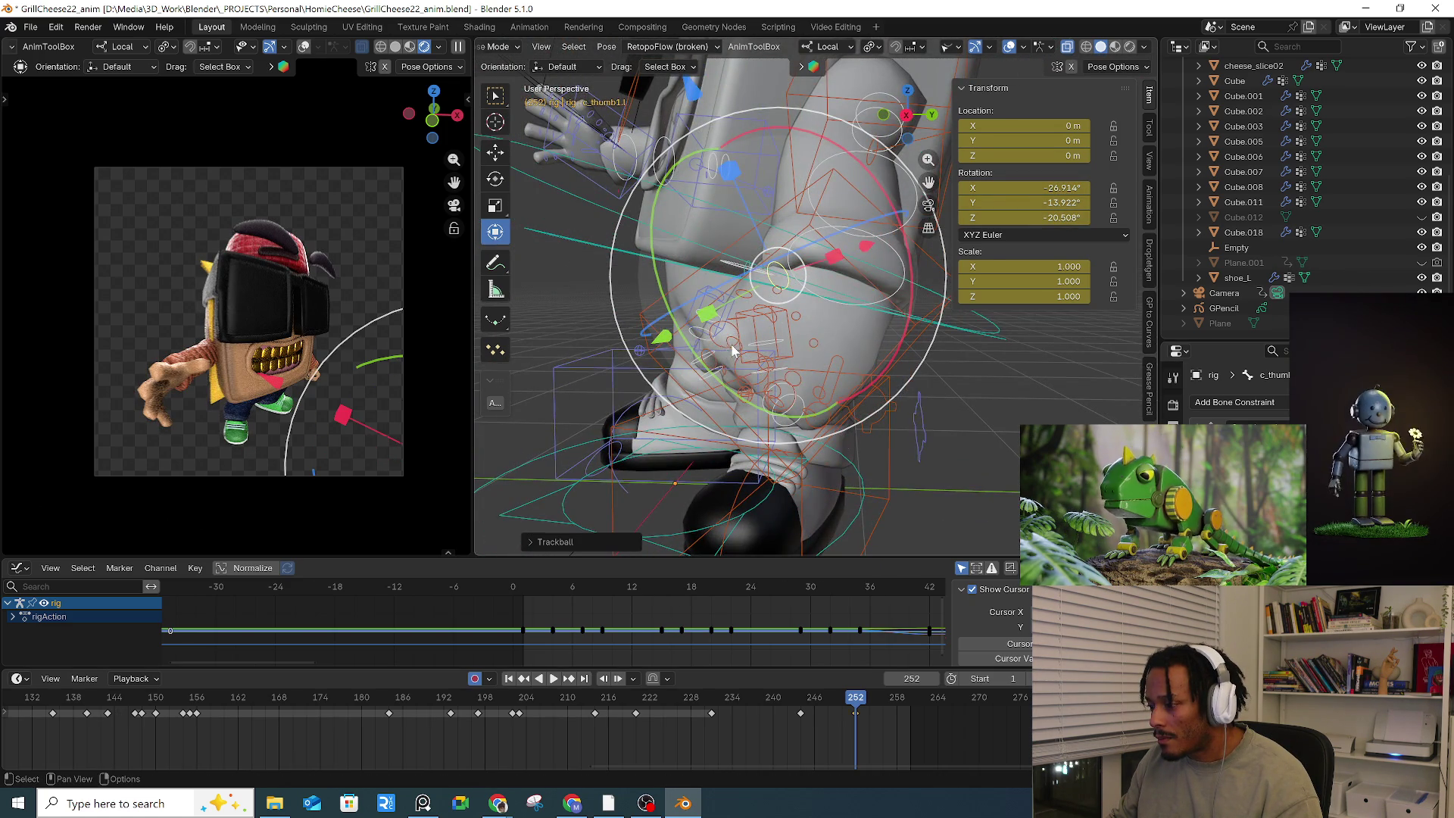
Step: Reposition the left index finger base bone toward the fist pose
left_click(755, 358)
left_click_drag(756, 357, 751, 356)
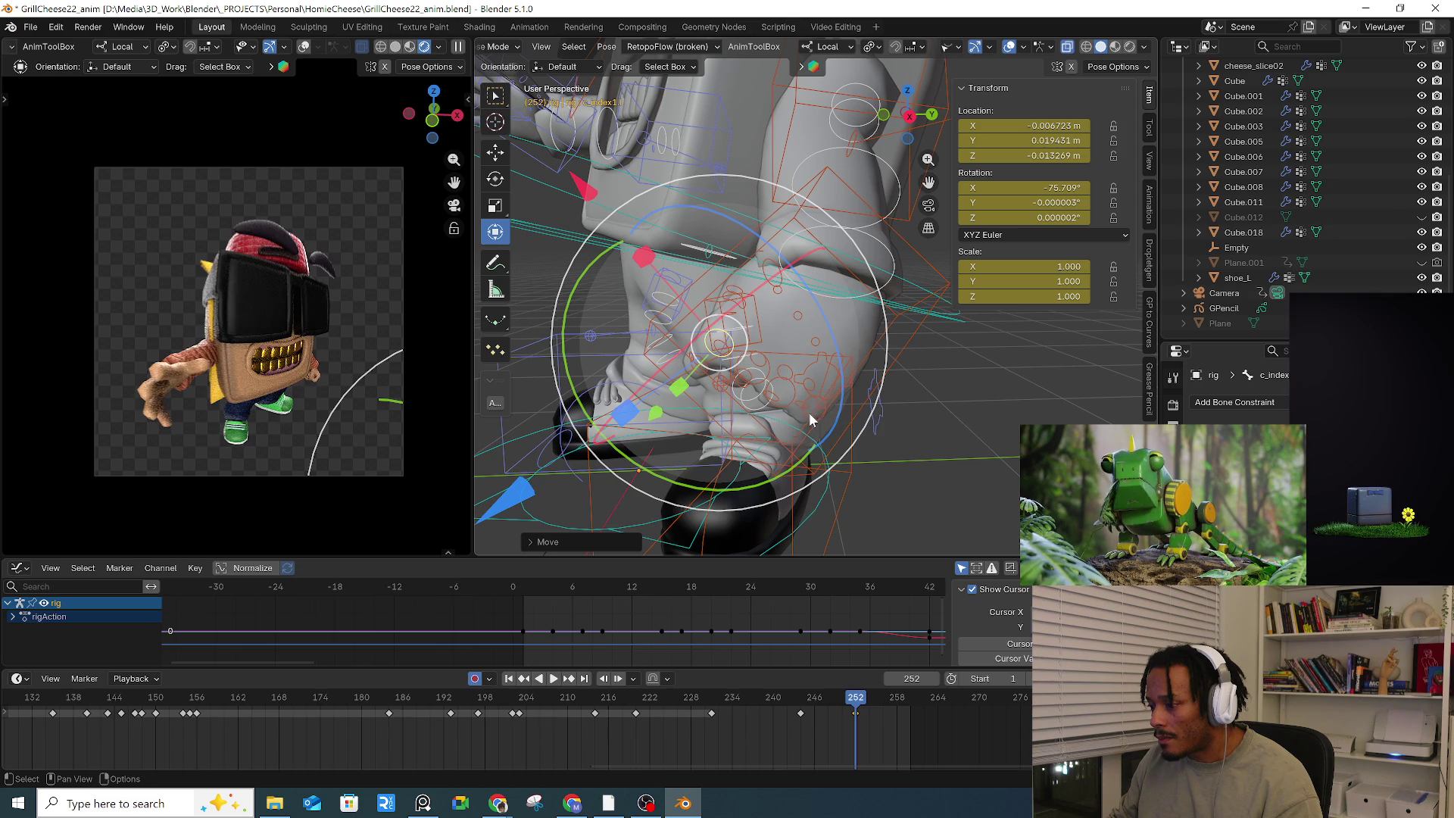
left_click(761, 390)
left_click(757, 382)
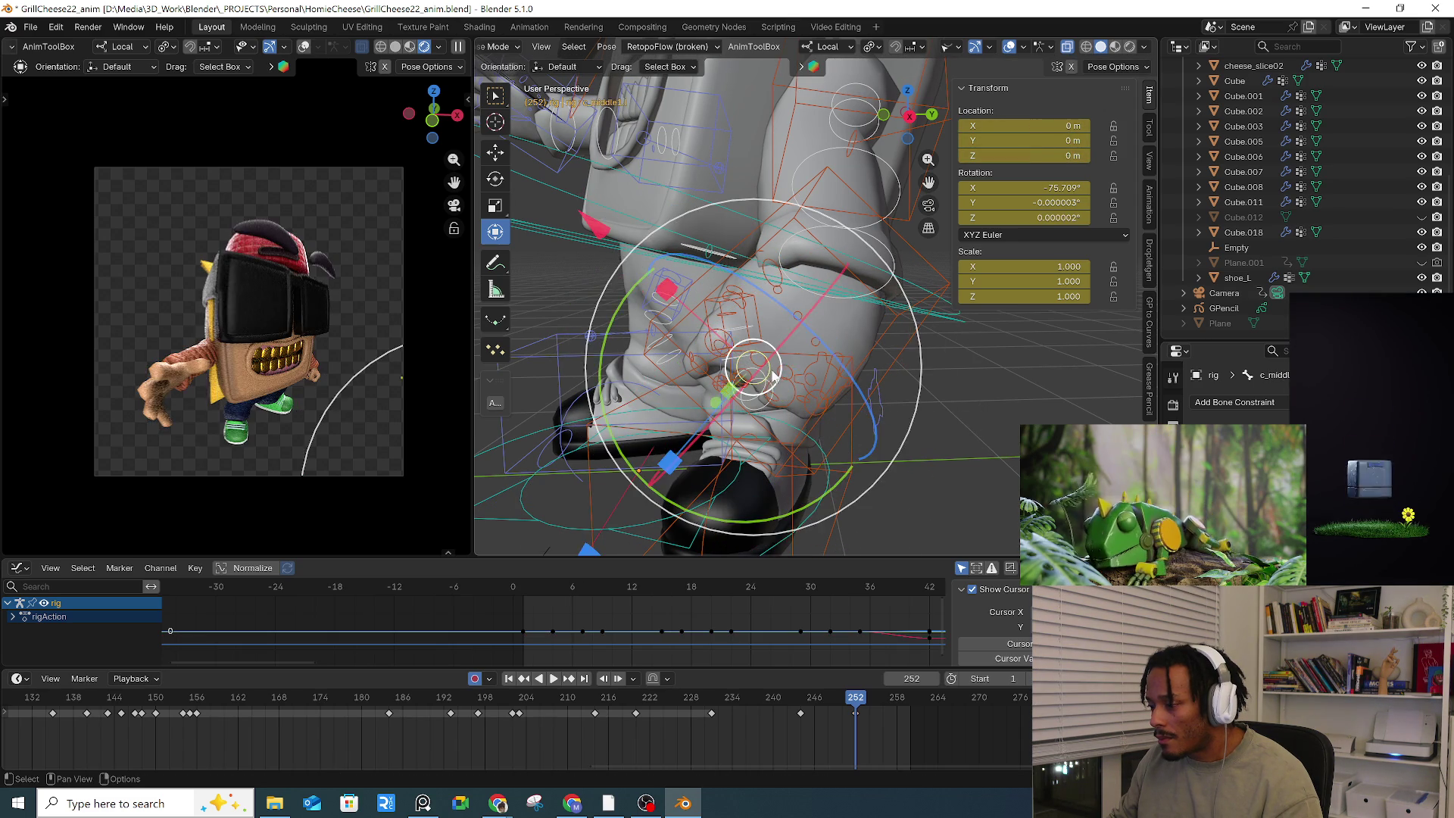
key("KP_Decimal")
mouse_move(780, 390)
middle_mouse_down()
mouse_move(804, 390)
mouse_move(824, 327)
mouse_move(742, 345)
middle_mouse_up()
left_click(741, 342)
left_click(742, 342)
left_click_drag(742, 342, 755, 378)
Step: Rotate the left pinky base bone further to tighten the fist
left_click(785, 438)
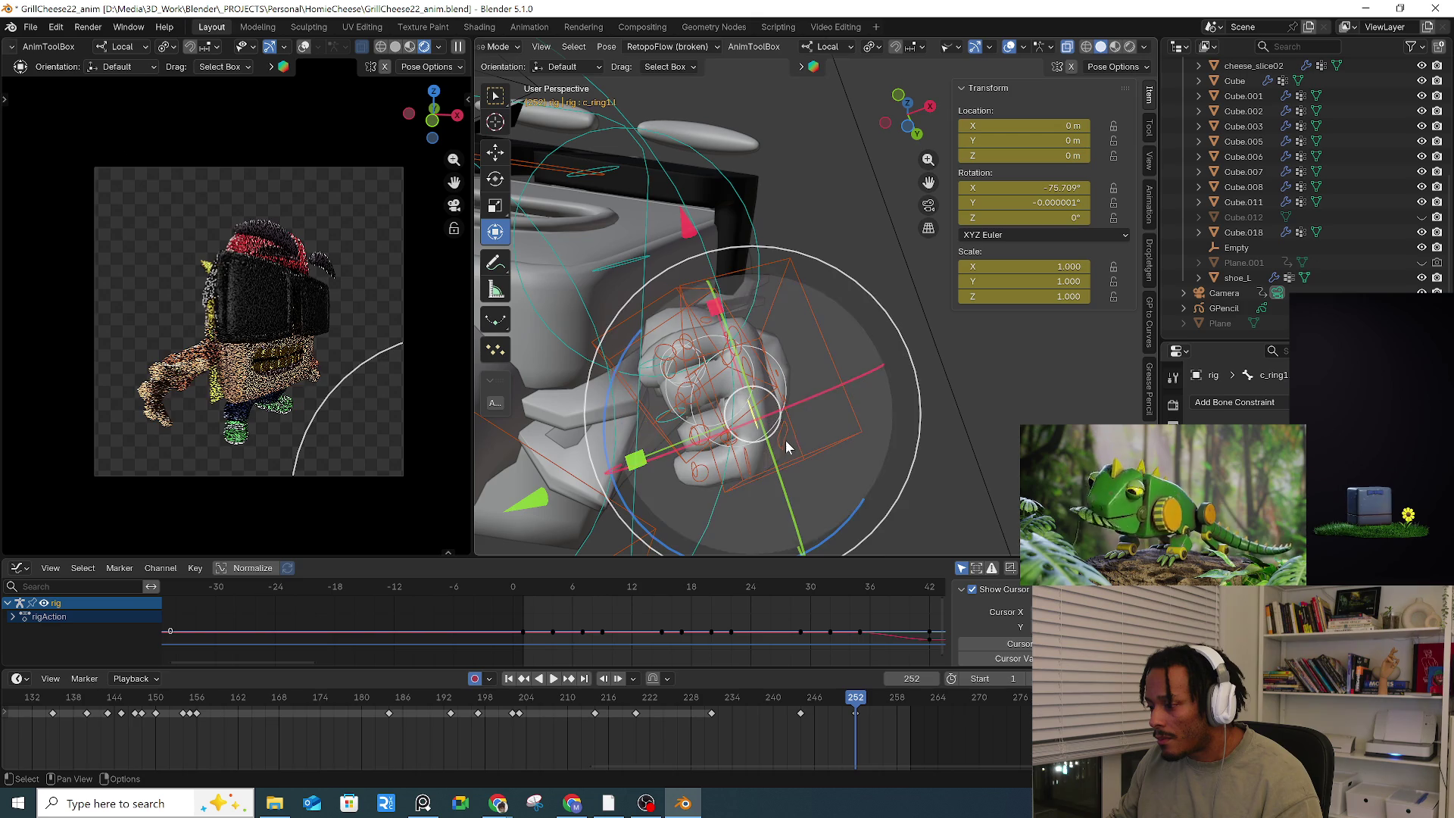
left_click(786, 439)
key("r")
key("Escape")
key("r")
left_click(945, 475)
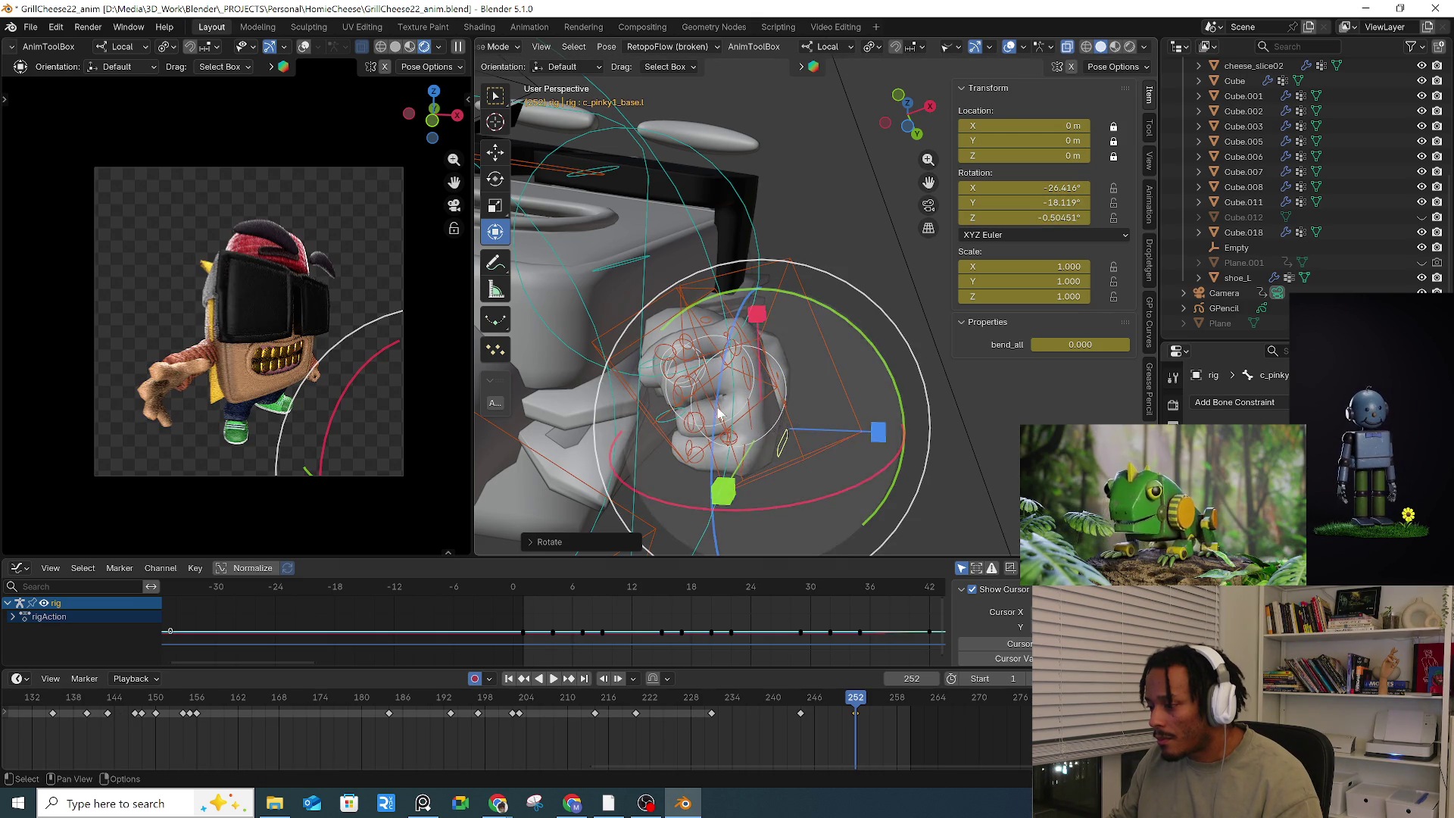
Step: Bend the left ring finger base bone about -76.2° on X
left_click(745, 408)
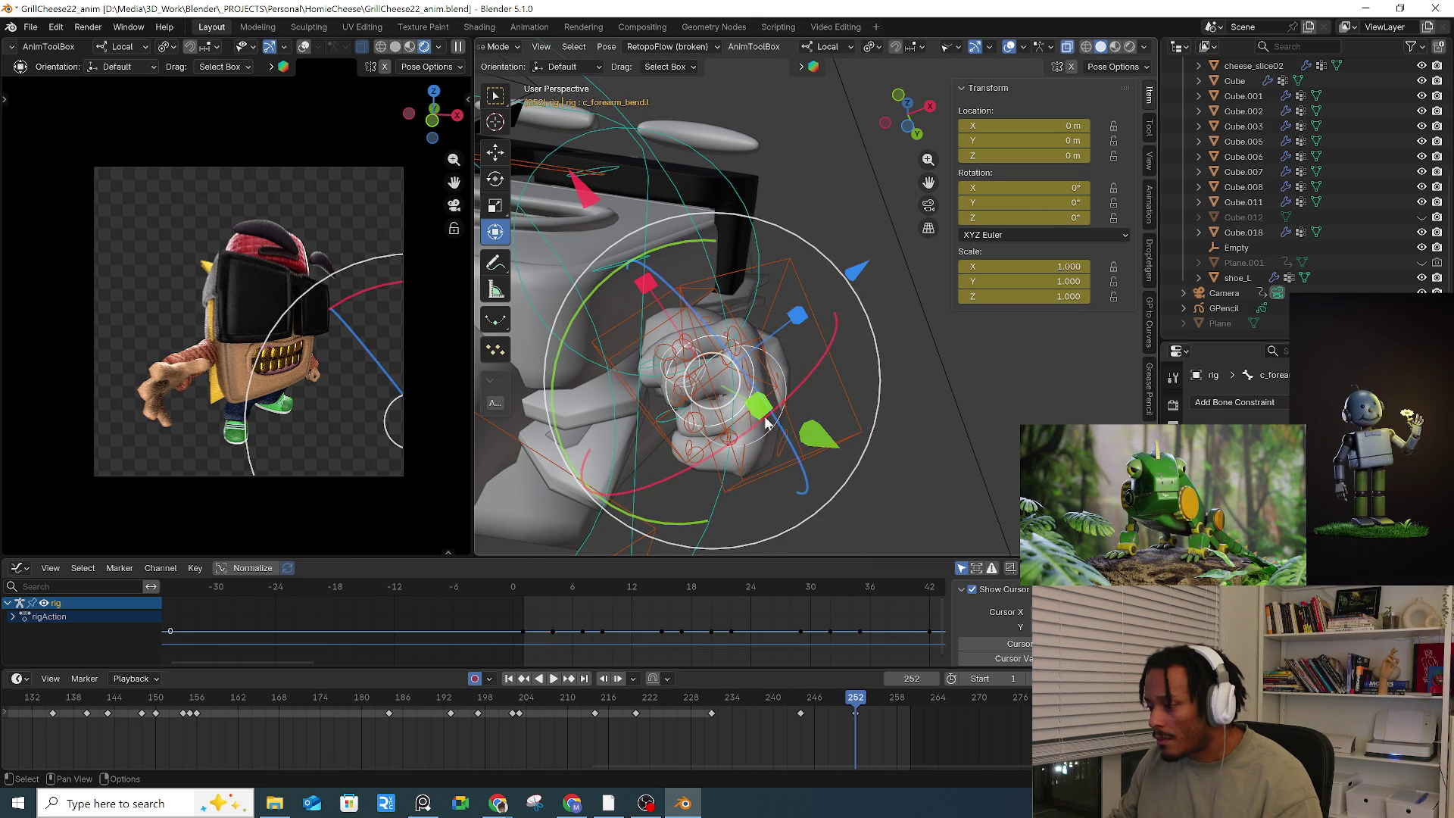
left_click(751, 428)
key("r")
left_click(941, 406)
mouse_move(838, 432)
middle_mouse_down()
mouse_move(966, 455)
mouse_move(962, 421)
mouse_move(860, 493)
mouse_move(720, 471)
mouse_move(887, 388)
middle_mouse_up()
middle_click_drag(908, 318, 832, 347)
Step: Lower the left hand IK control c_hand_ik.l
left_click(831, 347)
key("g")
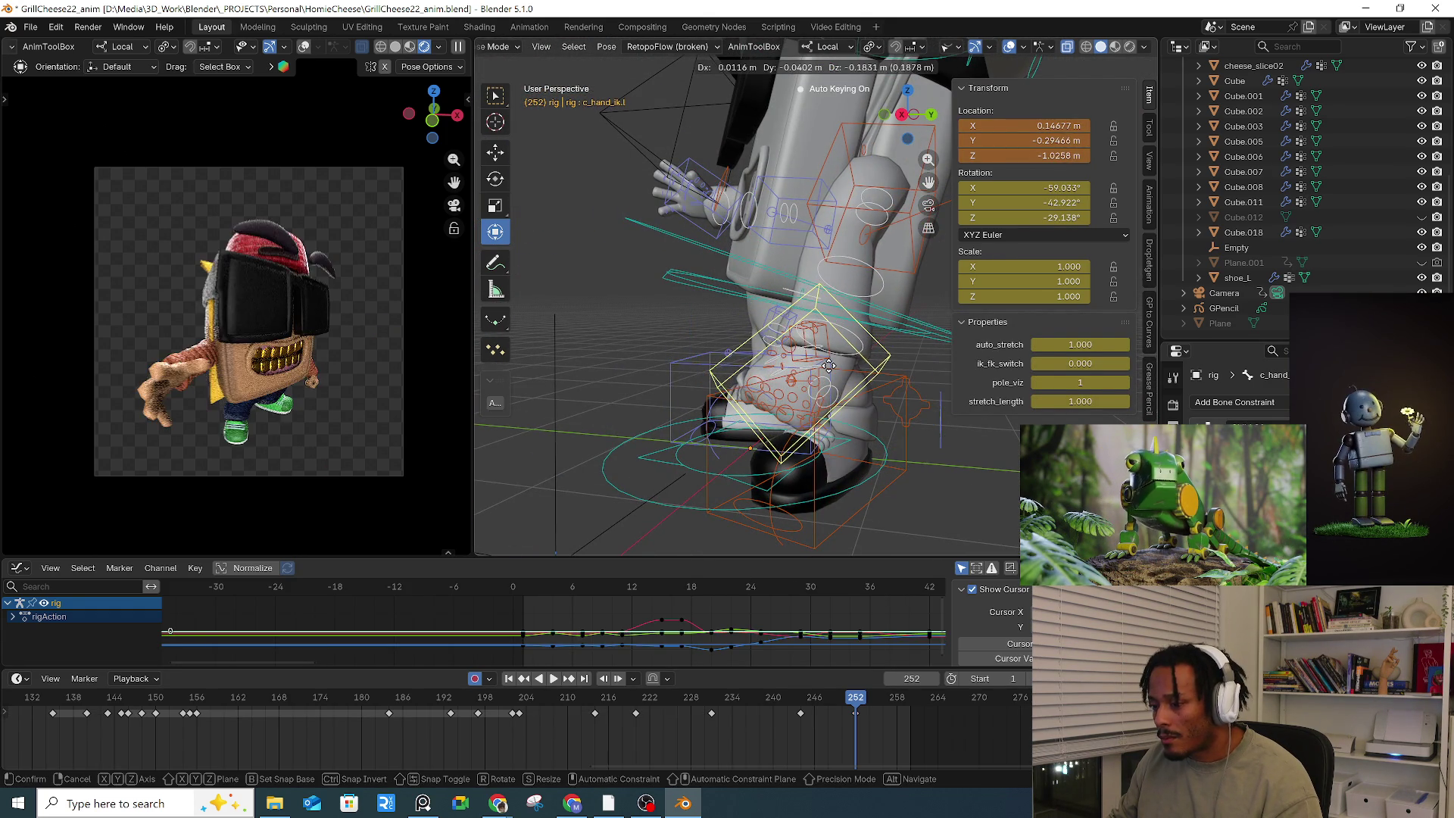
left_click(828, 366)
Step: Move the arm stretch control c_stretch_arm.l to -0.10332, -0.20552, 0.017966 m, then select all bones
left_click(859, 234)
key("g")
left_click(909, 256)
middle_click_drag(909, 256, 795, 326)
key("g")
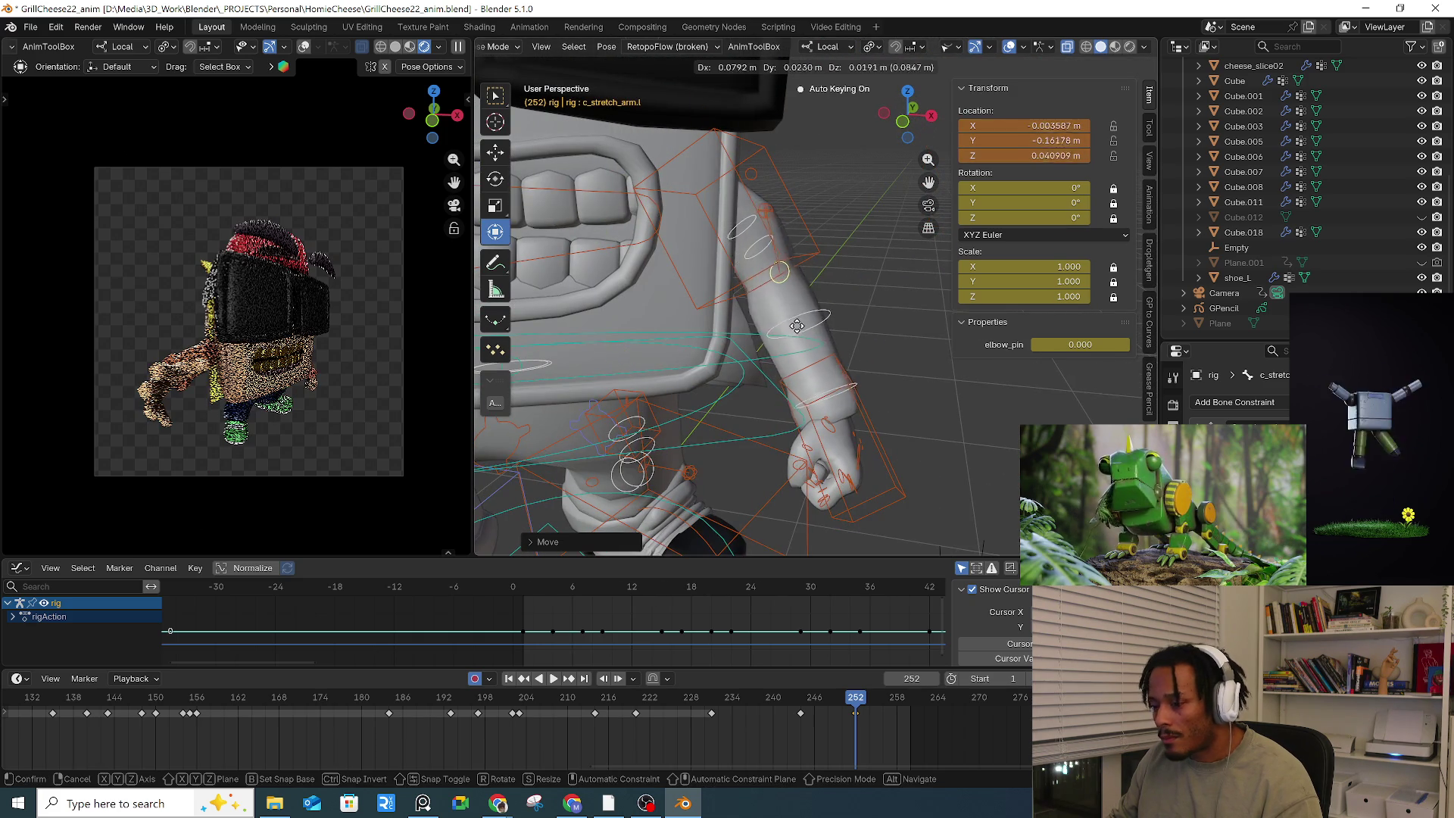
left_click(821, 322)
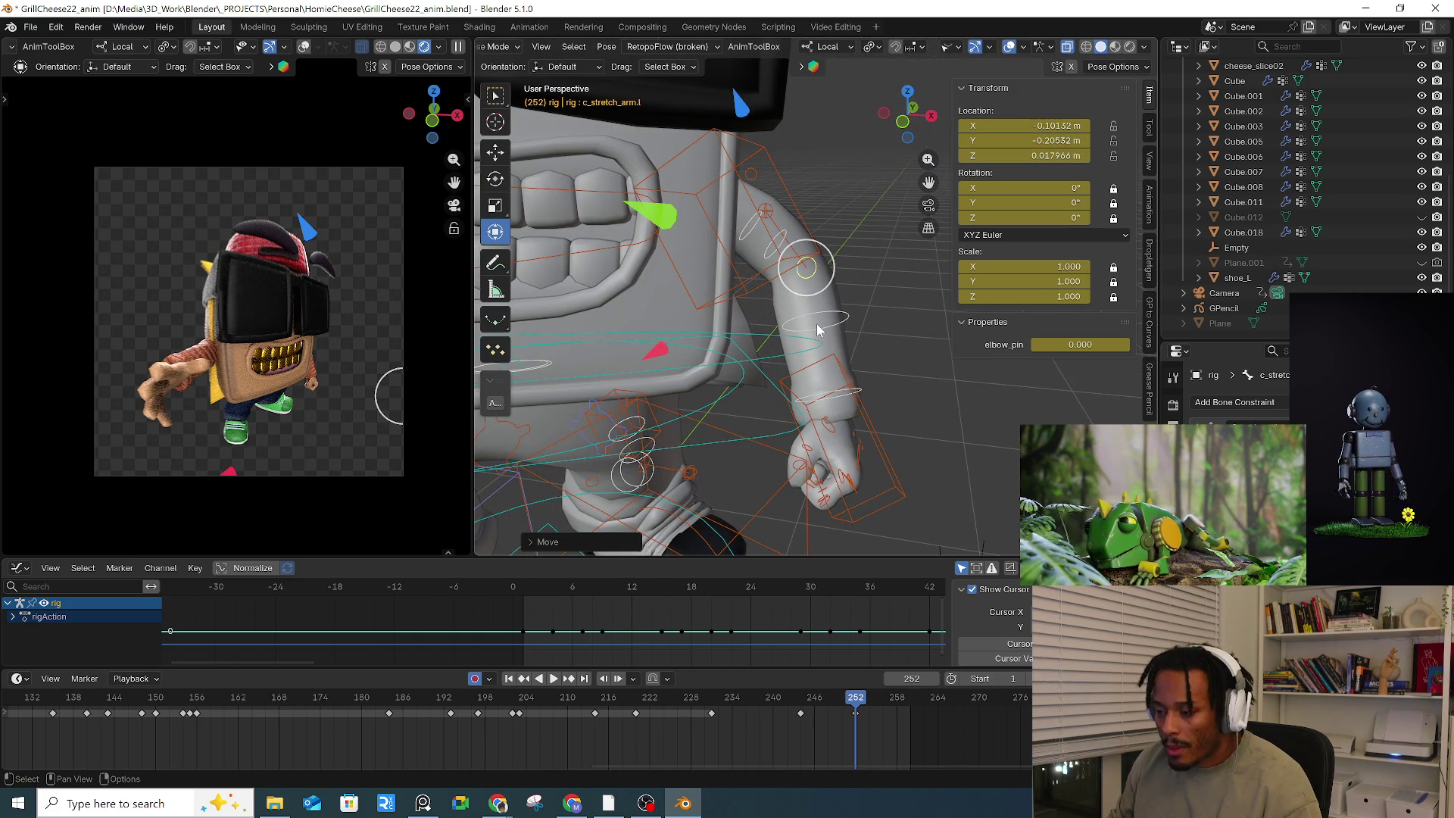
key("a")
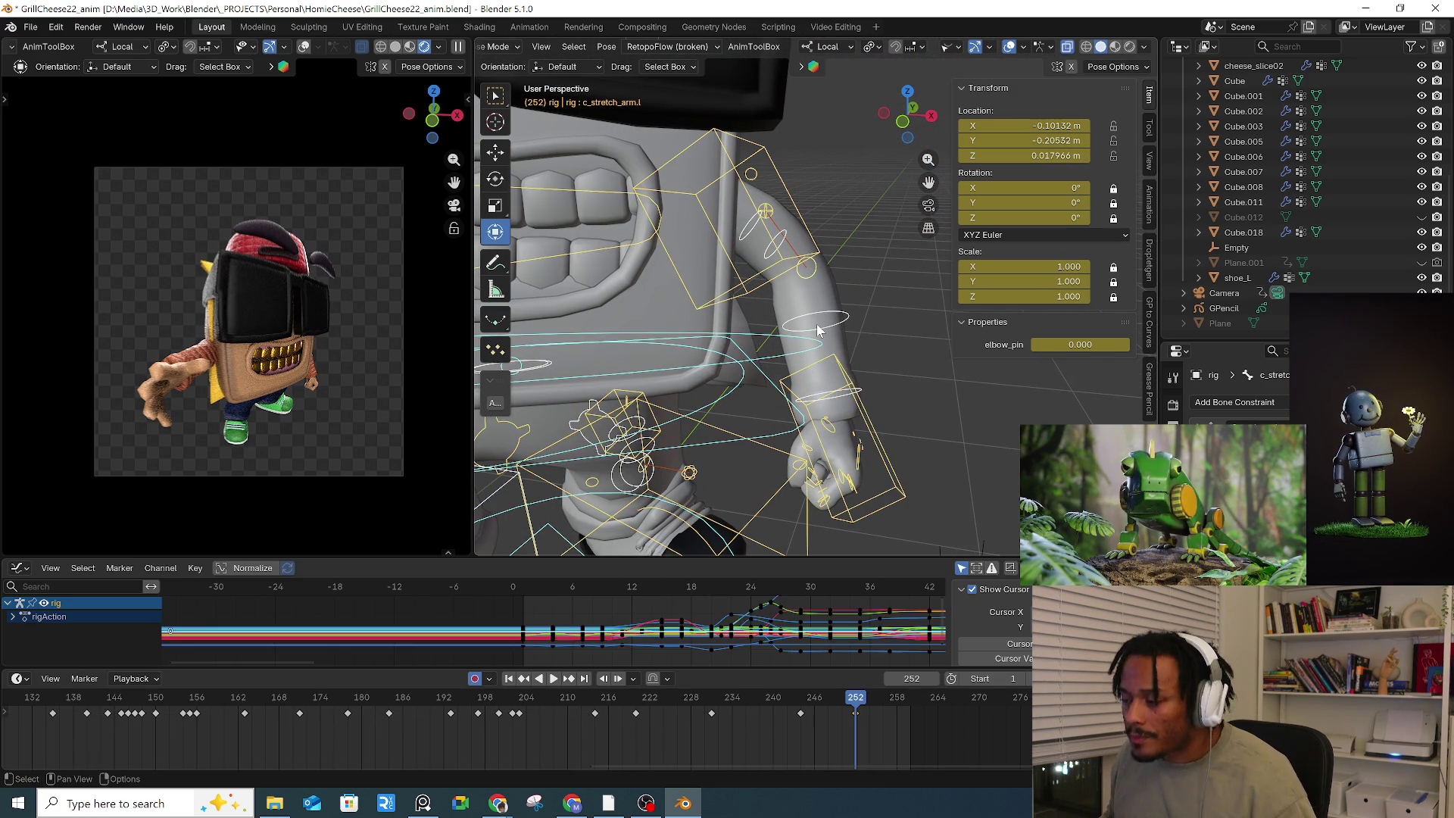
Step: Play the animation from around frame 203, stopping near frame 232
left_click(528, 703)
key("space")
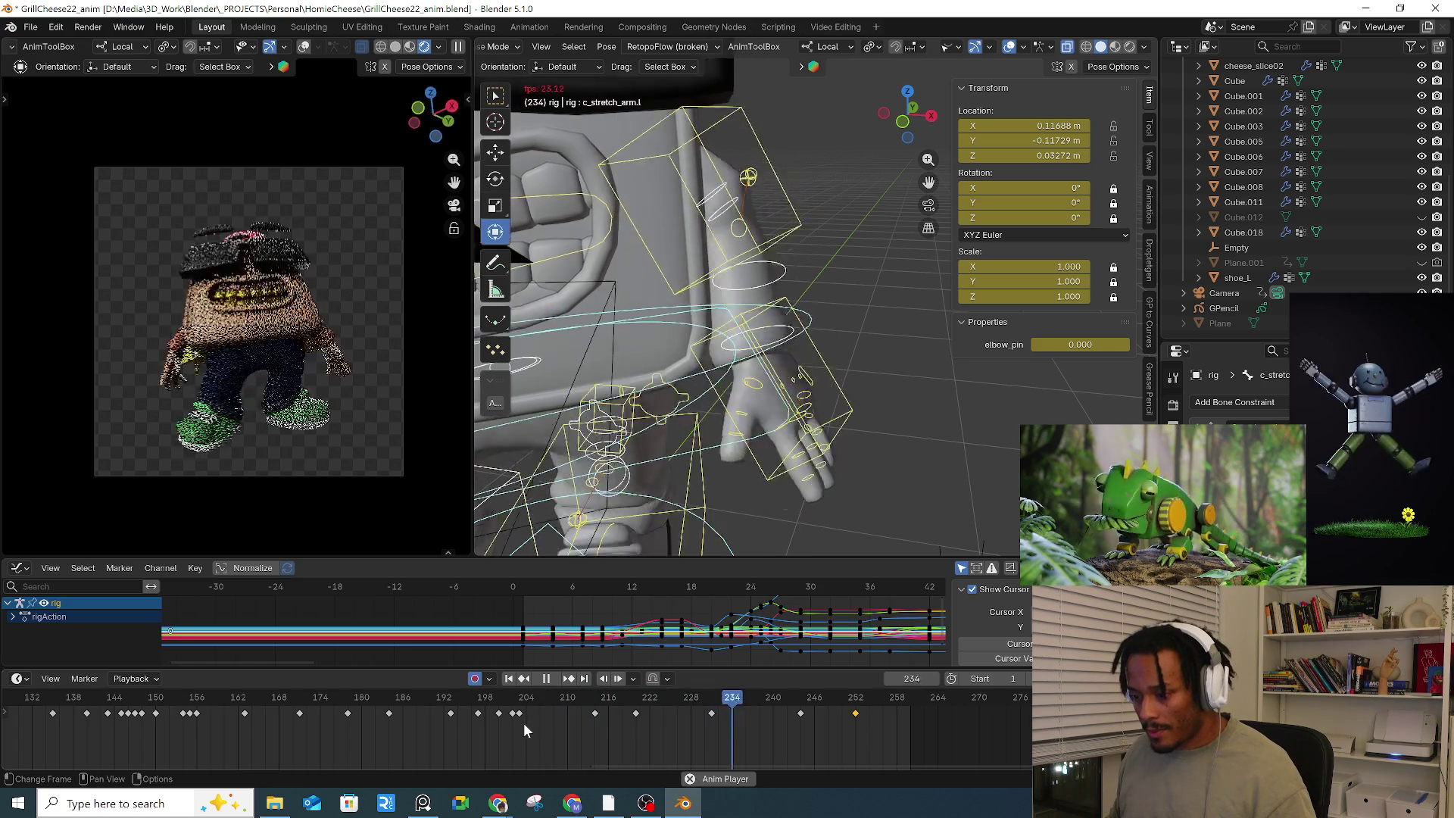
left_click_drag(679, 697, 758, 704)
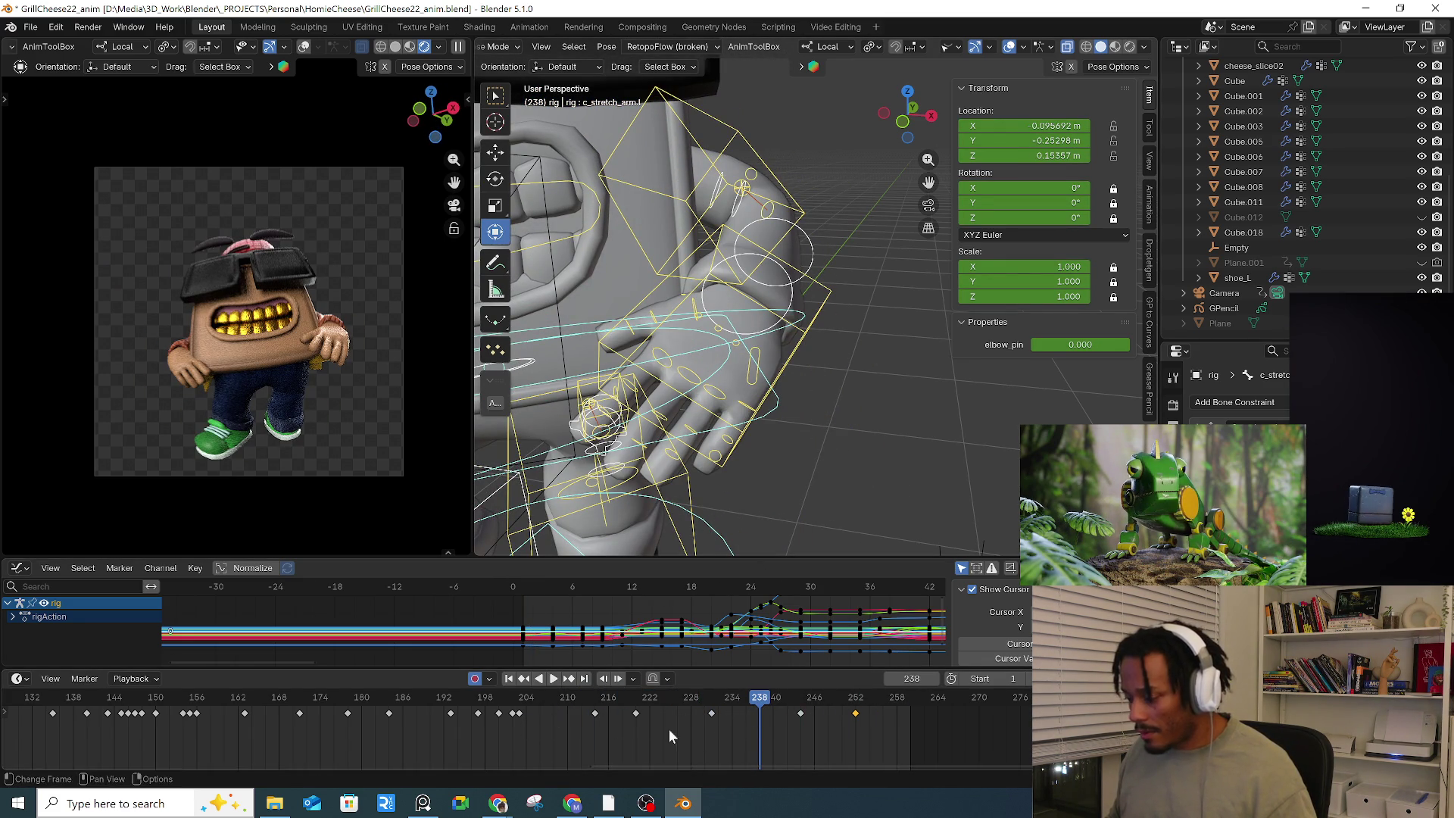
Step: Apply the Discontinuity (Euler) Filter to the rig's rotation curves and replay the animation
left_click(119, 569)
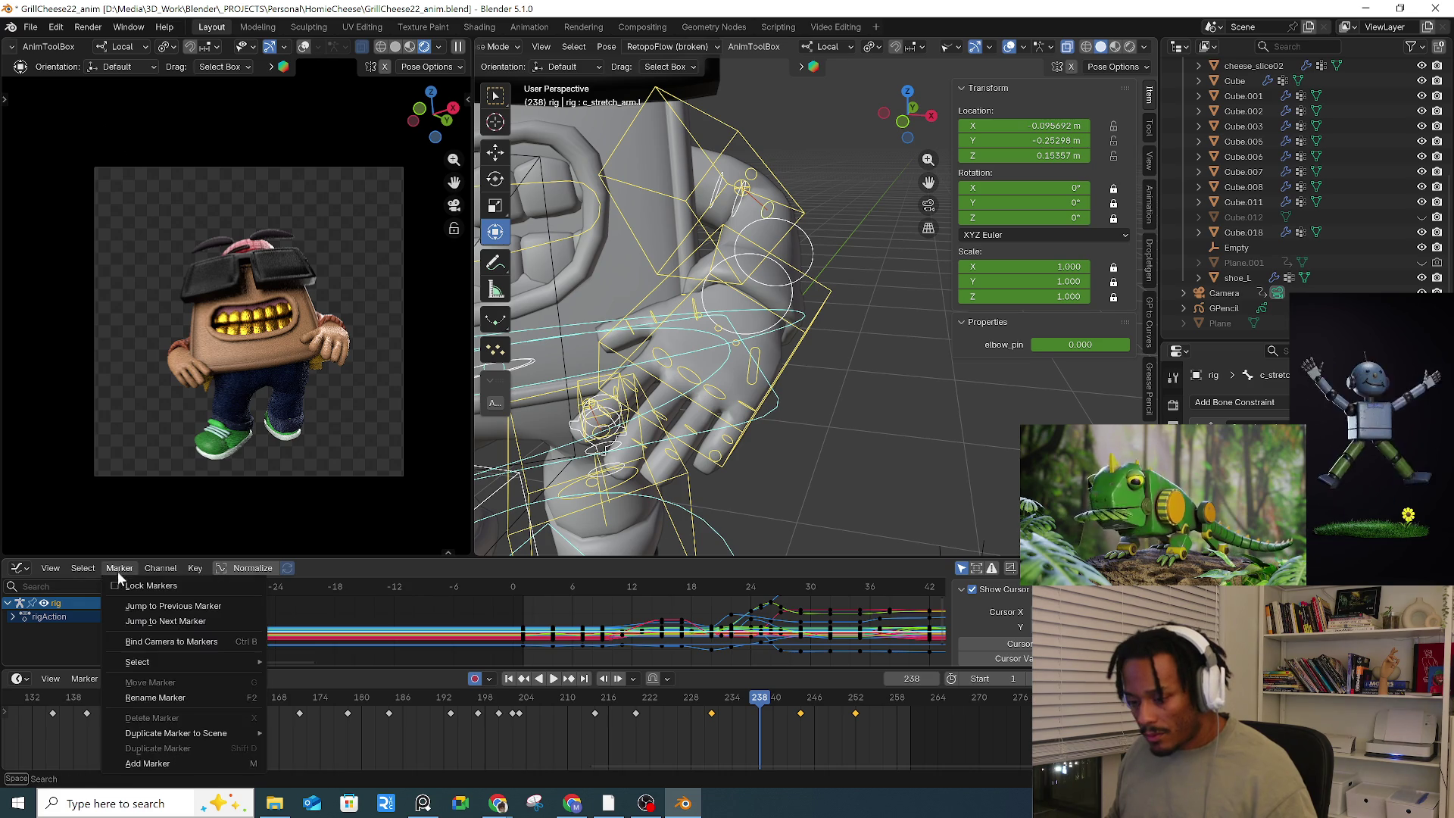
mouse_move(165, 574)
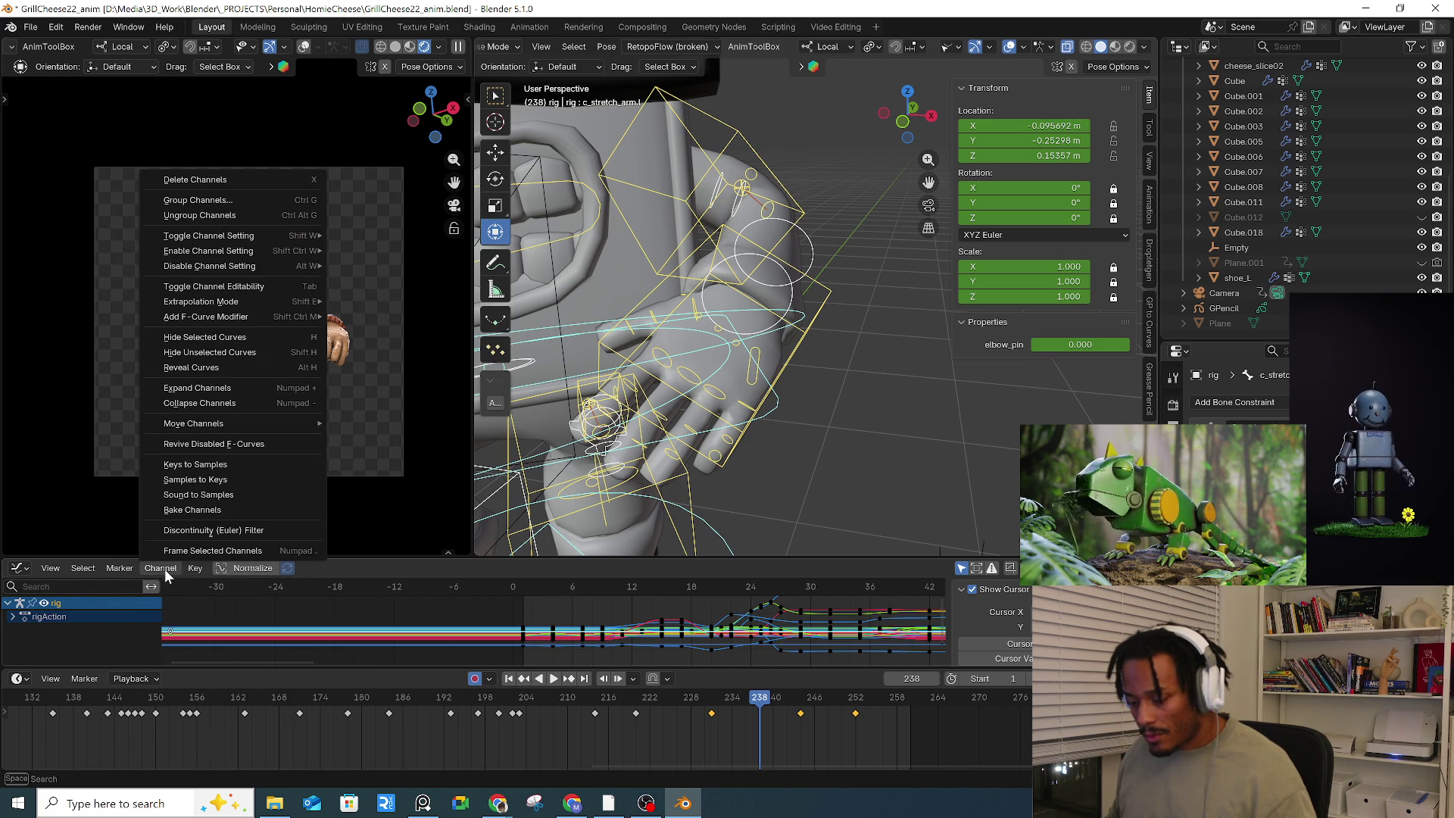
left_click(183, 531)
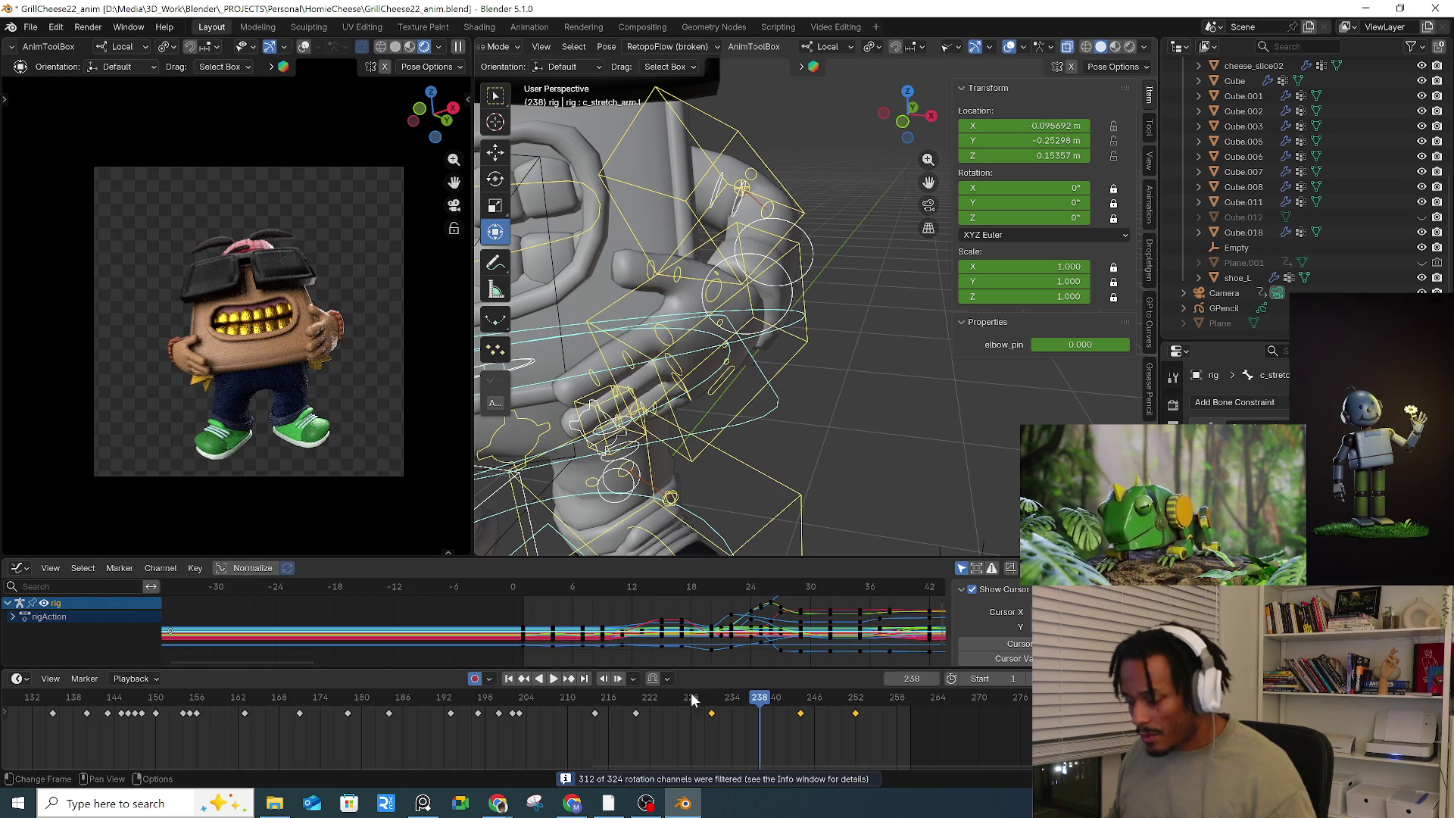
key("space")
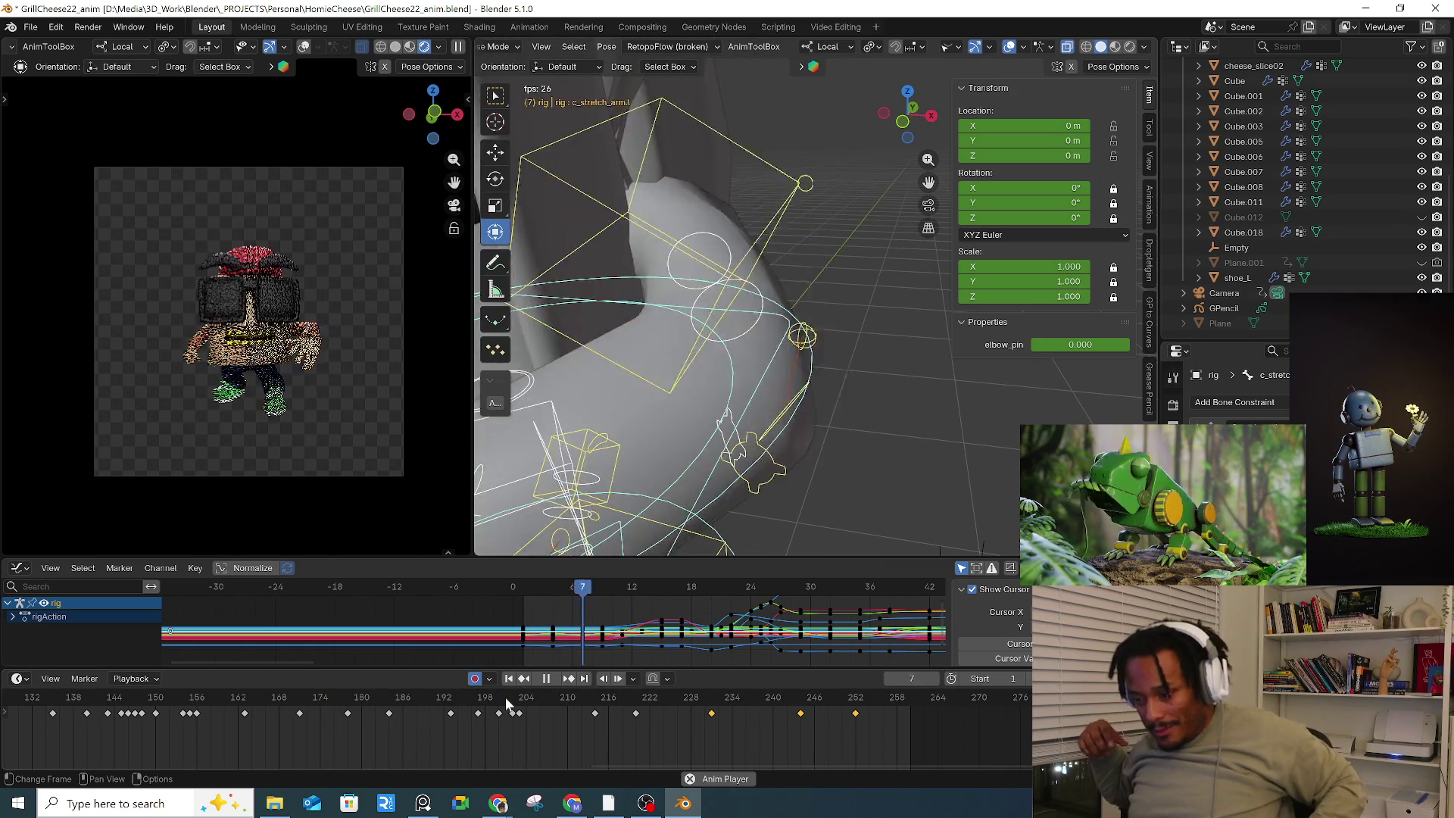
Step: At frame 240, move and rotate the left hand IK control (c_hand_ik.l)
mouse_move(633, 692)
left_mouse_down()
mouse_move(770, 696)
mouse_move(749, 704)
left_mouse_up()
middle_click_drag(689, 390, 787, 390)
left_click(725, 337)
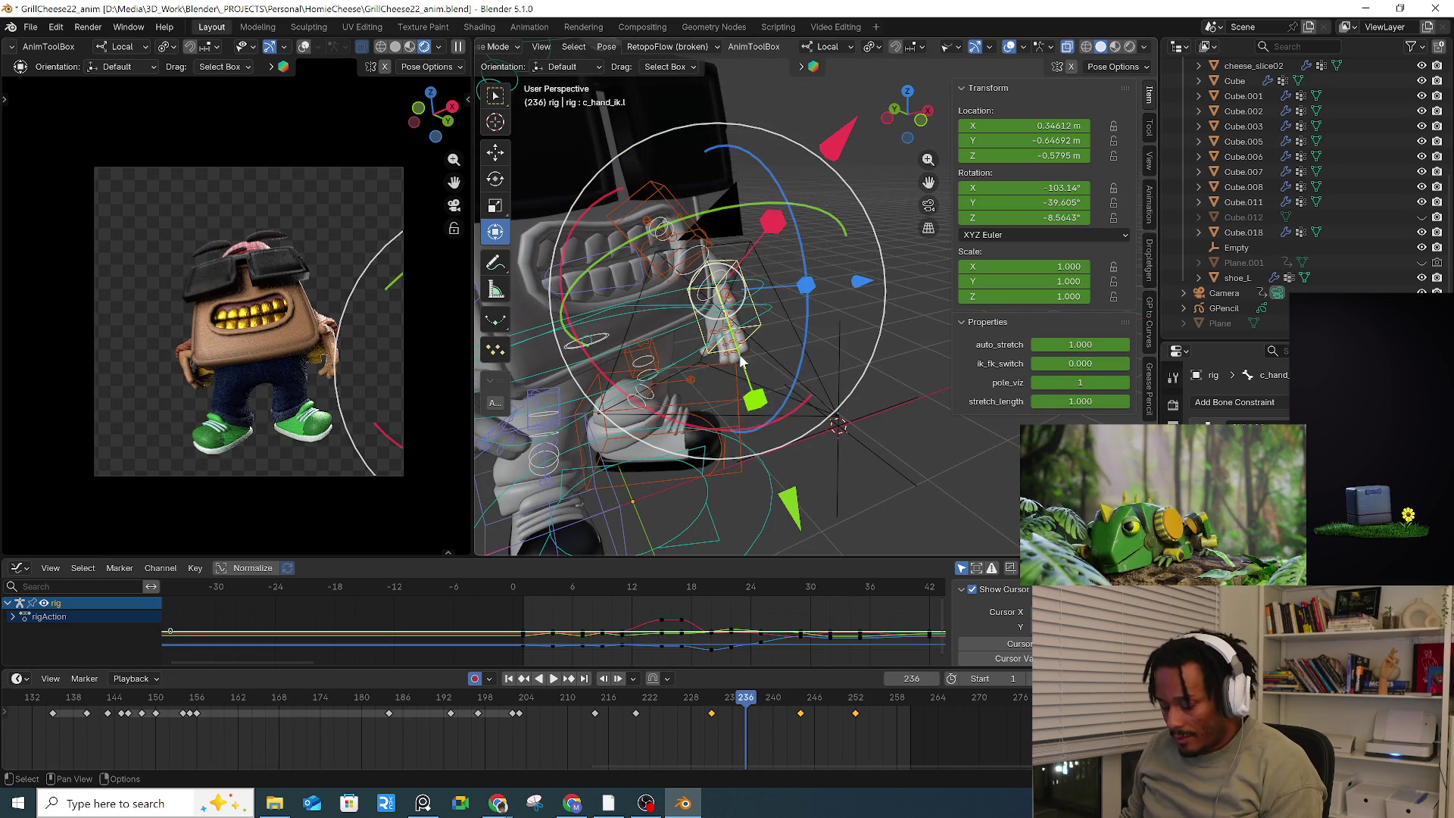
key("g")
left_click(788, 346)
mouse_move(788, 346)
middle_mouse_down()
mouse_move(726, 348)
mouse_move(817, 348)
mouse_move(565, 356)
middle_mouse_up()
key("r")
key("r")
left_click(822, 349)
Step: Rotate and move the right hand IK control, then twist it on its local X axis
left_click(644, 353)
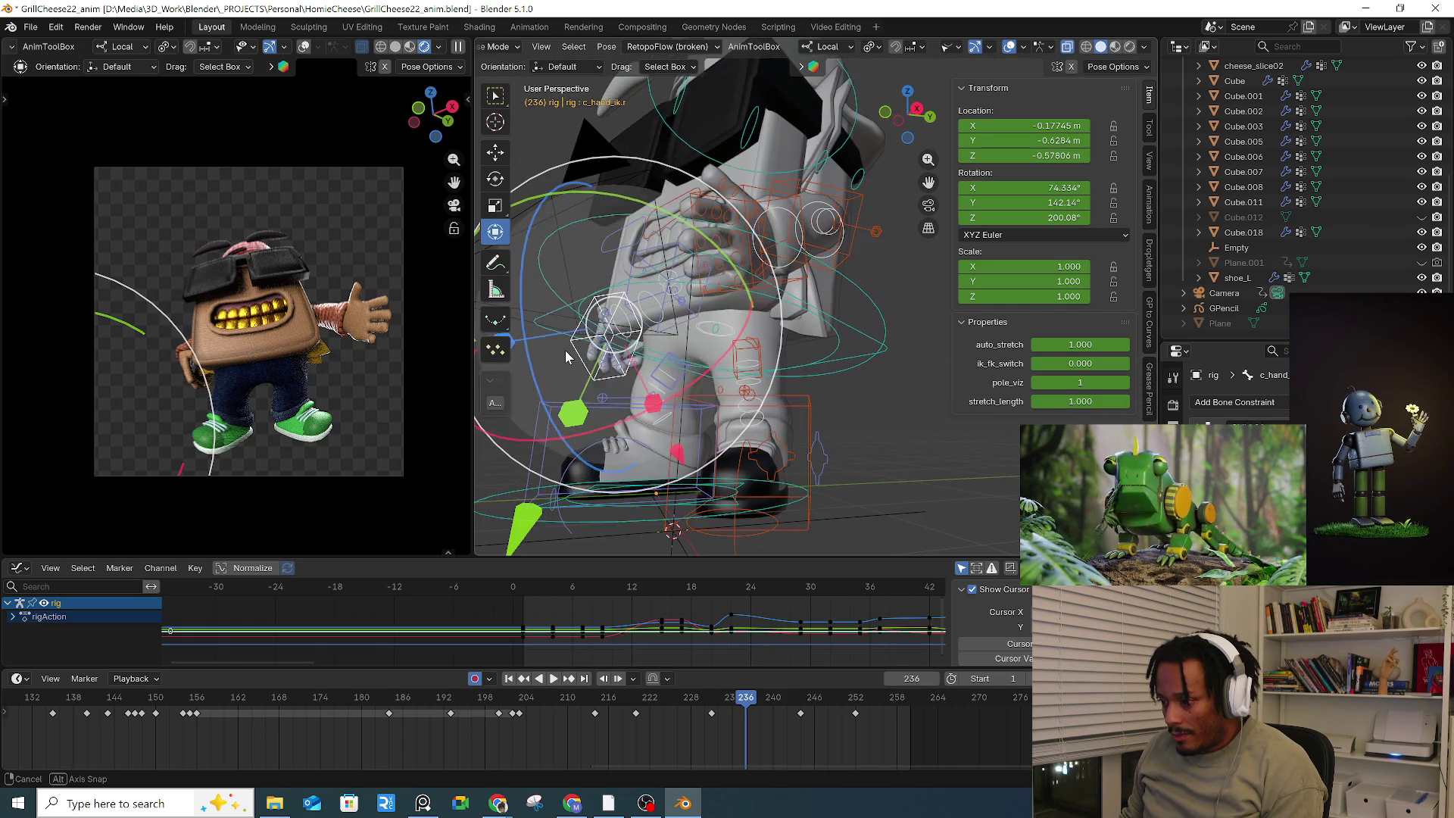
key("r")
key("r")
left_click(659, 363)
key("g")
left_click(666, 366)
mouse_move(666, 366)
middle_mouse_down()
mouse_move(824, 365)
mouse_move(774, 375)
middle_mouse_up()
key("r")
key("r")
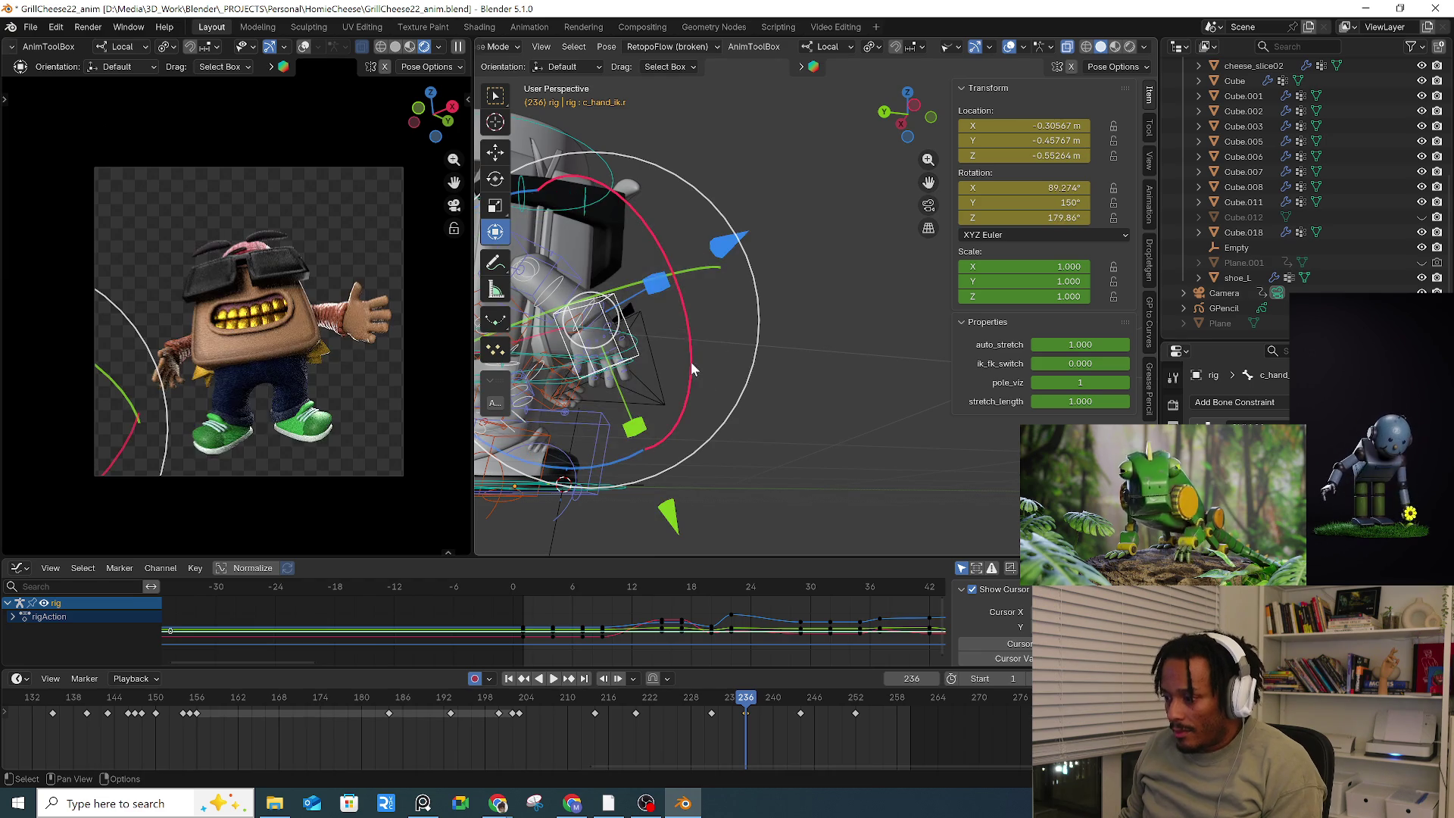
key("r")
key("x")
key("x")
left_click(692, 439)
Step: Back at frame 232, reposition and trackball-rotate the left hand IK control
left_click_drag(702, 698, 776, 672)
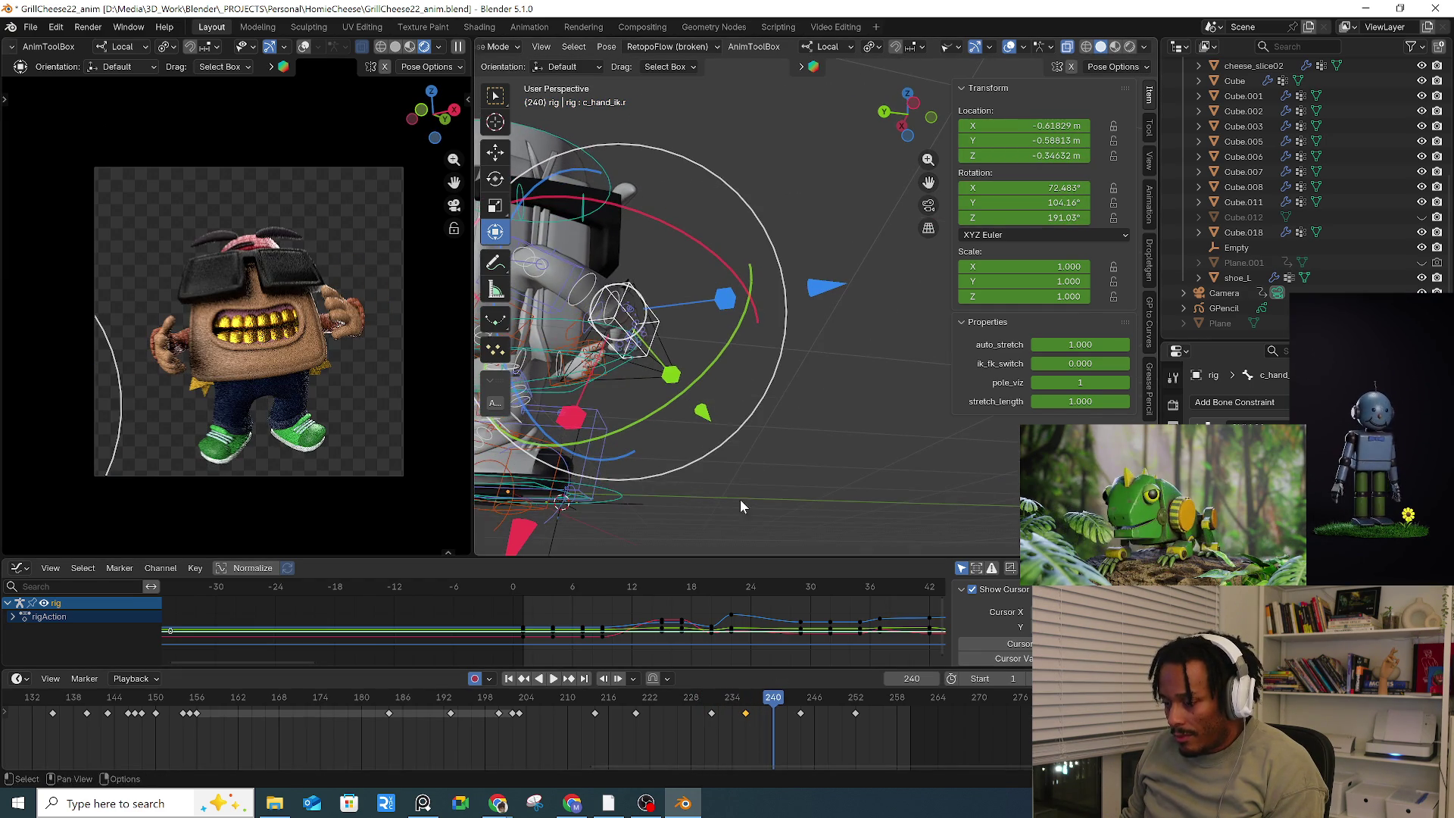
middle_click_drag(765, 466, 640, 402)
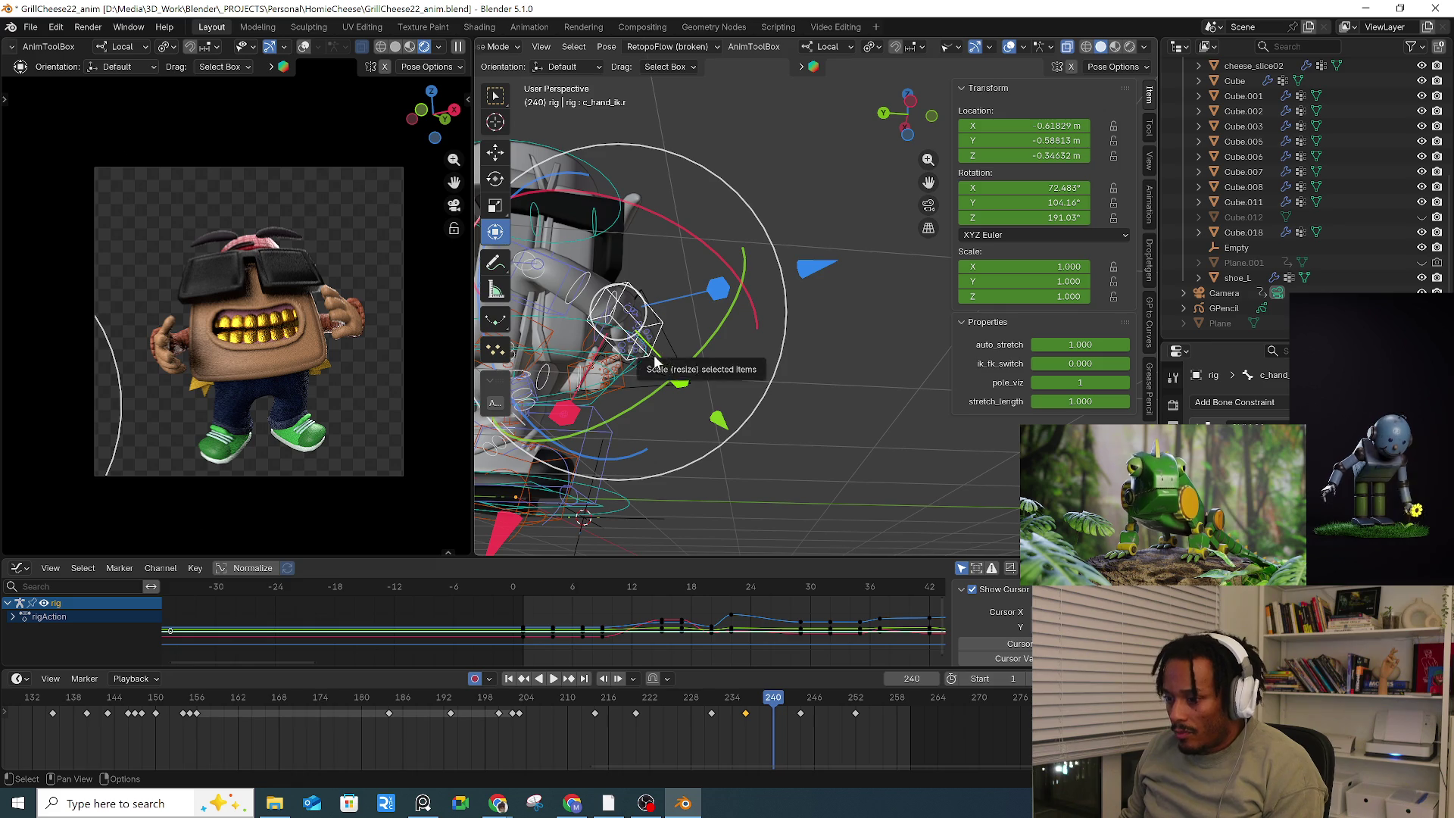
mouse_move(646, 325)
middle_mouse_down()
mouse_move(692, 348)
mouse_move(593, 365)
mouse_move(767, 430)
mouse_move(869, 290)
mouse_move(733, 327)
mouse_move(765, 356)
mouse_move(879, 342)
mouse_move(814, 223)
mouse_move(872, 284)
mouse_move(836, 259)
mouse_move(871, 288)
mouse_move(815, 275)
middle_mouse_up()
left_click(733, 327)
key("g")
left_click(744, 369)
key("r")
key("r")
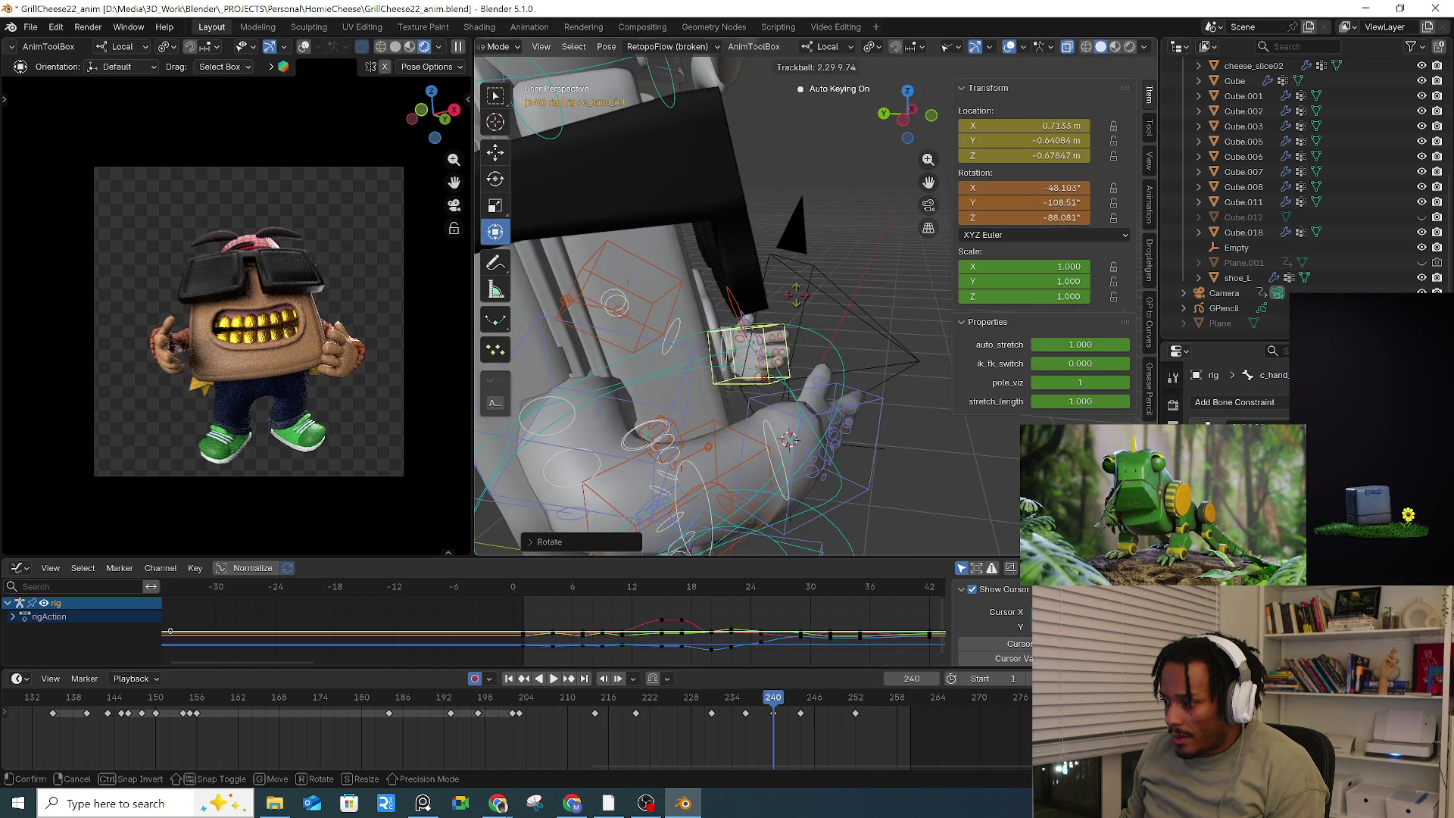
left_click(808, 300)
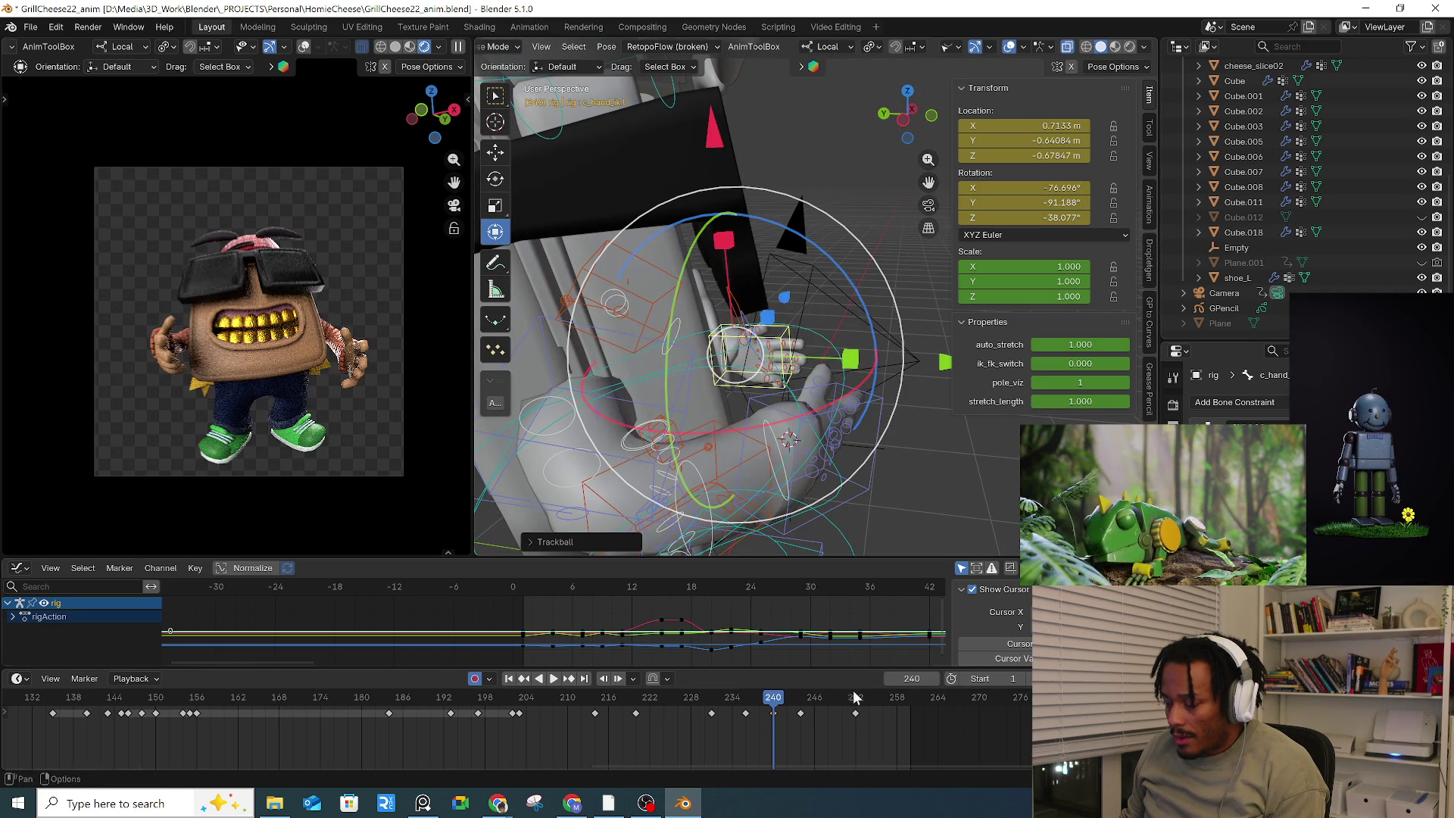
Step: At frame 234, undo the extra frame-236 hand key and select all bones
mouse_move(662, 702)
left_mouse_down()
mouse_move(850, 706)
mouse_move(805, 706)
mouse_move(822, 706)
left_mouse_up()
key("ctrl+z")
key("a")
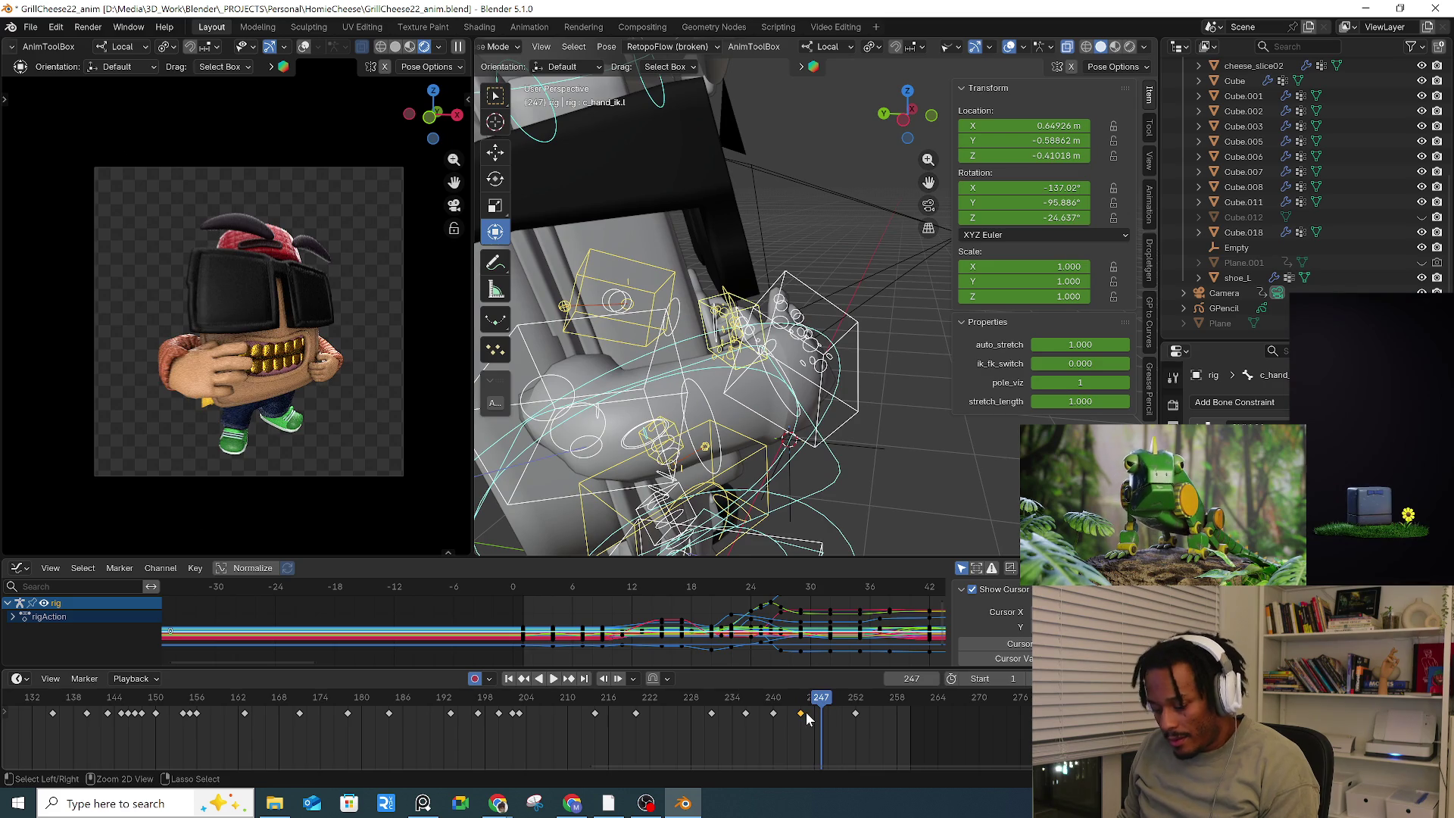
key("ctrl+v")
left_click_drag(816, 704, 907, 704)
left_click(869, 714)
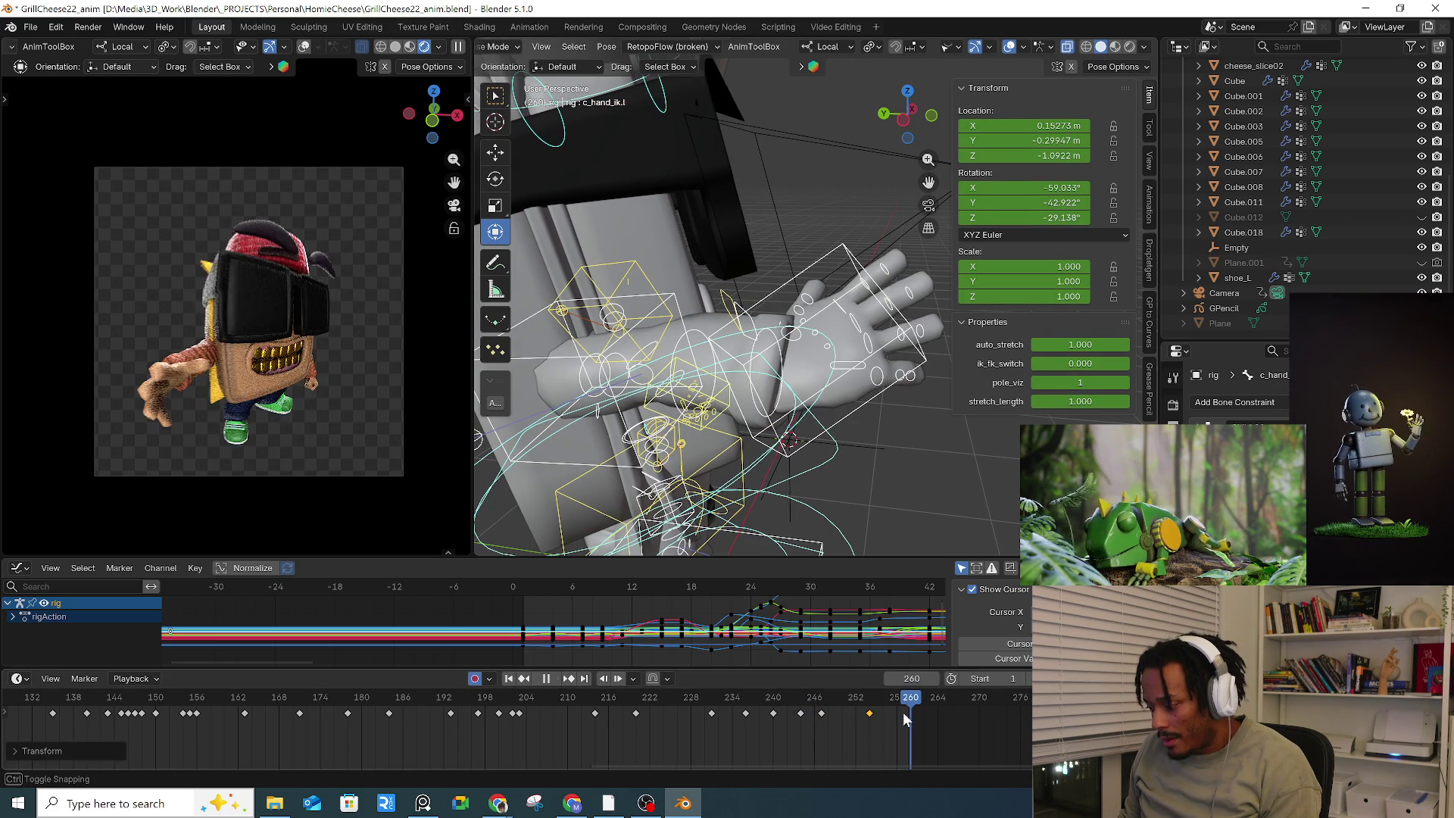
key("i")
left_click(817, 711)
left_click_drag(782, 702, 851, 690)
mouse_move(749, 424)
middle_mouse_down()
mouse_move(767, 376)
mouse_move(801, 378)
mouse_move(806, 412)
middle_mouse_up()
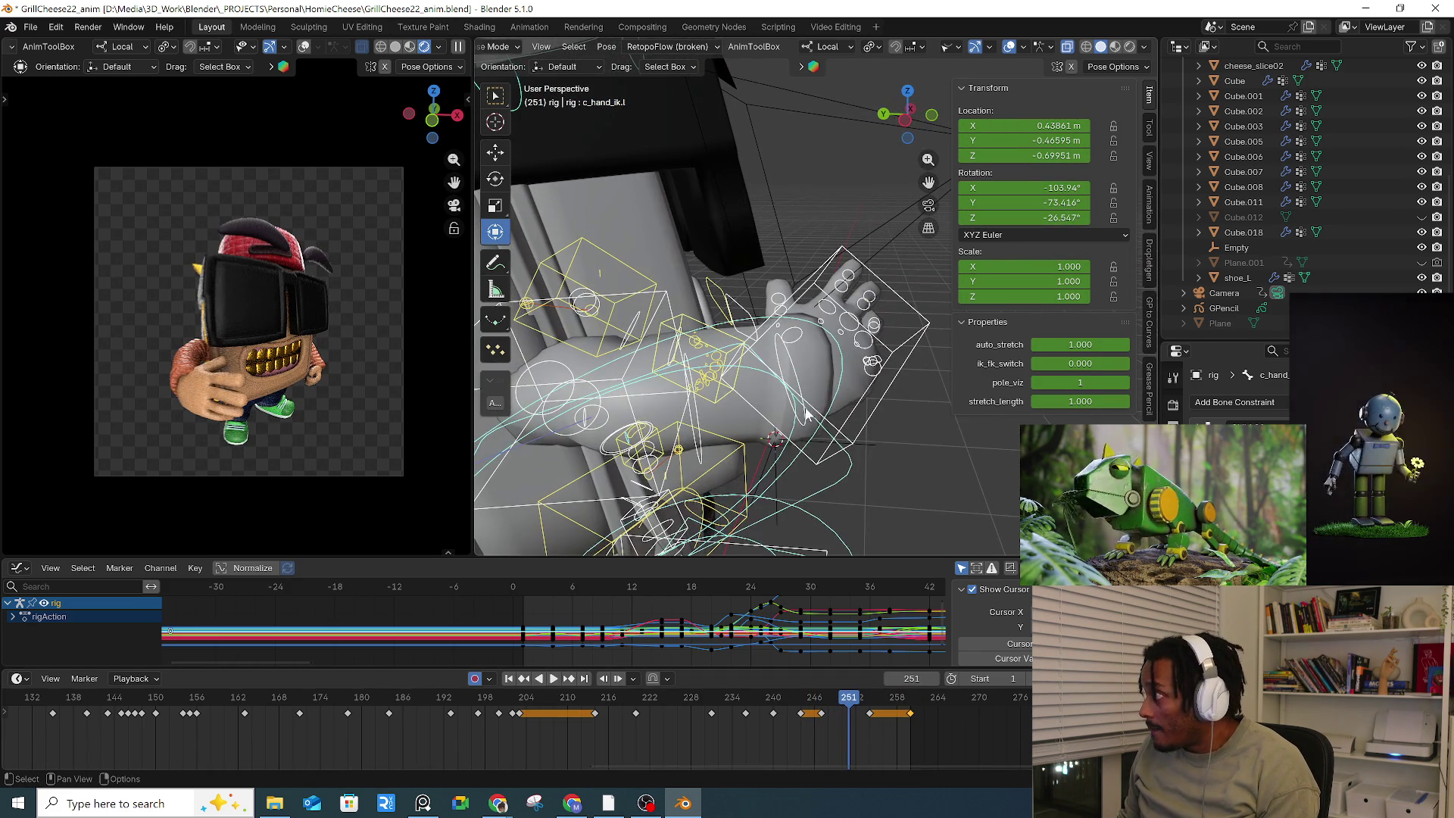
left_click(938, 467)
mouse_move(793, 258)
middle_mouse_down()
mouse_move(851, 354)
mouse_move(834, 321)
mouse_move(872, 289)
middle_mouse_up()
left_click_drag(776, 327, 862, 337)
left_click(779, 225)
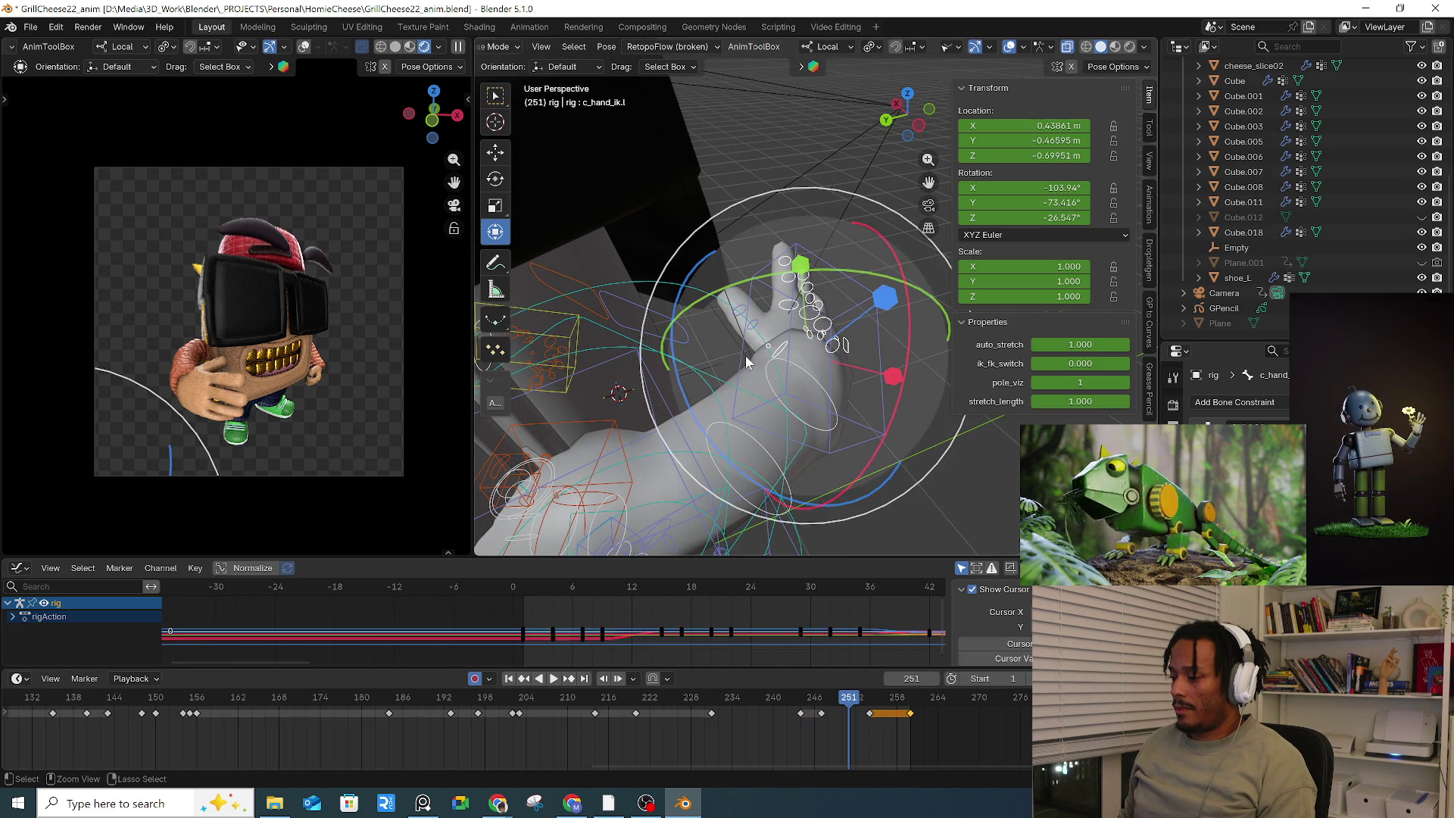
key("g")
key("Escape")
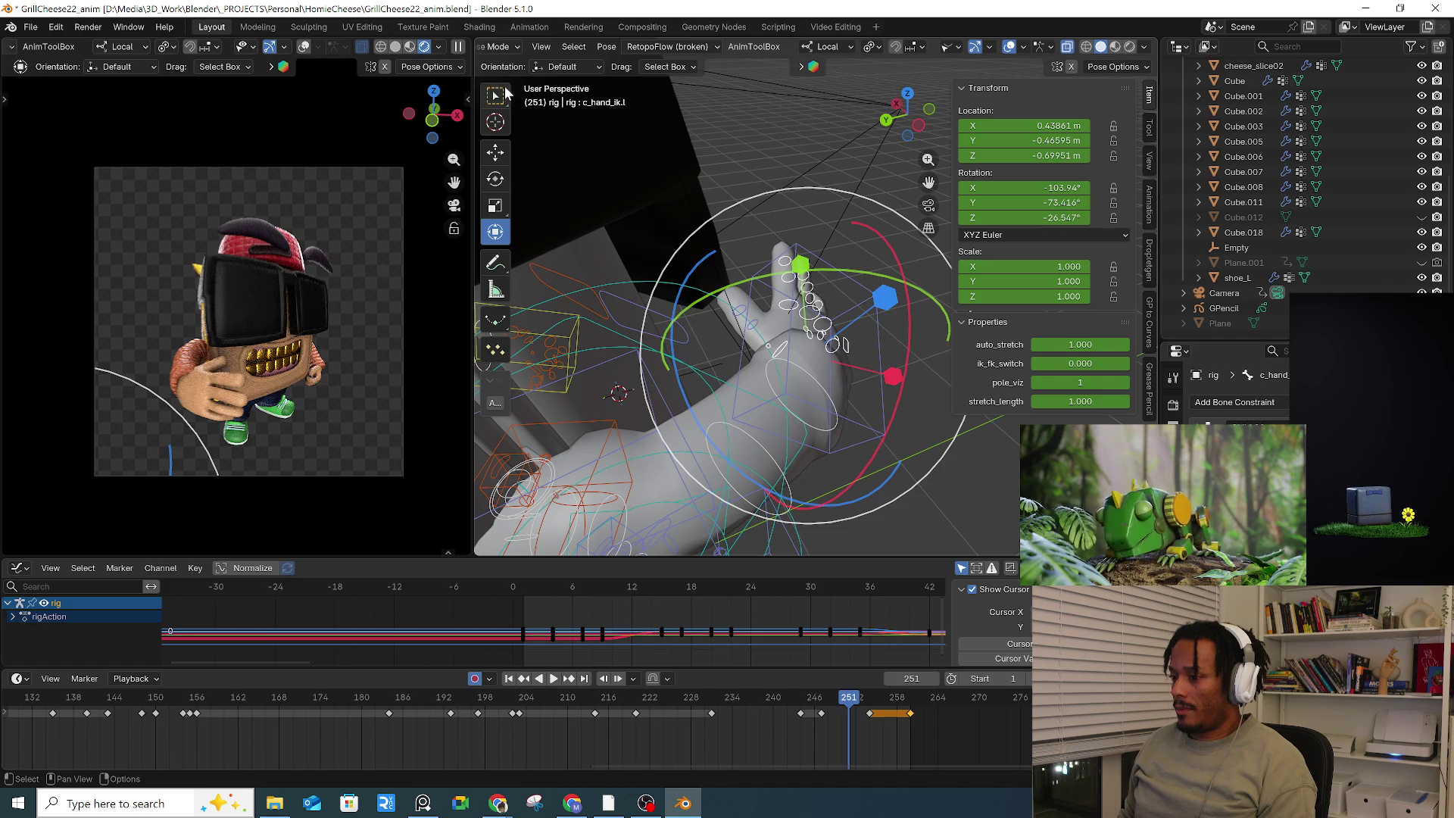
key("w")
mouse_move(769, 364)
middle_mouse_down()
mouse_move(791, 383)
mouse_move(719, 368)
middle_mouse_up()
key("e")
key("w")
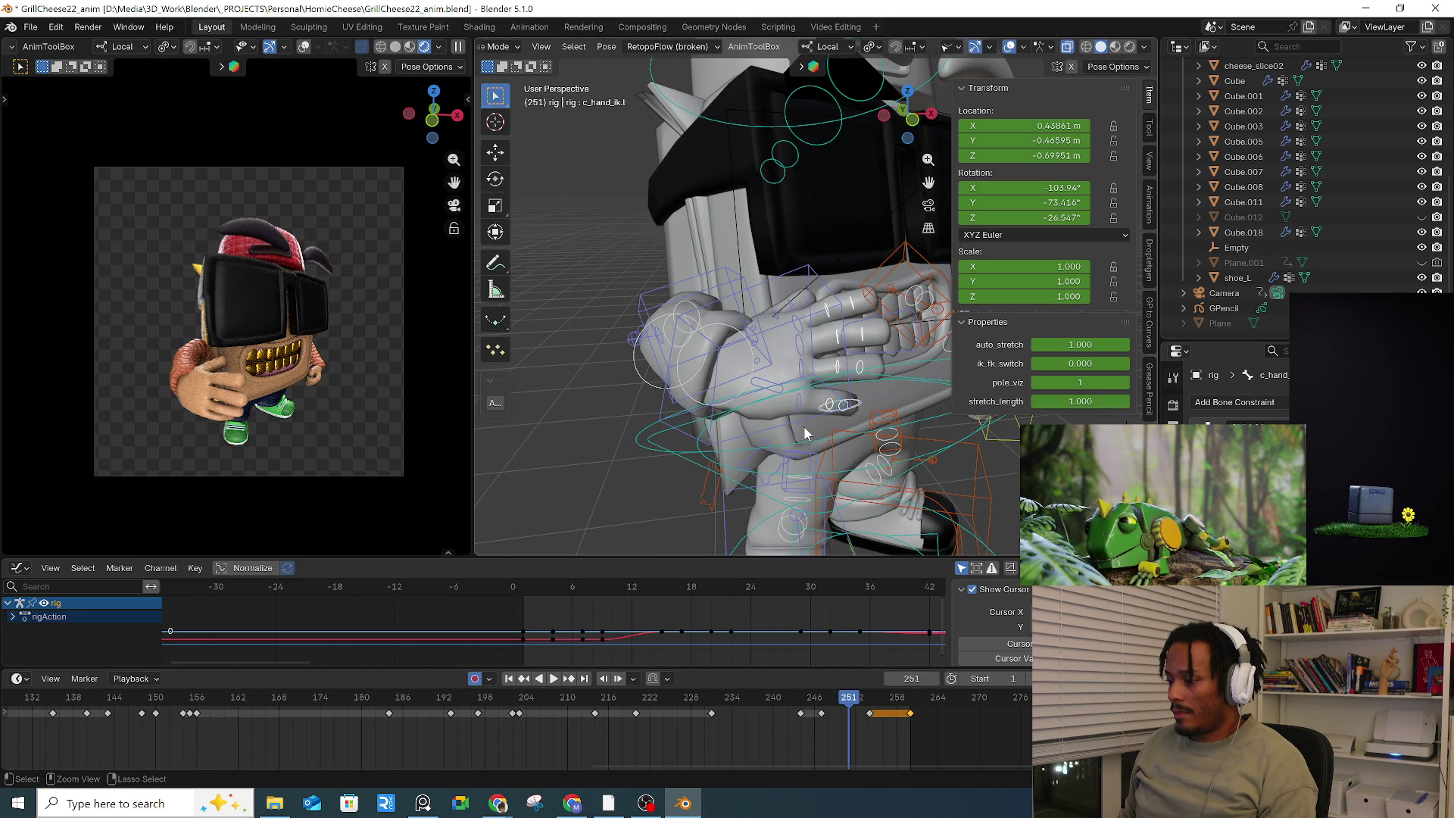
Step: Curl the right pinky control (c_pinky1.r) and key it at frame 251
middle_click_drag(841, 425, 823, 446)
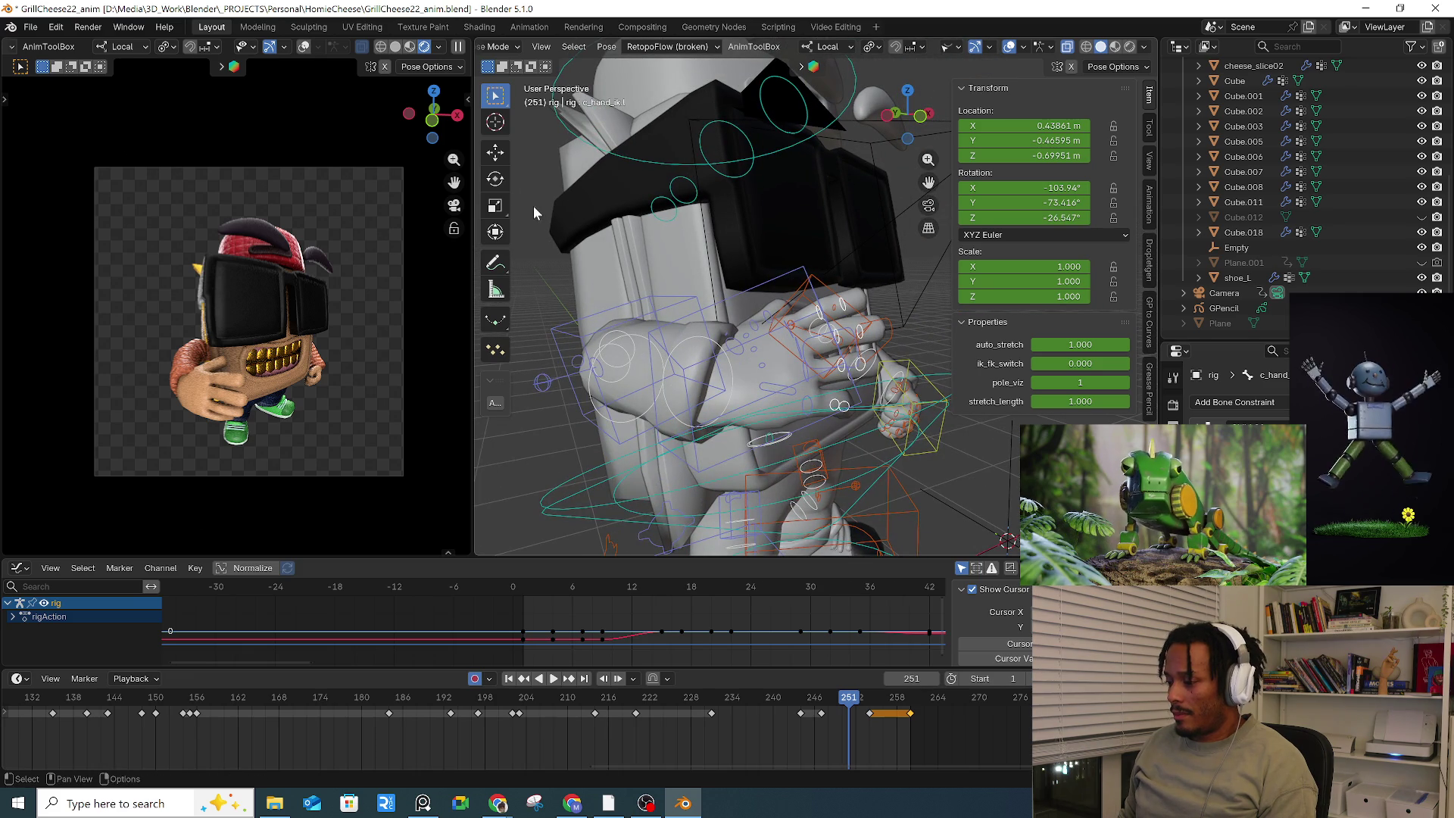
left_click(498, 179)
middle_click_drag(757, 341, 795, 318)
left_click_drag(795, 315, 818, 303)
mouse_move(817, 303)
middle_mouse_down()
mouse_move(823, 367)
mouse_move(782, 320)
middle_mouse_up()
left_click(809, 368)
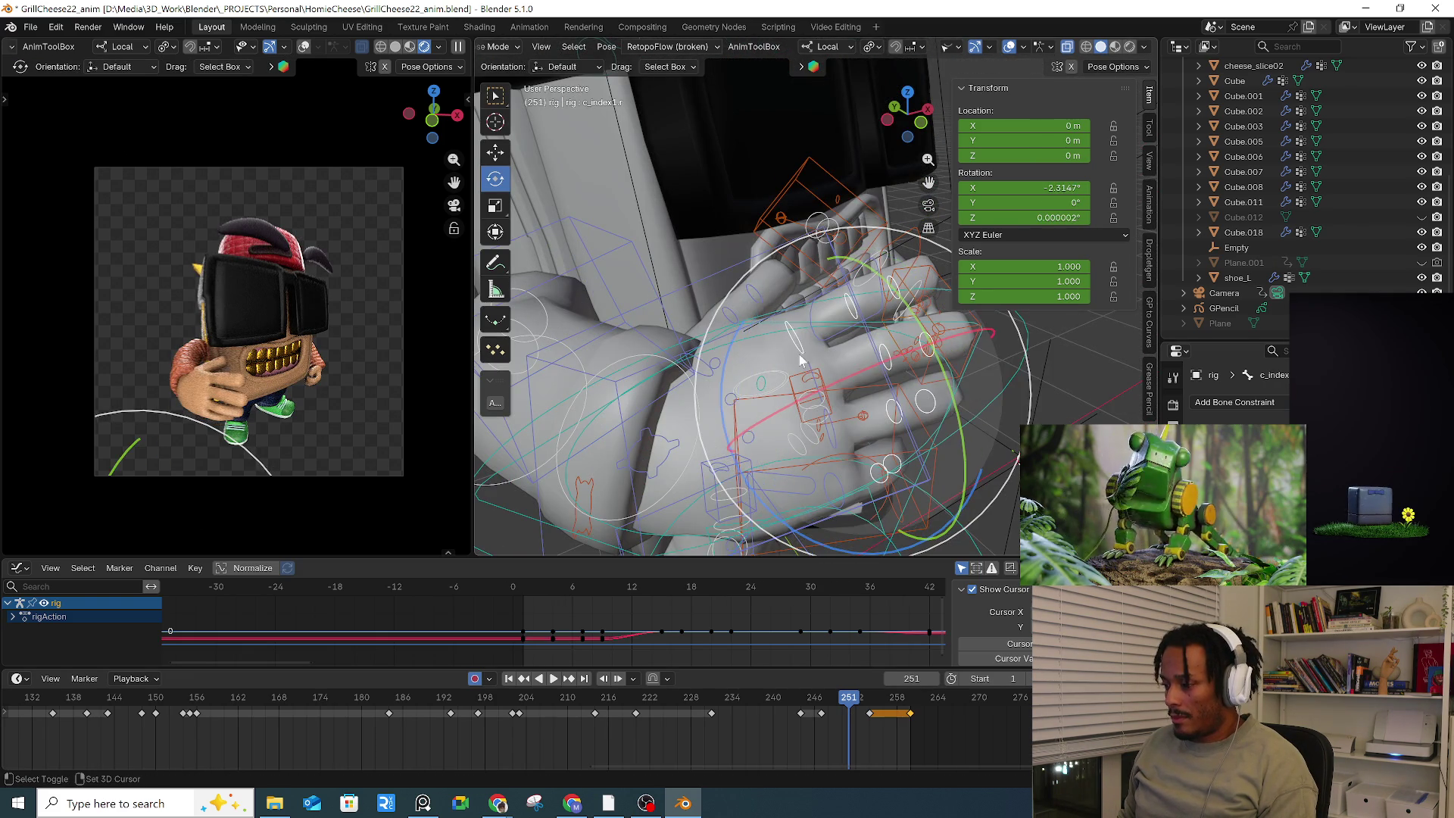
mouse_move(835, 479)
middle_mouse_down()
mouse_move(788, 449)
mouse_move(833, 447)
mouse_move(816, 462)
middle_mouse_up()
left_click(788, 450)
key("r")
left_click(840, 424)
Step: Freely rotate the right hand IK control at frame 251
left_click(732, 491)
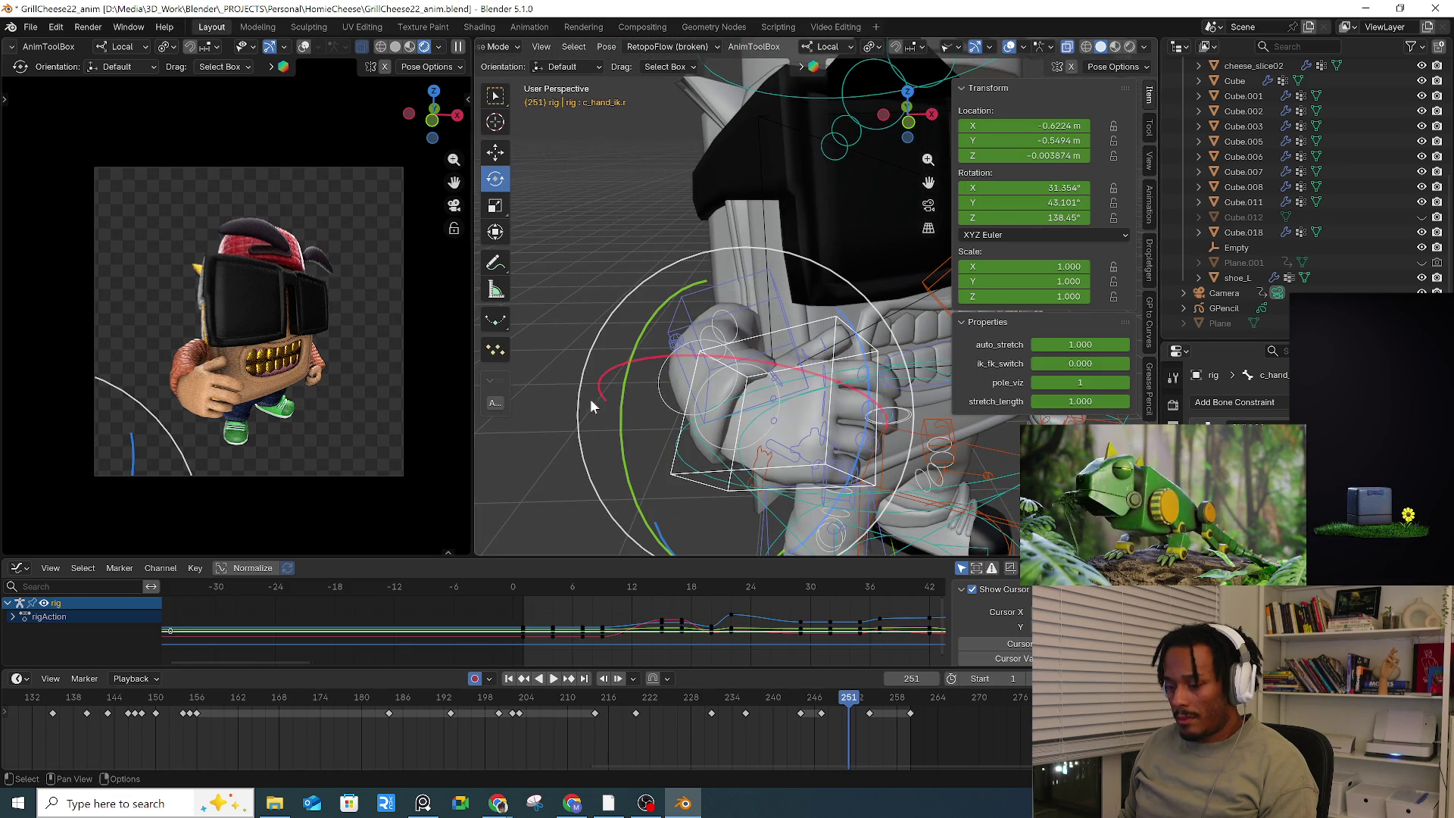
middle_click_drag(605, 424, 742, 403)
left_click_drag(789, 353, 783, 368)
key("ctrl+z")
middle_click_drag(783, 369, 814, 412)
left_click(786, 387)
left_click(757, 378)
key("r")
key("r")
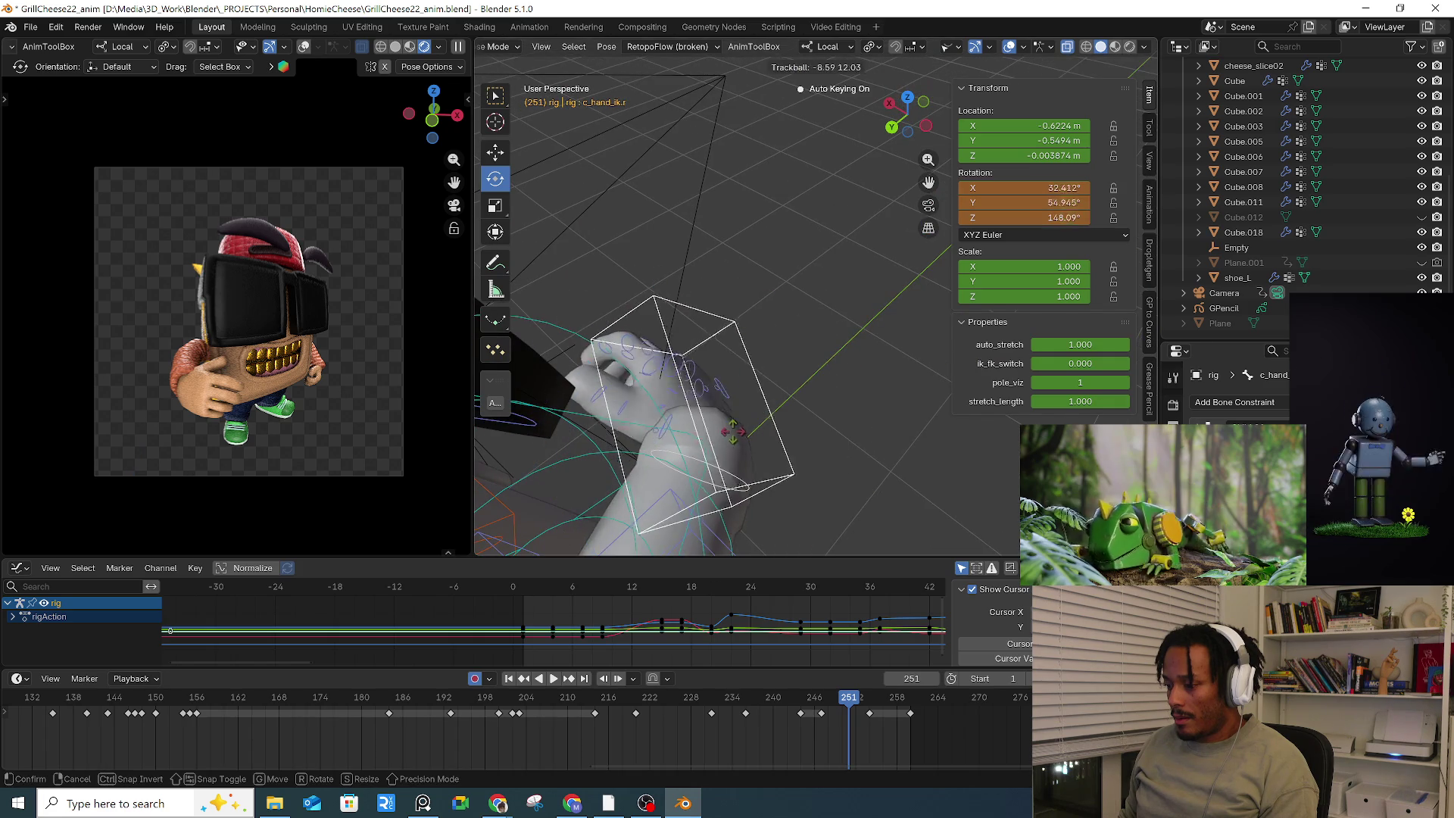
left_click(726, 388)
Step: Rotate the right hand on its local Y axis and shift its position
key("r")
key("y")
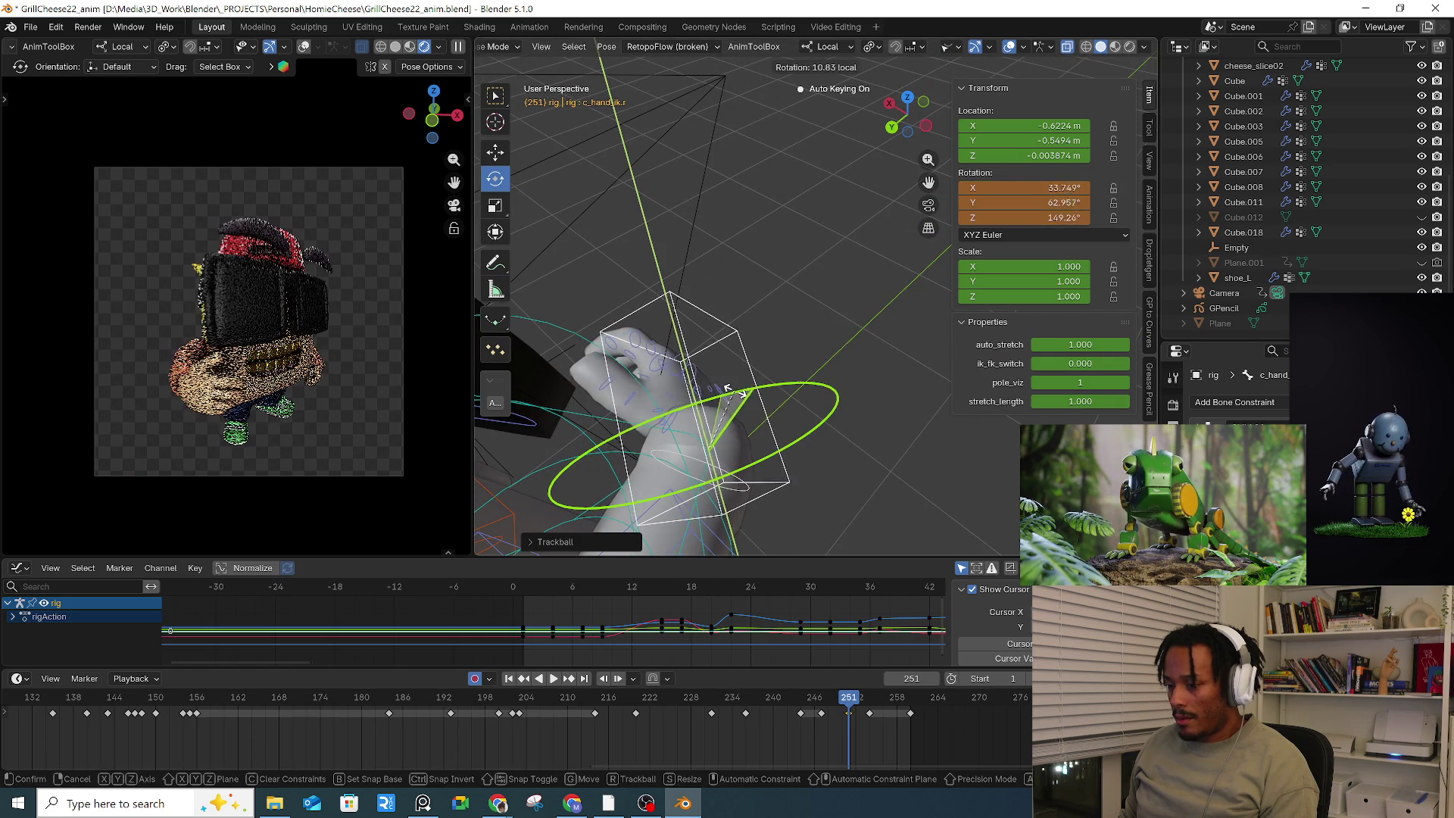
left_click(728, 389)
middle_click_drag(729, 389, 807, 383)
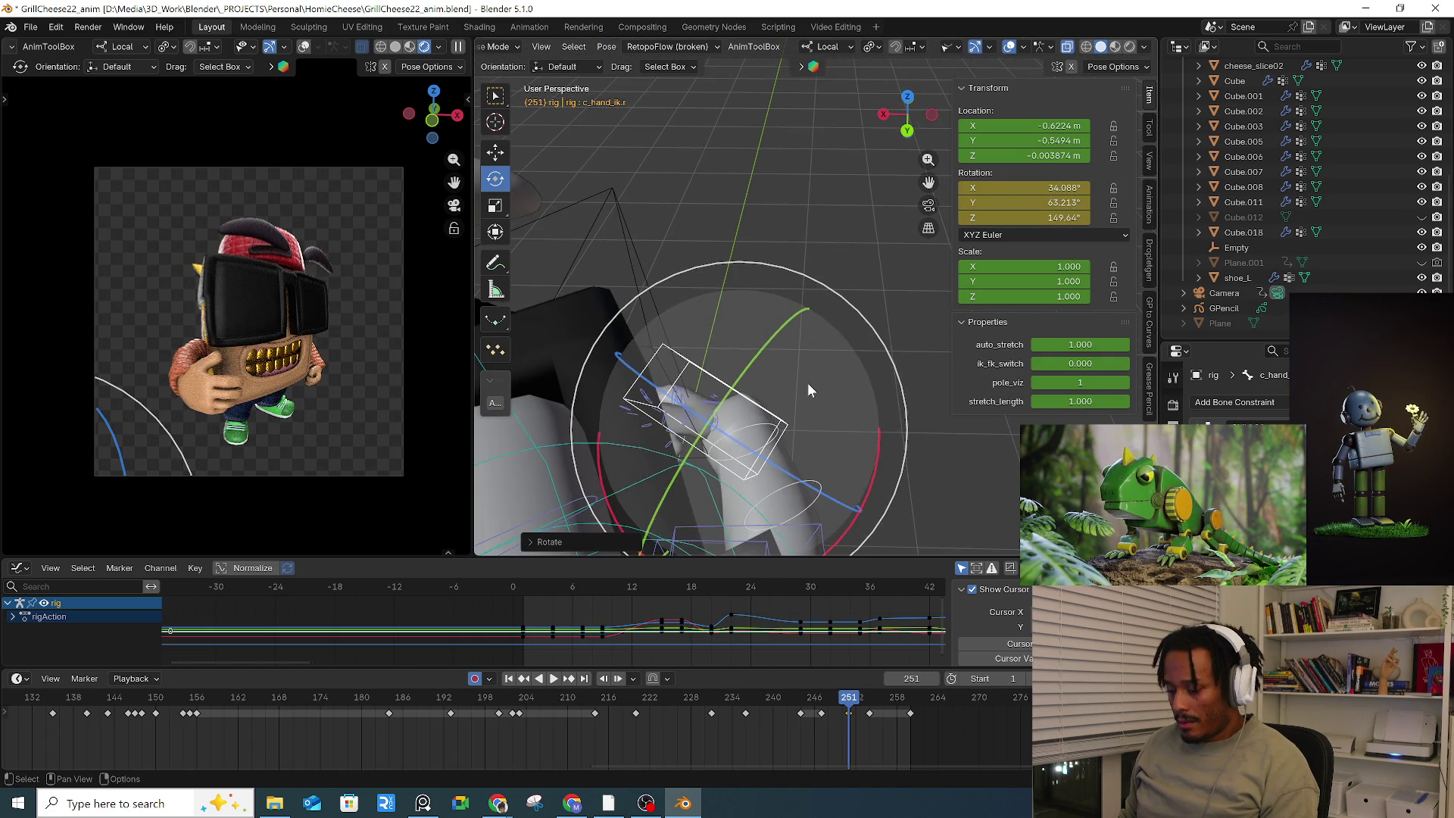
key("g")
left_click(804, 389)
Step: Compare frames 250 and 255, then play the animation and jump near frame 219
mouse_move(846, 698)
left_mouse_down()
mouse_move(824, 698)
mouse_move(852, 695)
left_mouse_up()
left_click_drag(870, 678, 878, 677)
key("space")
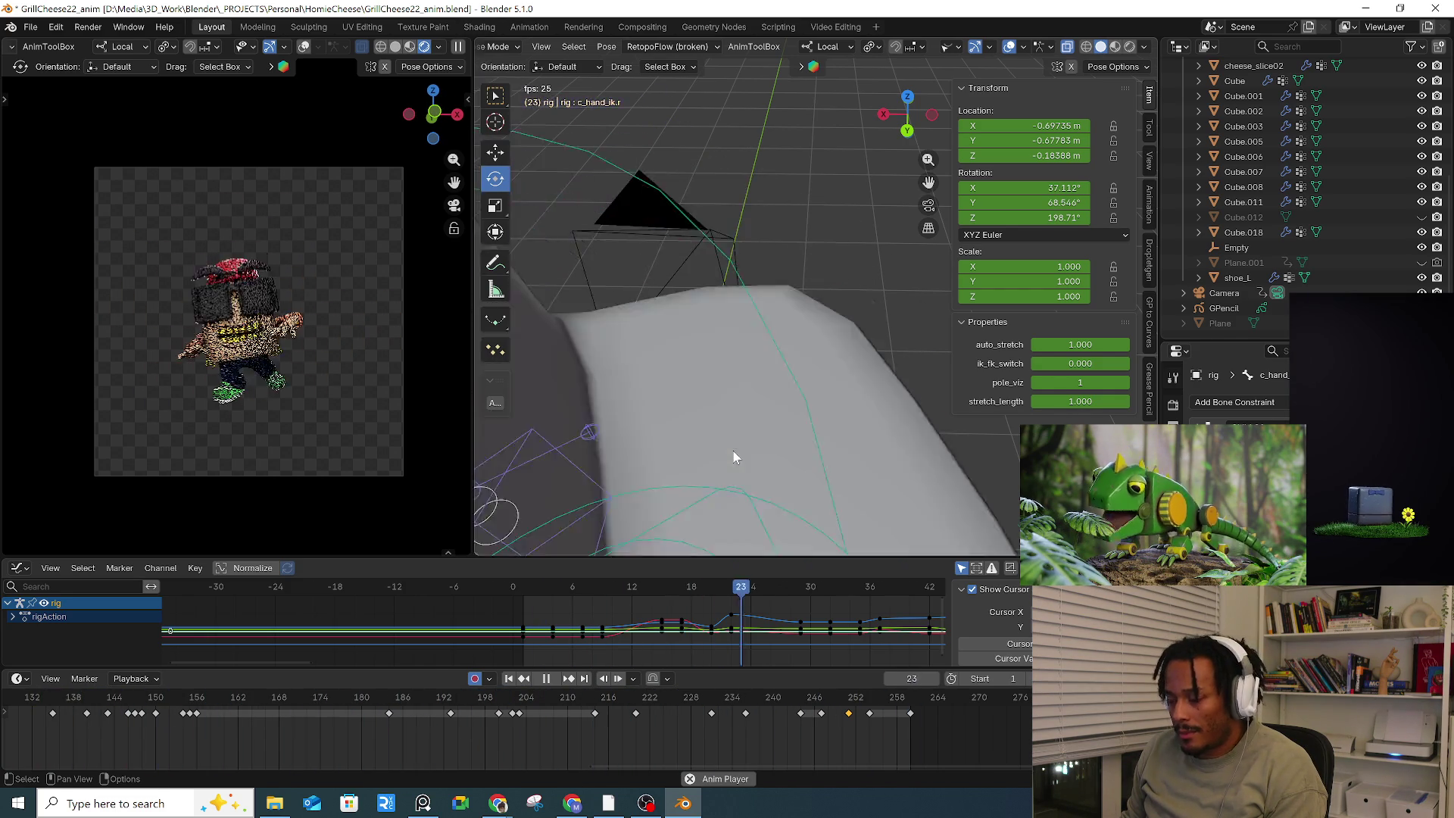
left_click_drag(666, 696, 627, 703)
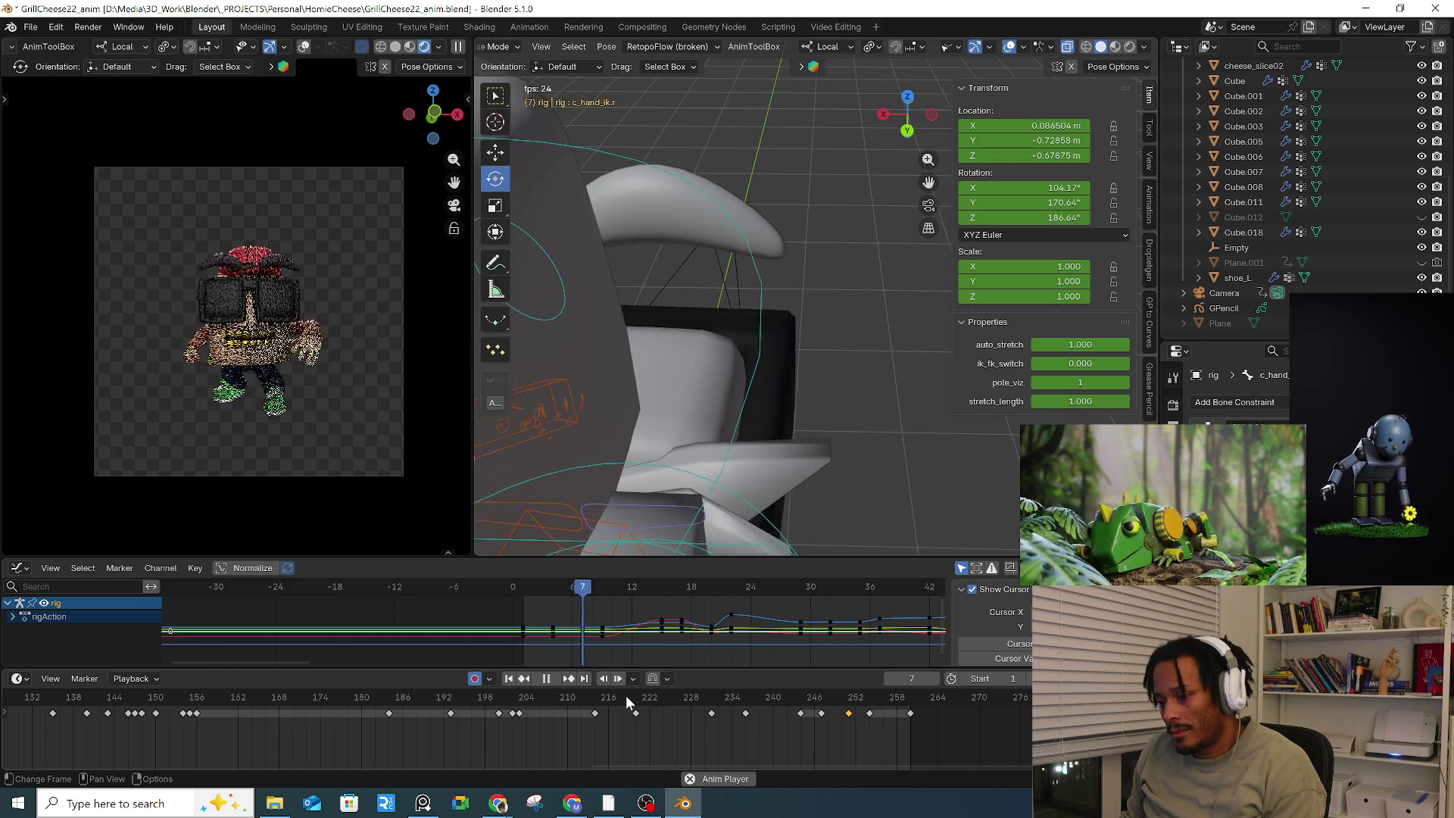
Step: Stop playback and scrub through frames 211–218, settling on frame 216
left_click(583, 701)
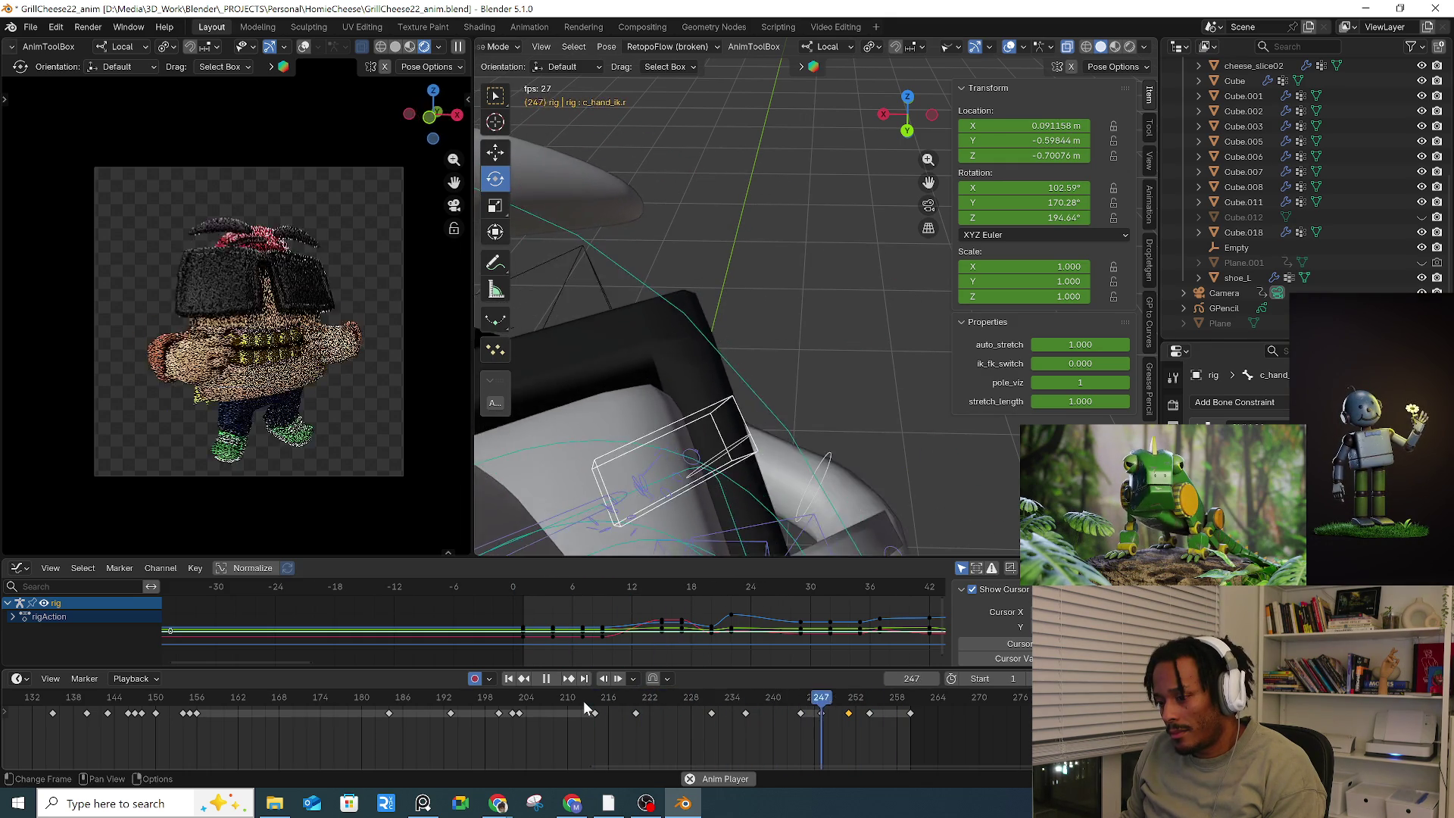
left_click(583, 699)
key("space")
left_click(589, 699)
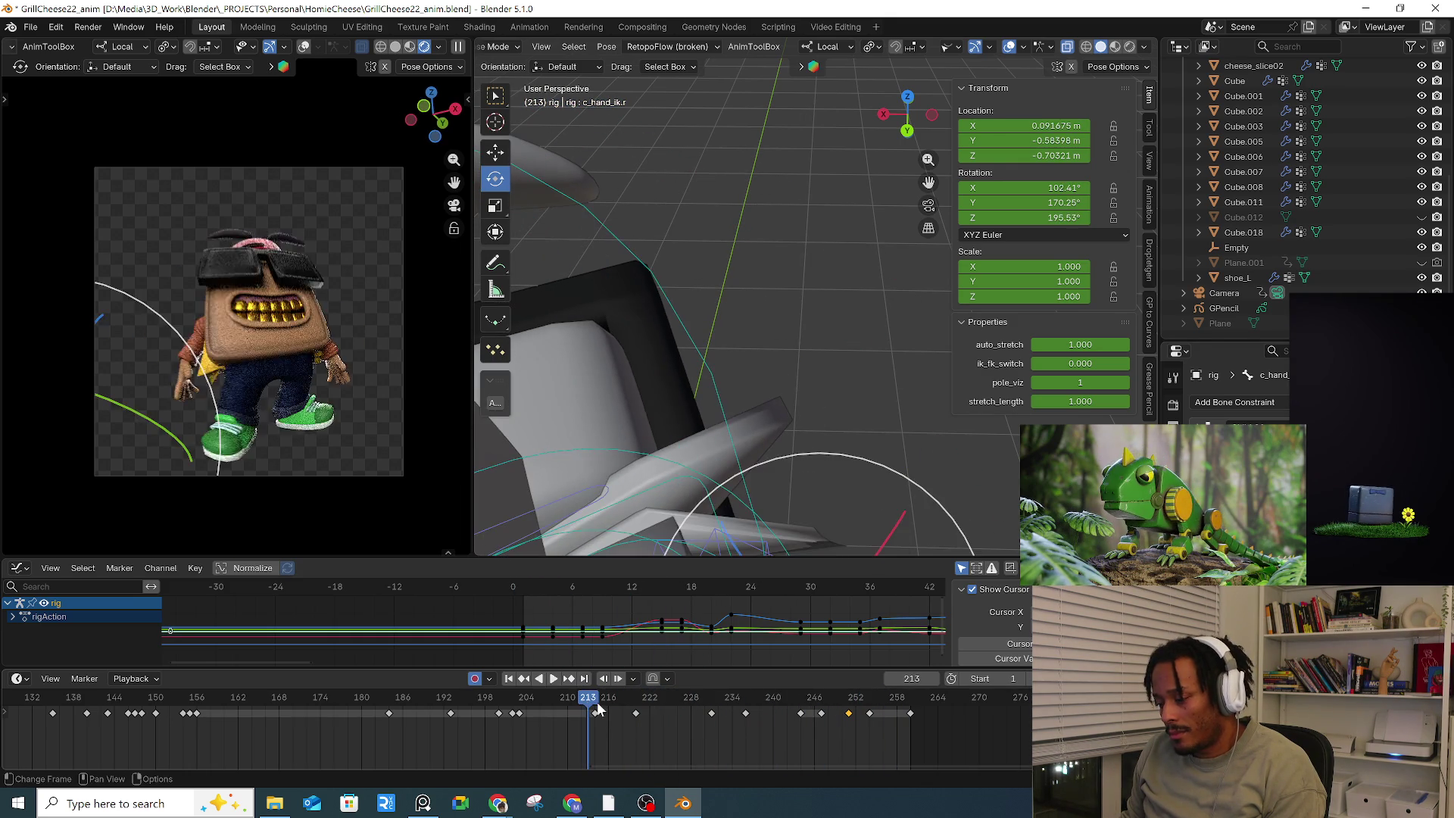
left_click_drag(598, 709, 622, 704)
mouse_move(789, 421)
middle_mouse_down()
mouse_move(693, 411)
mouse_move(820, 367)
mouse_move(564, 383)
middle_mouse_up()
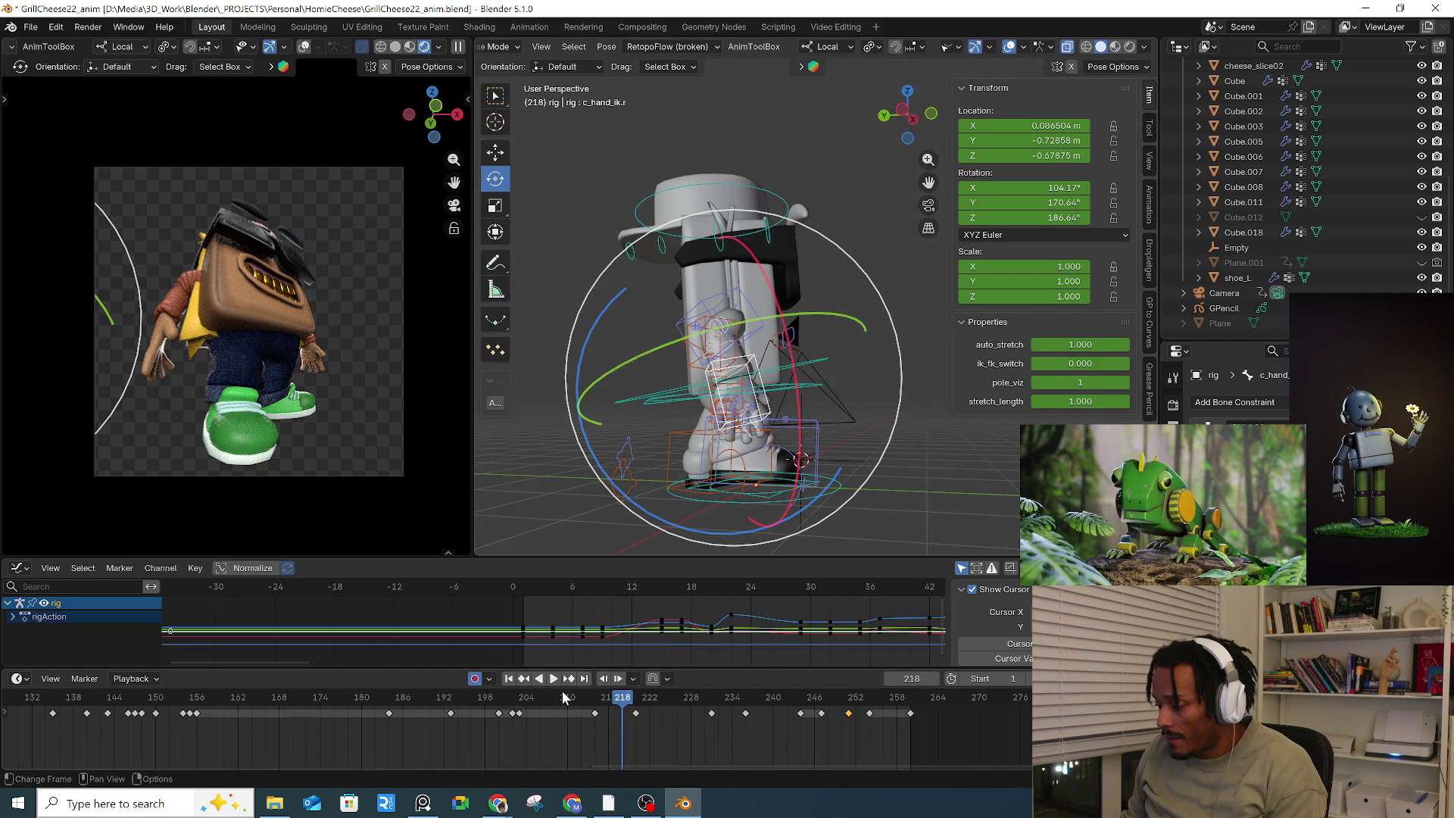
left_click_drag(601, 703, 613, 707)
middle_click_drag(795, 469, 818, 452)
Step: Rotate the right foot IK control, then paste the copied keys at frame 225
left_click(803, 499)
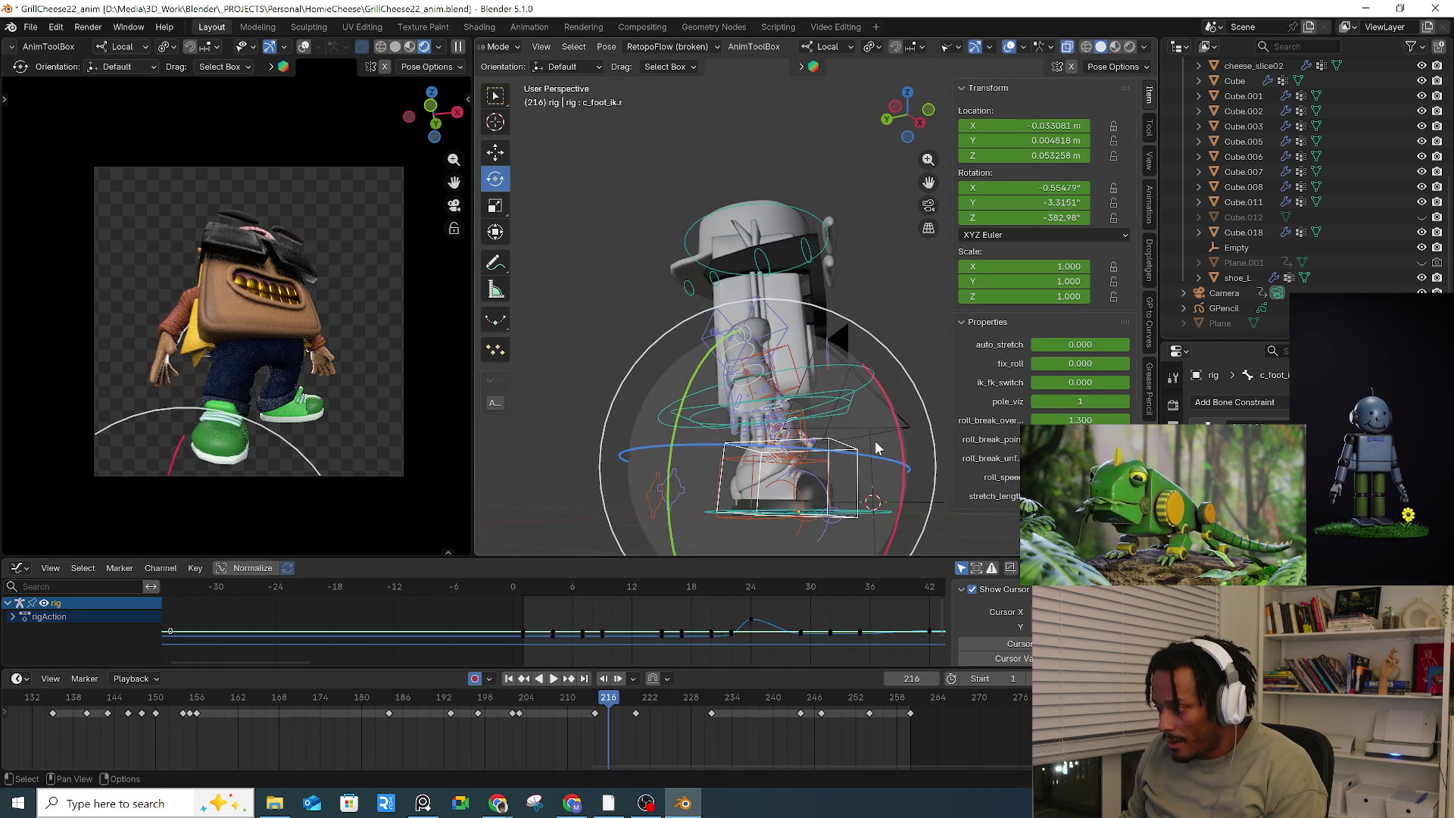
left_click_drag(905, 424, 870, 500)
mouse_move(600, 728)
left_mouse_down()
mouse_move(600, 701)
mouse_move(654, 689)
left_mouse_up()
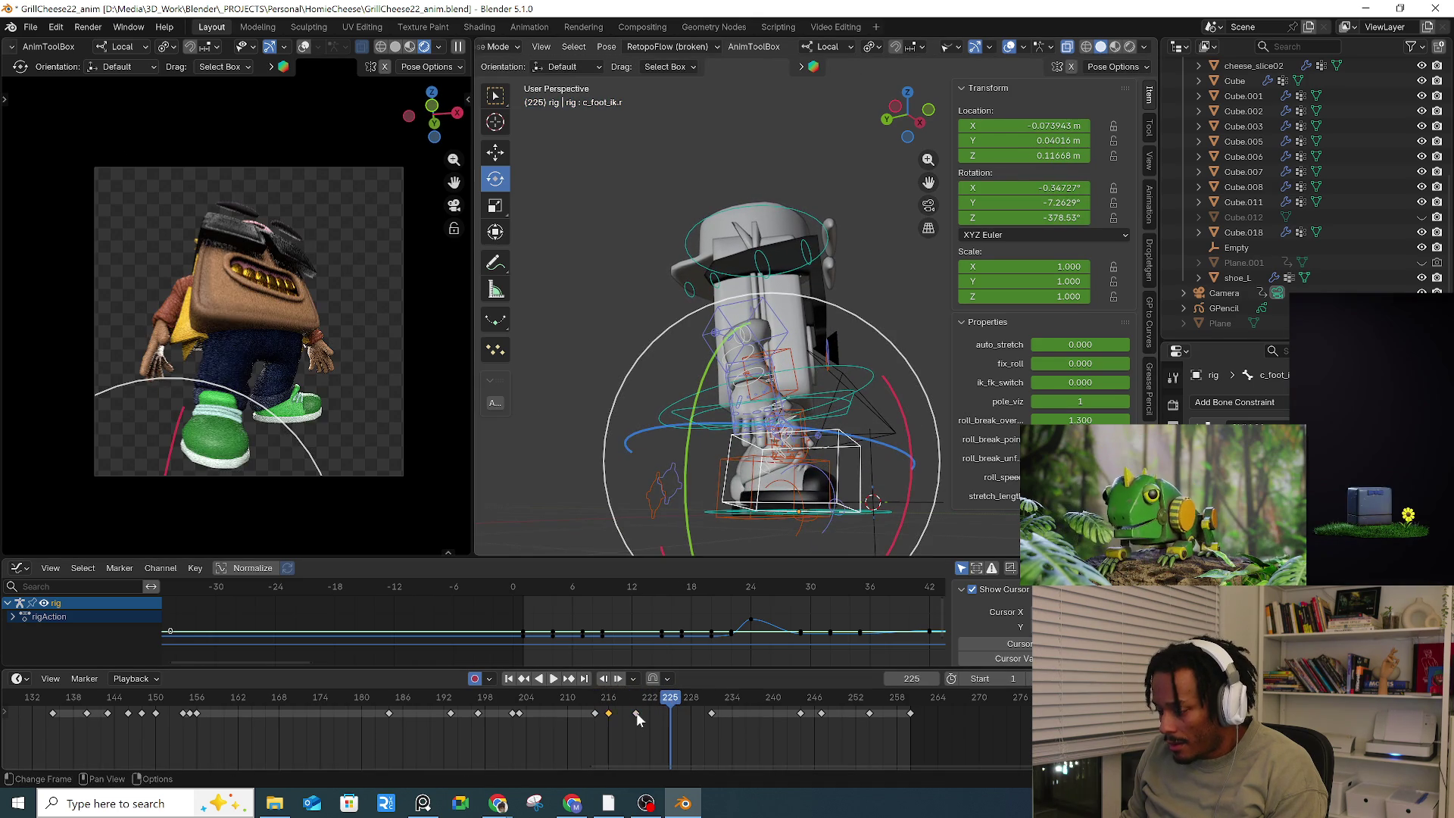
key("ctrl+v")
Step: Tilt and shift the right foot IK control at frame 225
middle_click_drag(765, 492, 798, 466)
key("r")
key("r")
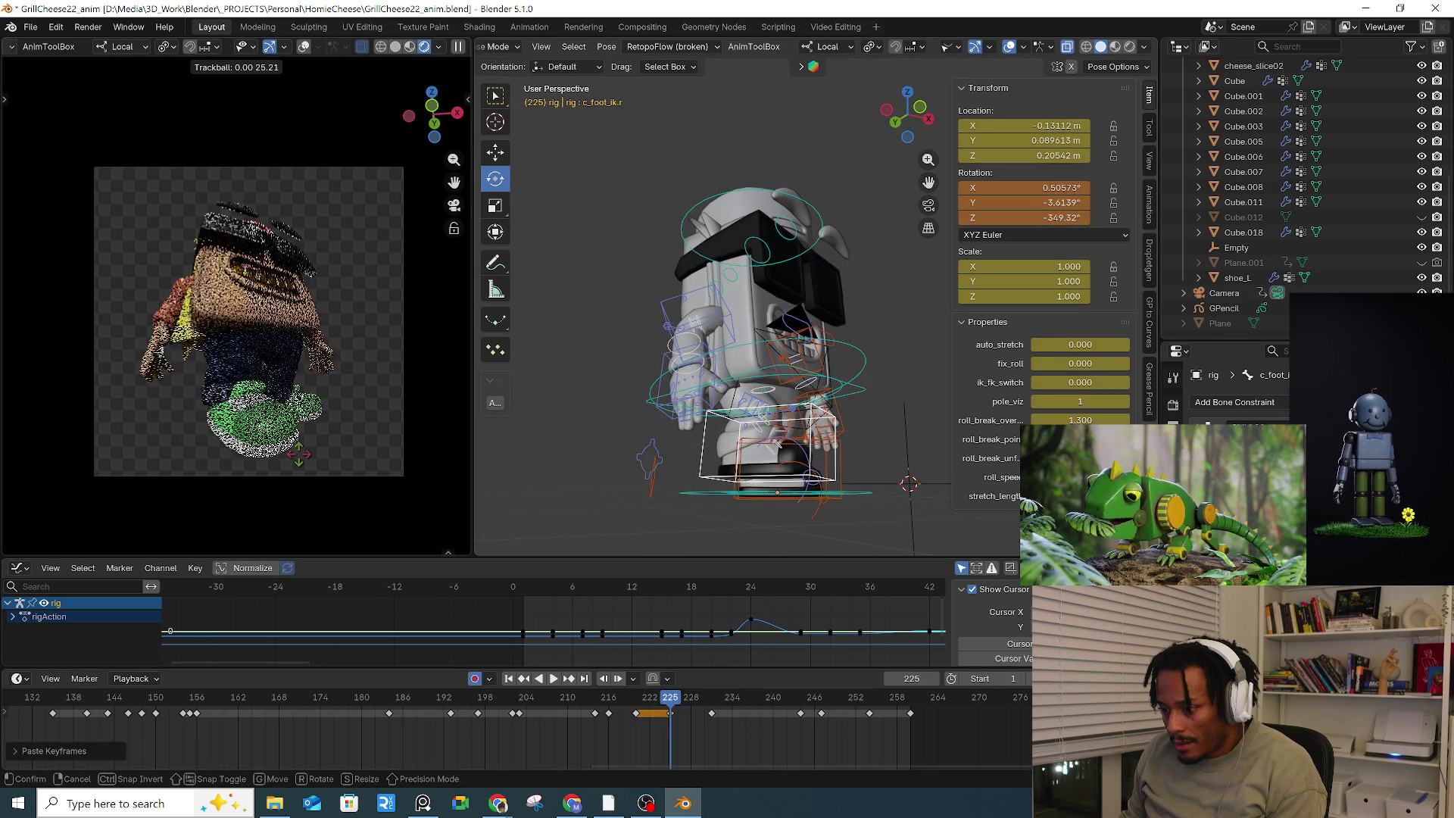
left_click(298, 455)
middle_click_drag(742, 461, 764, 469)
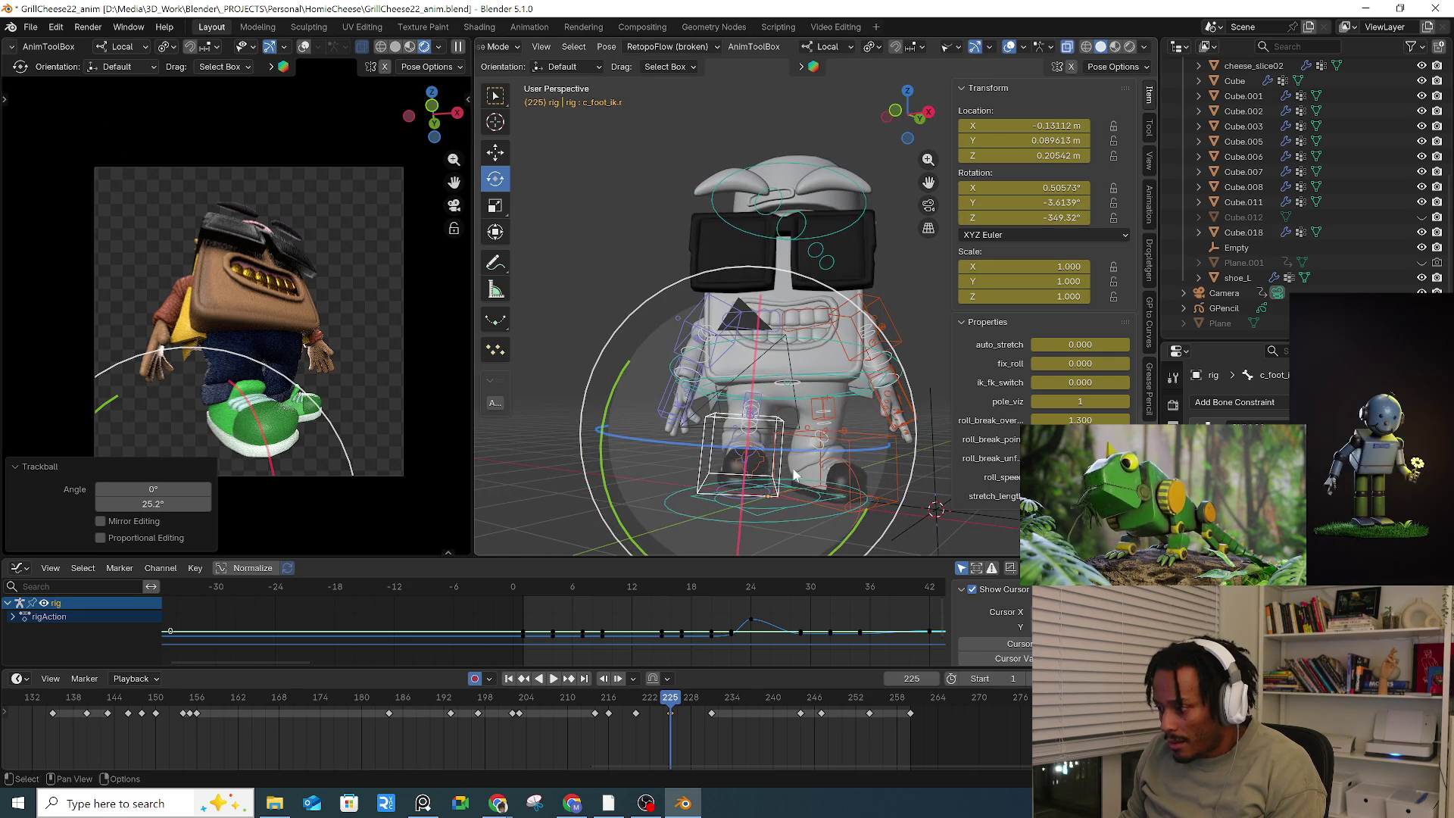
key("g")
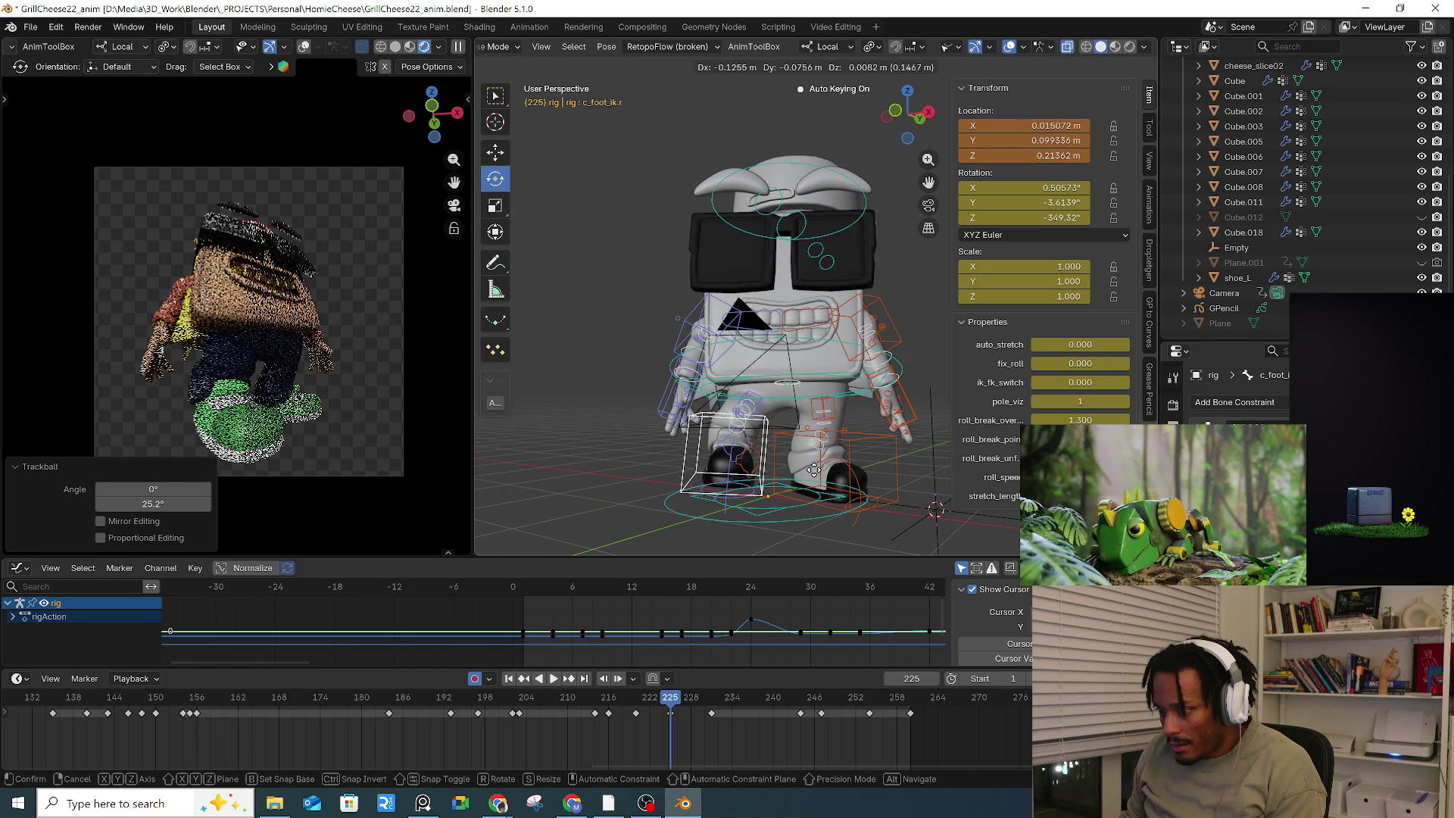
left_click(814, 470)
scroll(814, 469, "up", 3)
mouse_move(814, 470)
middle_mouse_down()
mouse_move(684, 452)
mouse_move(678, 429)
middle_mouse_up()
Step: Further refine the right foot's position and rotation
key("g")
left_click(676, 435)
key("r")
key("r")
left_click(738, 326)
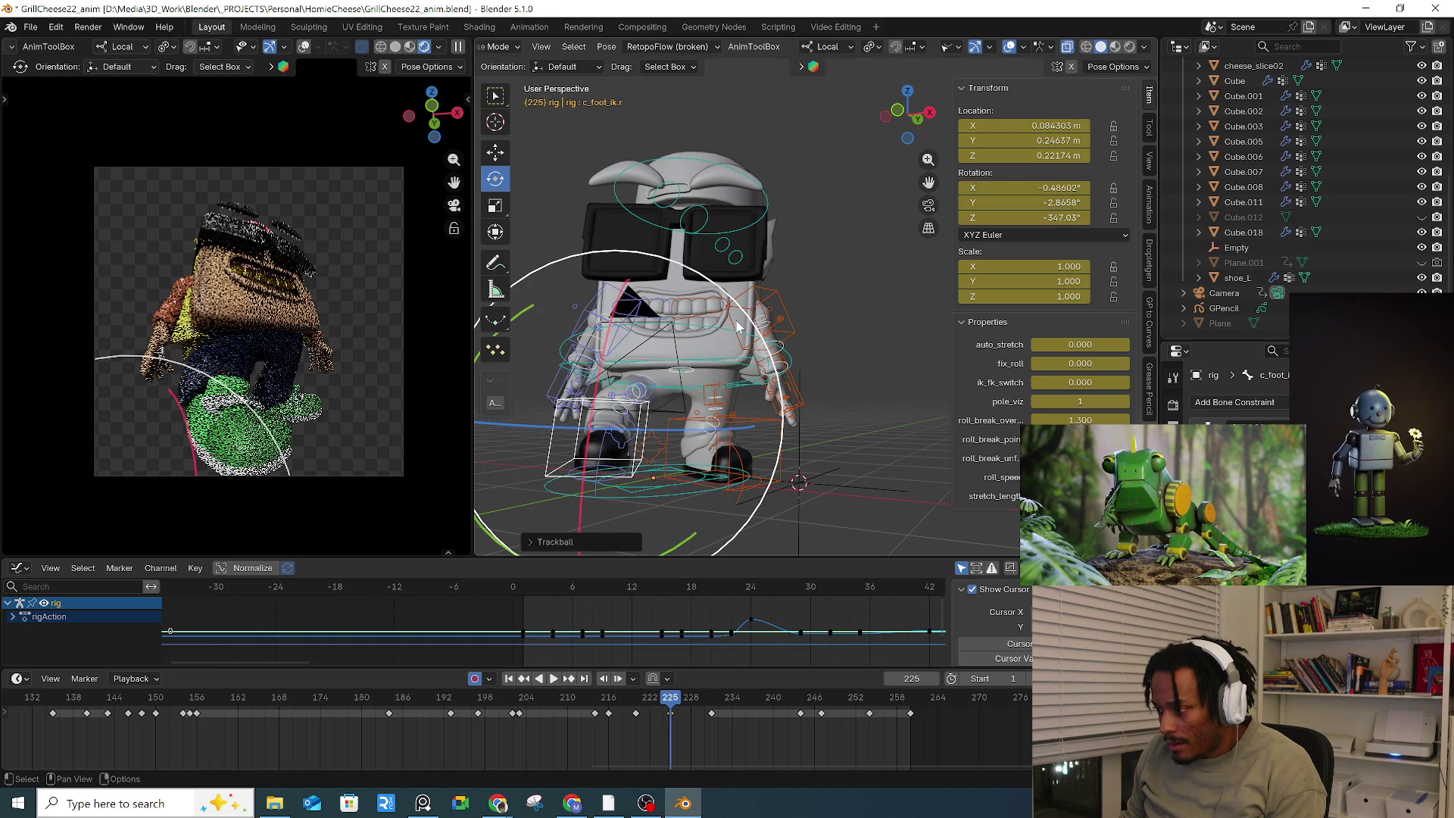
left_click(765, 378)
key("g")
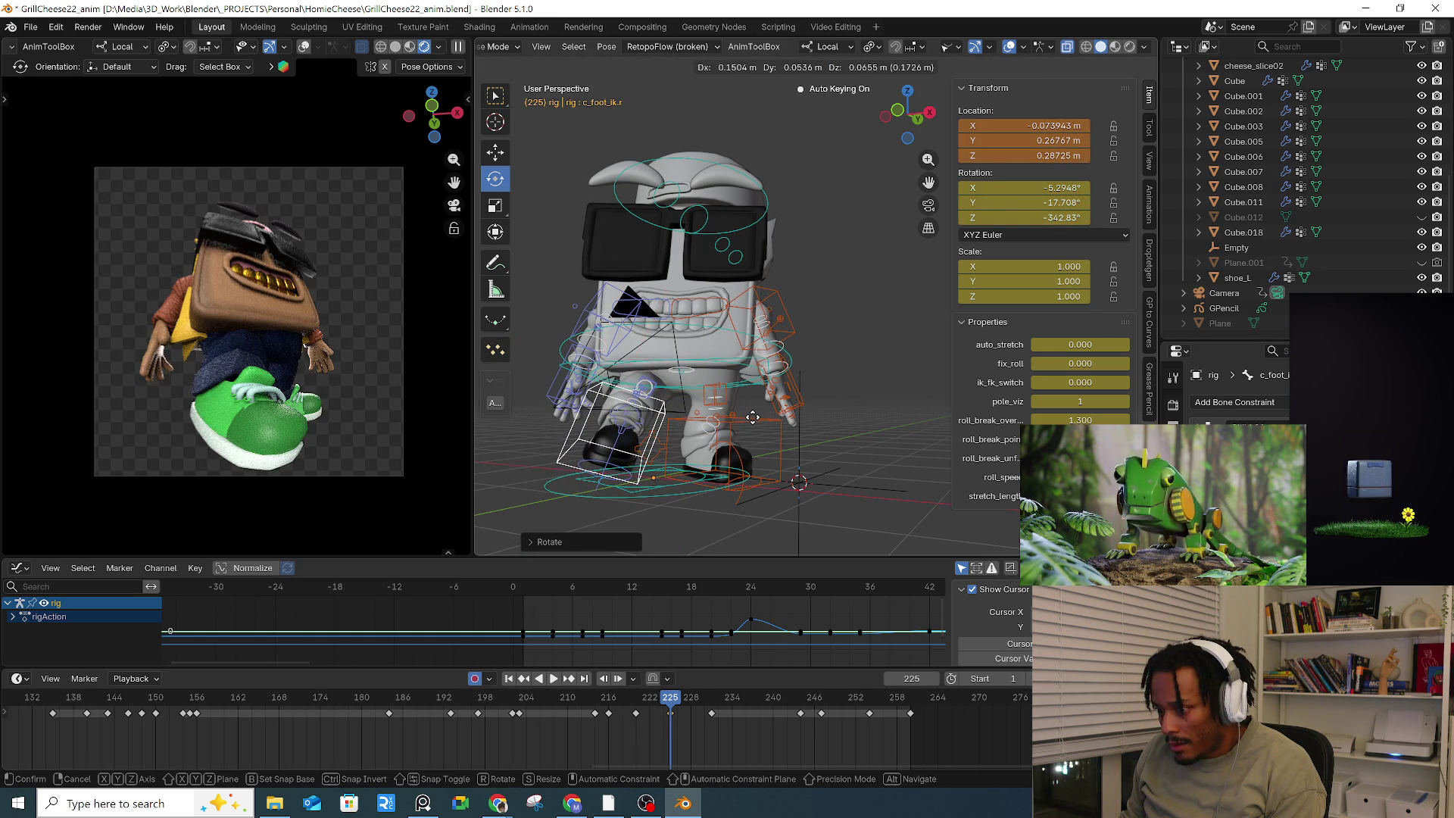
left_click(752, 417)
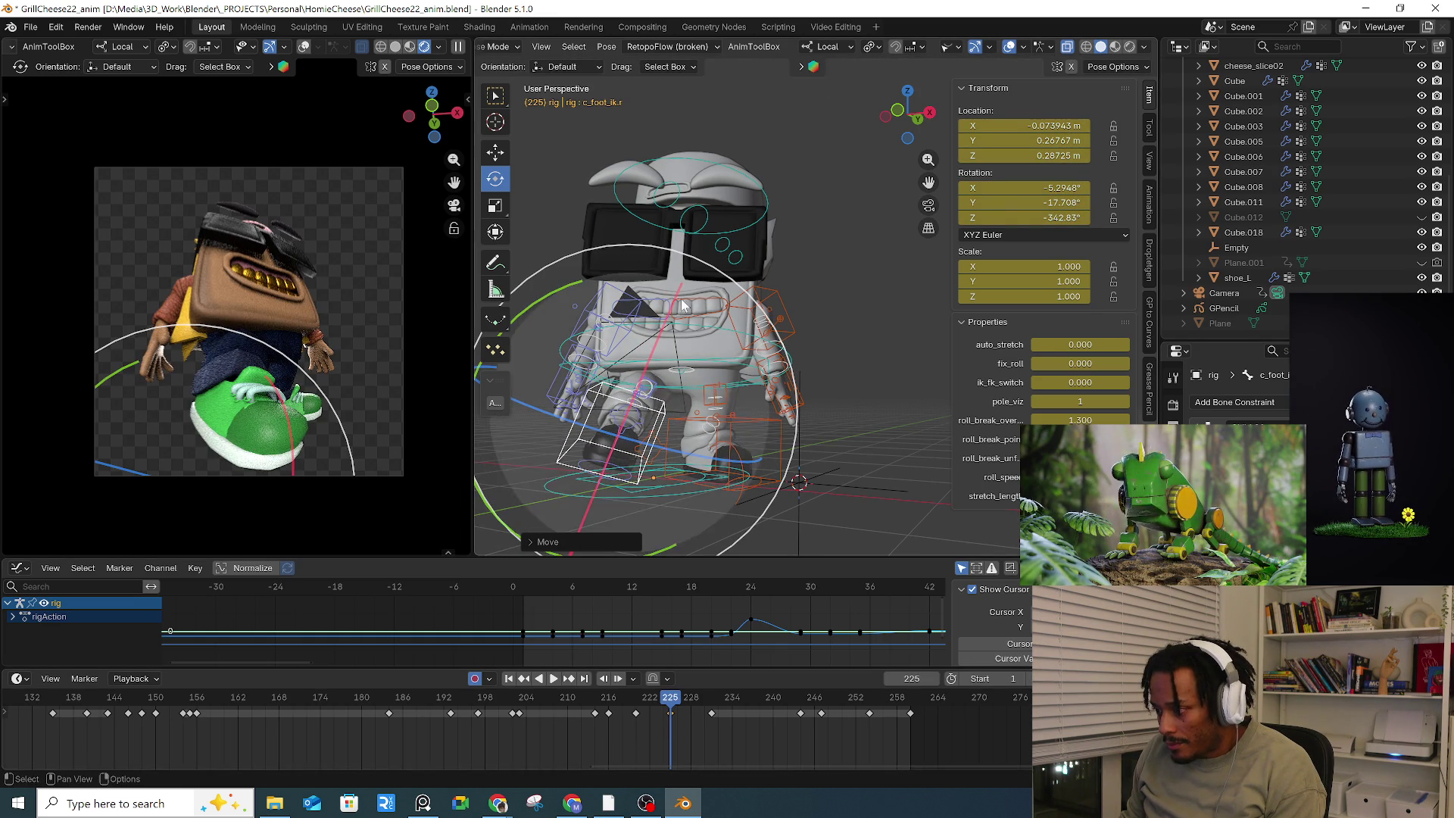
Step: Box-select hand and finger bones, narrow the selection, then clear it
scroll(682, 306, "up", 5)
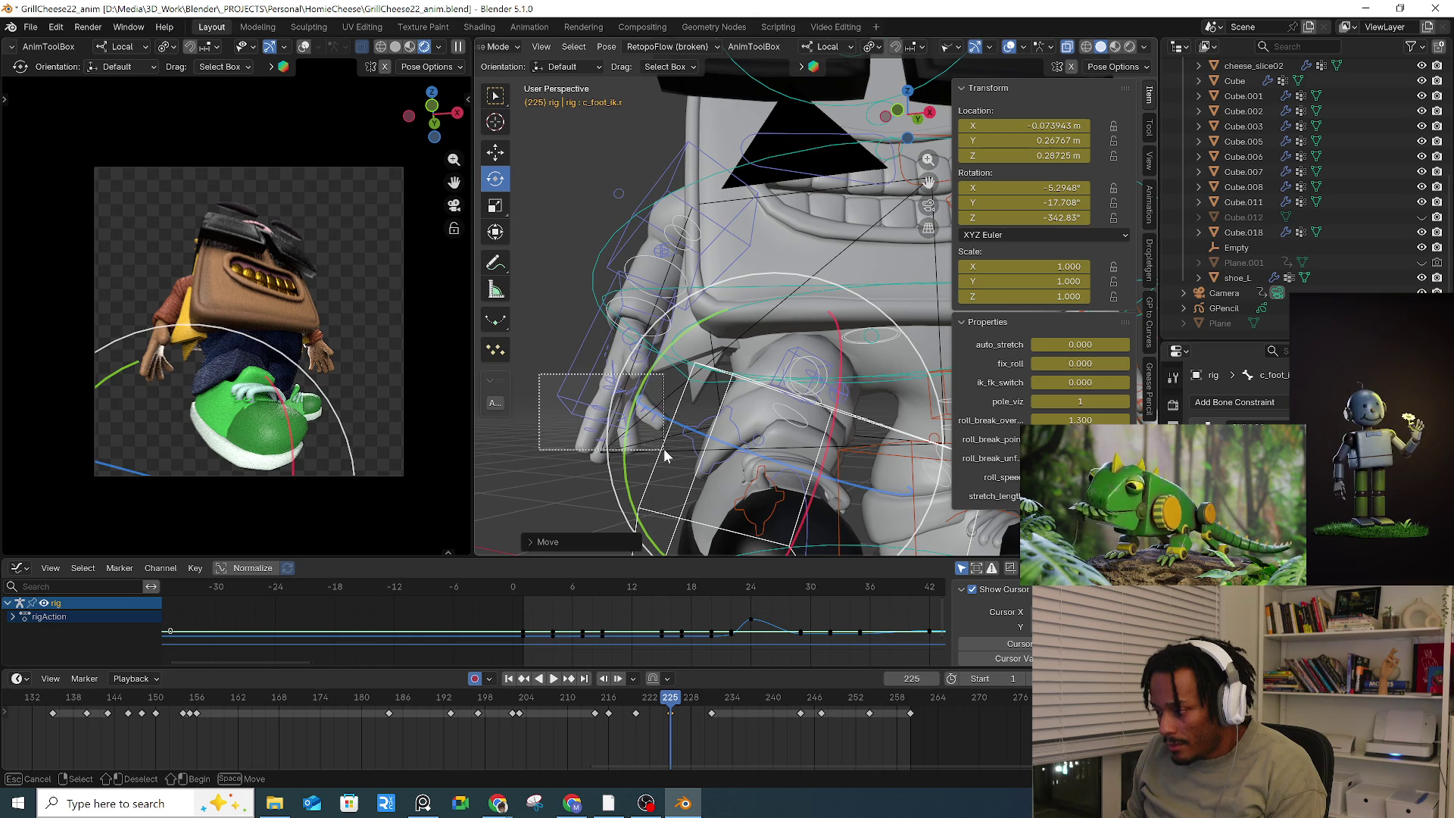
left_click_drag(662, 454, 661, 453)
left_click_drag(575, 320, 699, 455)
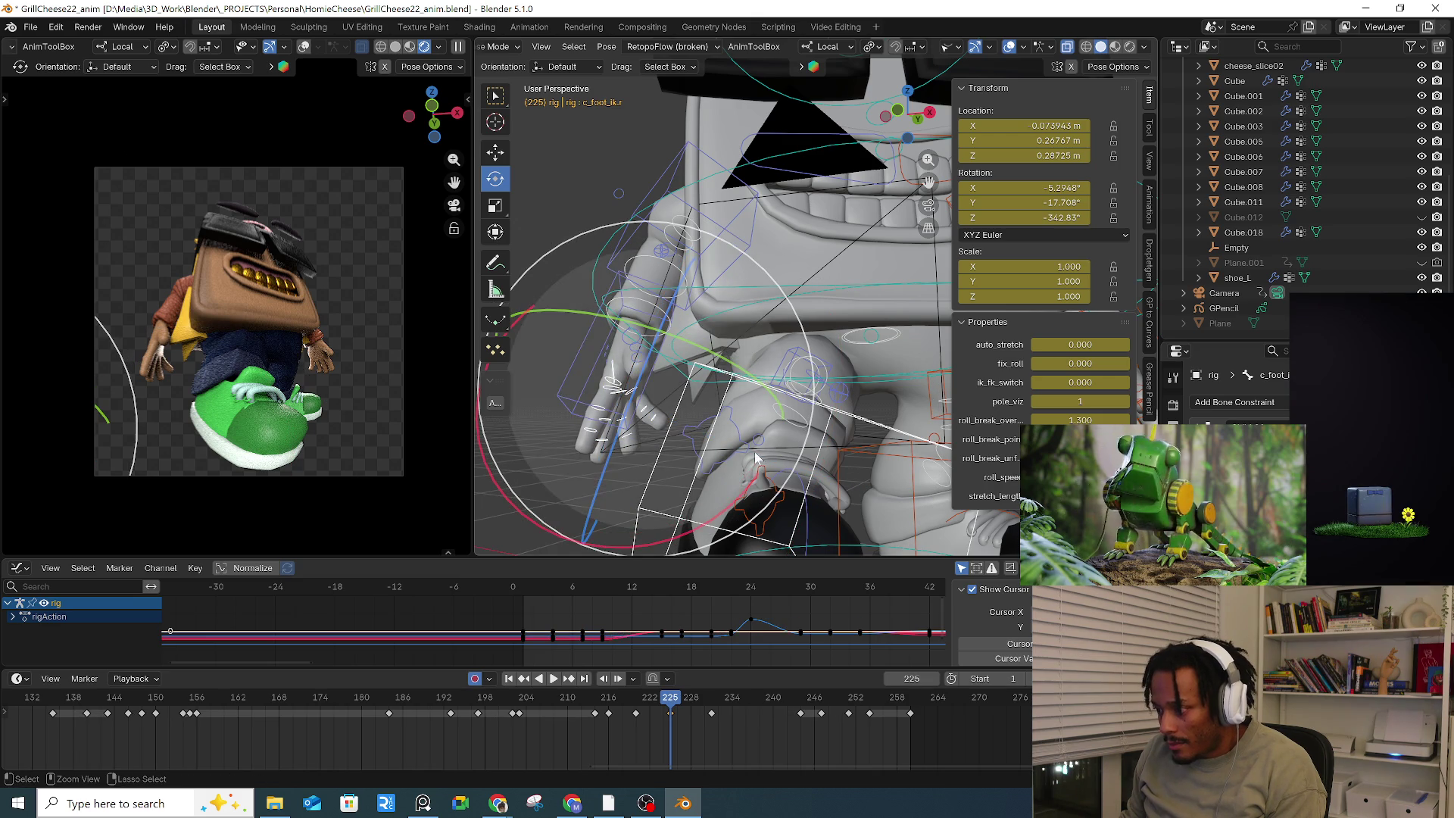
left_click_drag(680, 546, 811, 546)
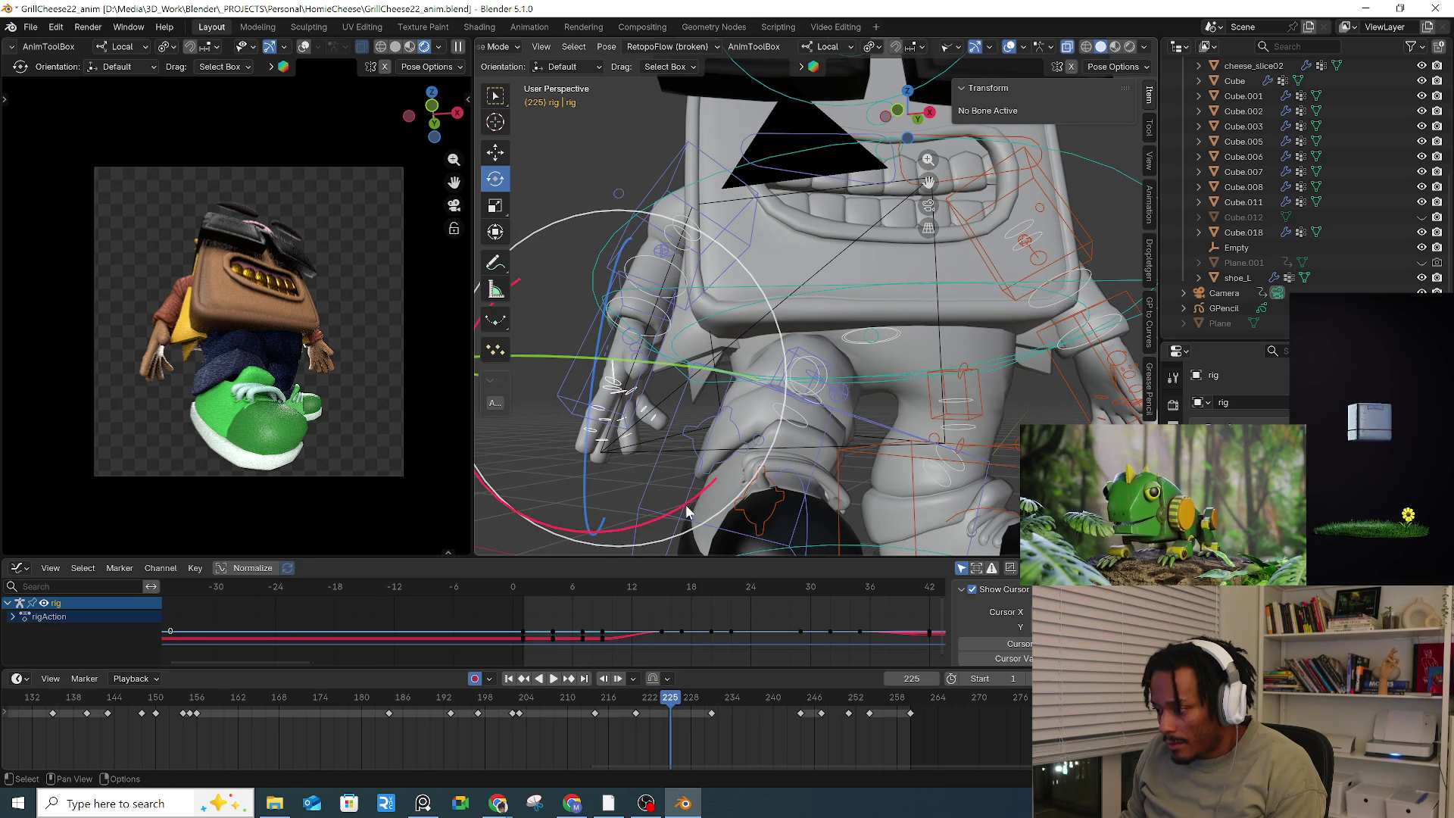
Step: Rotate the right hand IK control twice more at frame 225
mouse_move(686, 511)
left_mouse_down()
mouse_move(695, 496)
mouse_move(656, 474)
left_mouse_up()
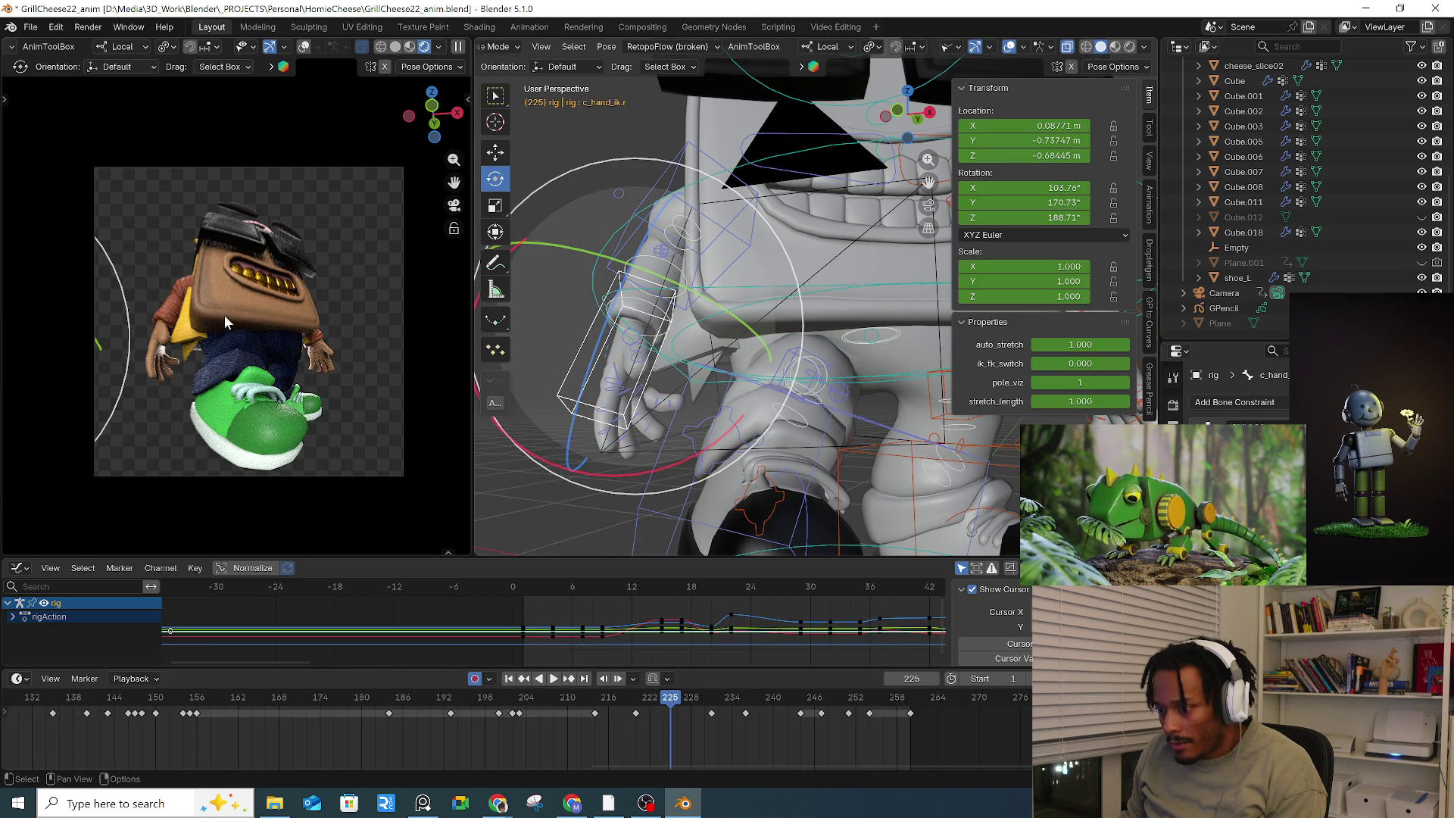
key("r")
key("r")
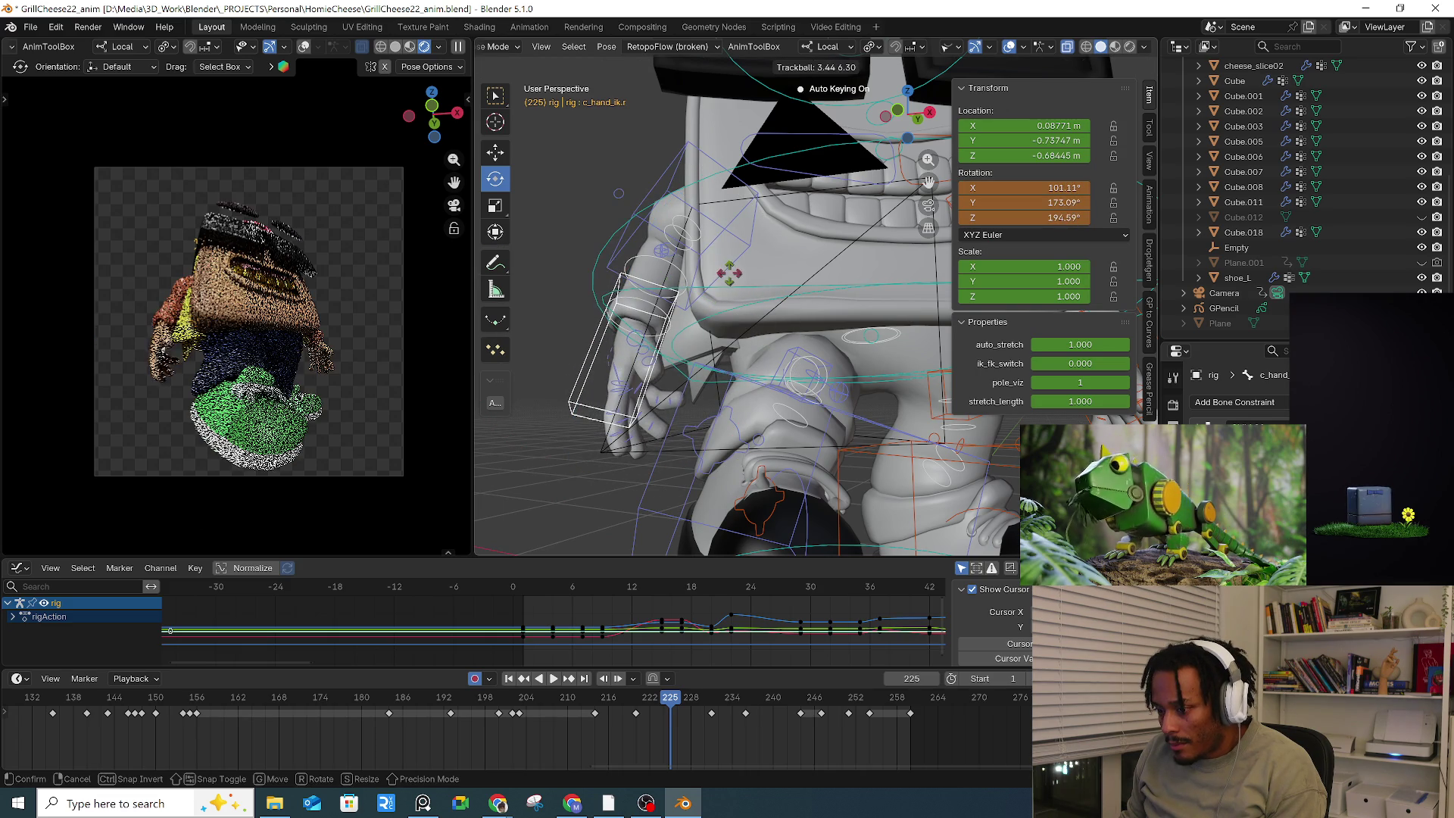
left_click(729, 272)
middle_click_drag(681, 277, 608, 271)
key("r")
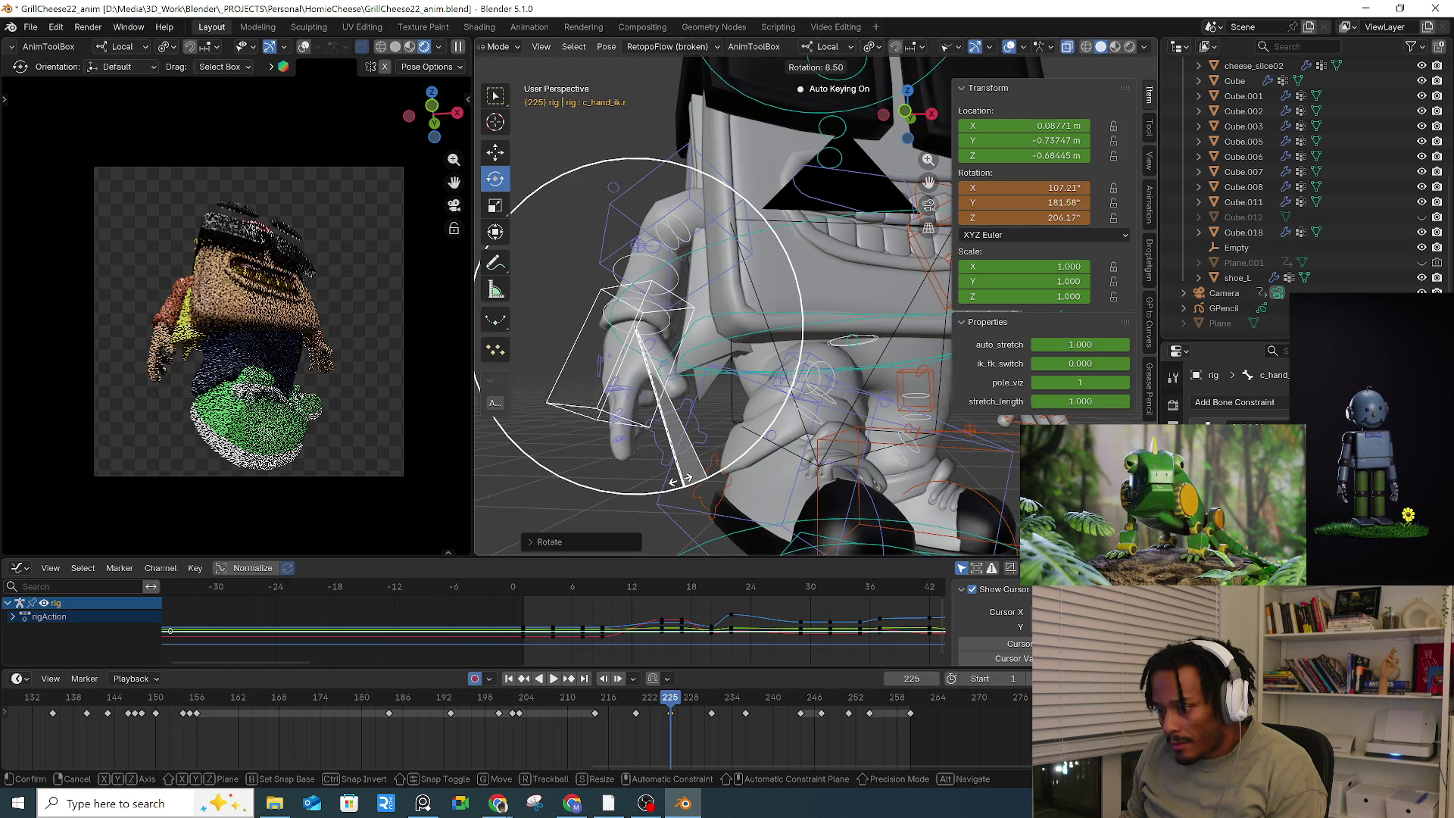
left_click(679, 478)
middle_click_drag(679, 478, 791, 356)
Step: Reselect the hand bone, frame it in view, then zoom back out to the character
left_click_drag(791, 357, 702, 451)
left_click_drag(666, 500, 667, 500)
left_click_drag(798, 210, 692, 362)
key("KP_Decimal")
middle_click_drag(774, 401, 828, 266)
left_click_drag(638, 374, 638, 374)
scroll(638, 374, "down", 5)
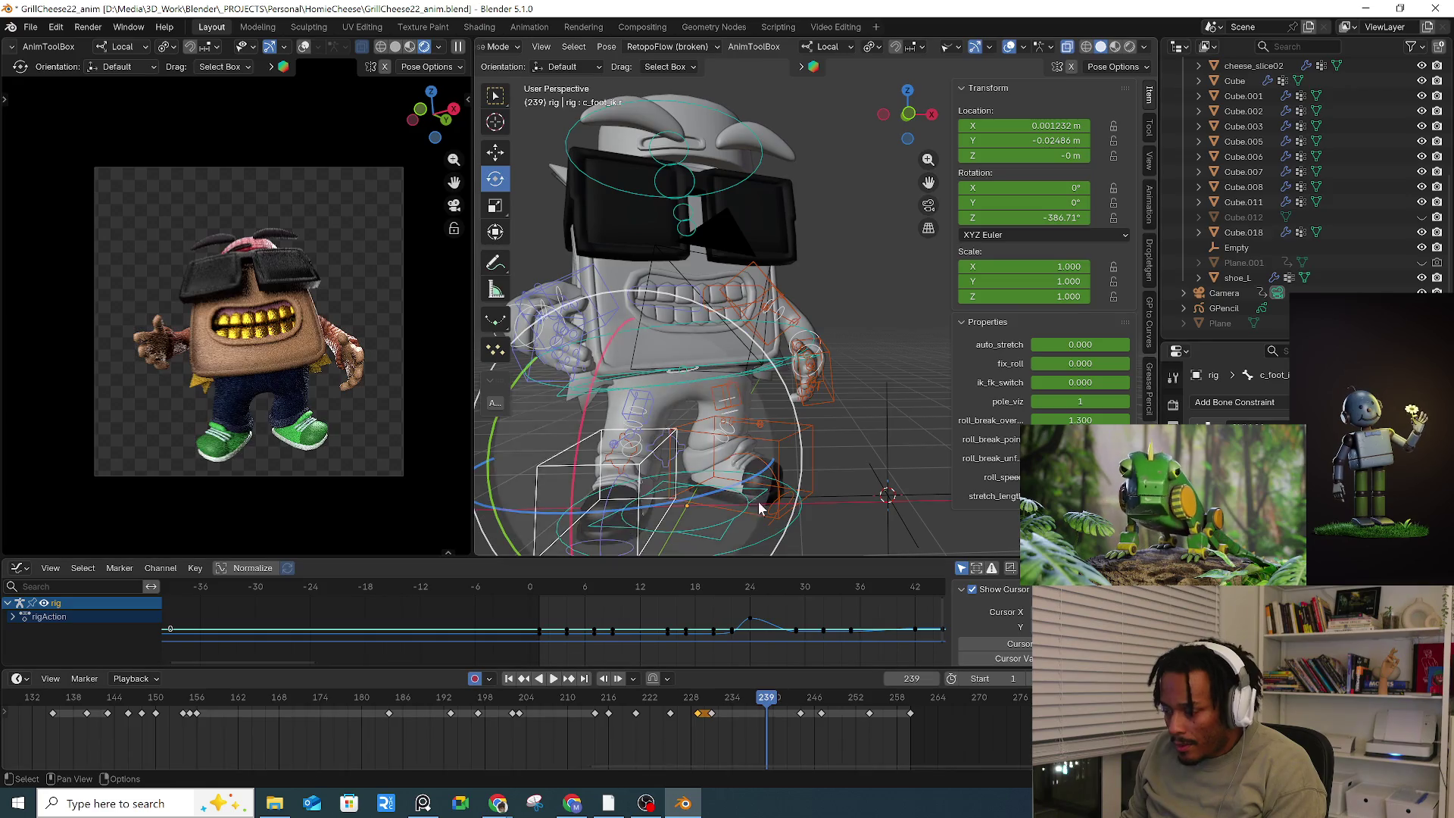
Step: Shift the left foot IK control and key it at frame 238, then select the root control
left_click(774, 440)
mouse_move(718, 700)
left_mouse_down()
mouse_move(761, 702)
mouse_move(681, 702)
mouse_move(760, 703)
left_mouse_up()
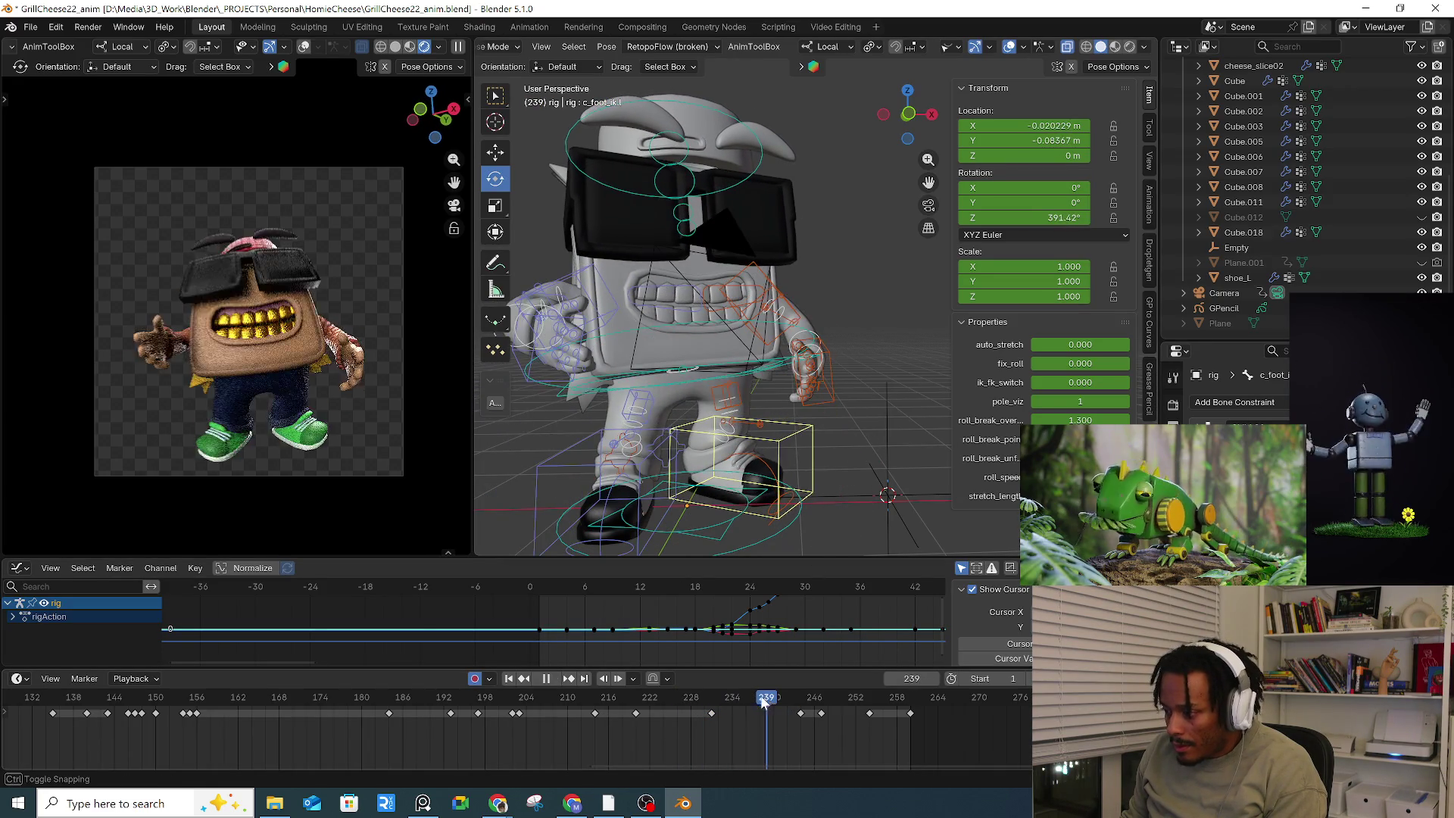
key("g")
left_click(825, 424)
mouse_move(826, 424)
middle_mouse_down()
mouse_move(574, 386)
mouse_move(658, 401)
middle_mouse_up()
left_click(560, 387)
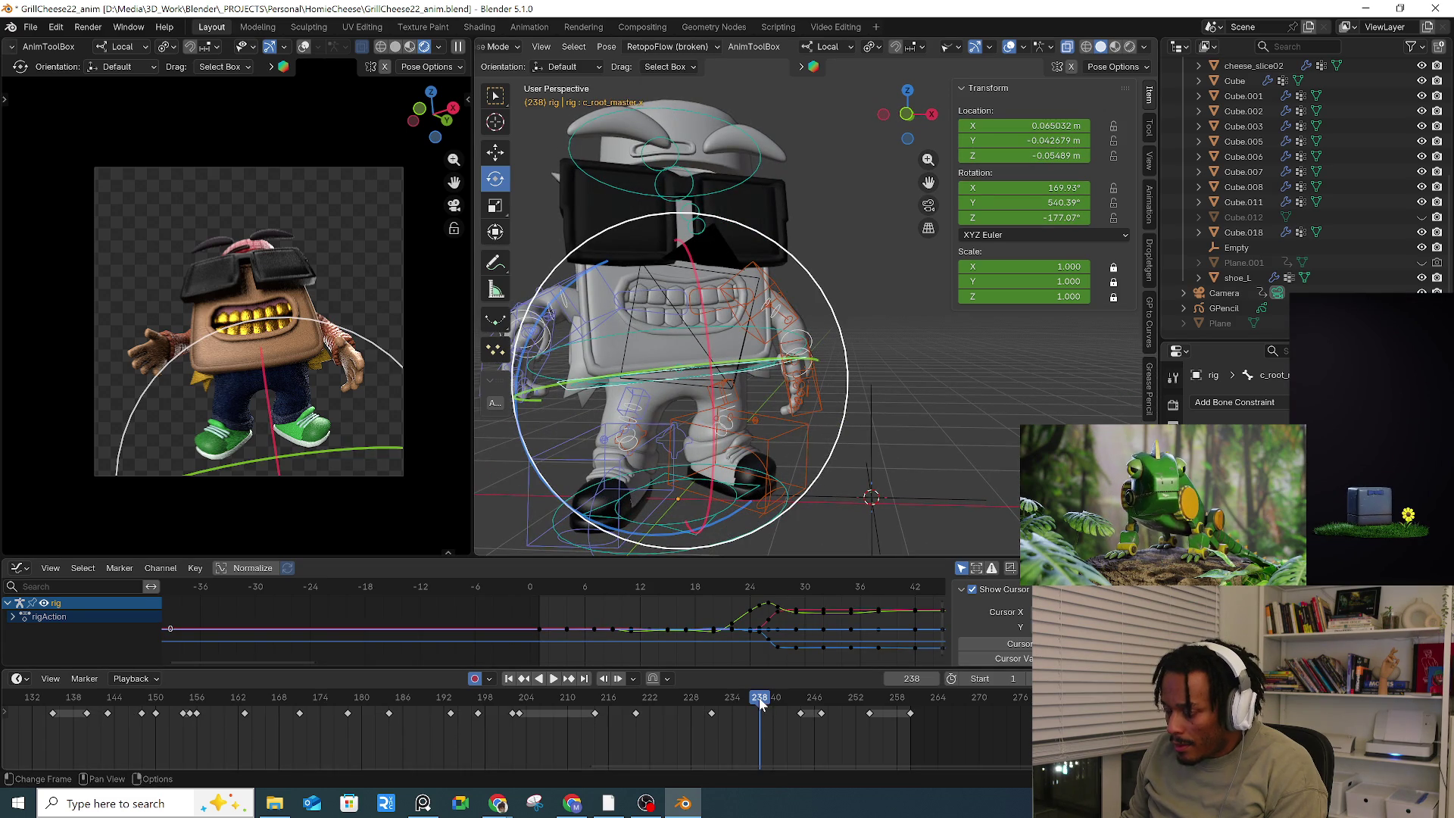
Step: Confirm the root shift, stop playback, and return to frame 242 with the root selected
left_click(840, 470)
left_click(801, 440)
key("space")
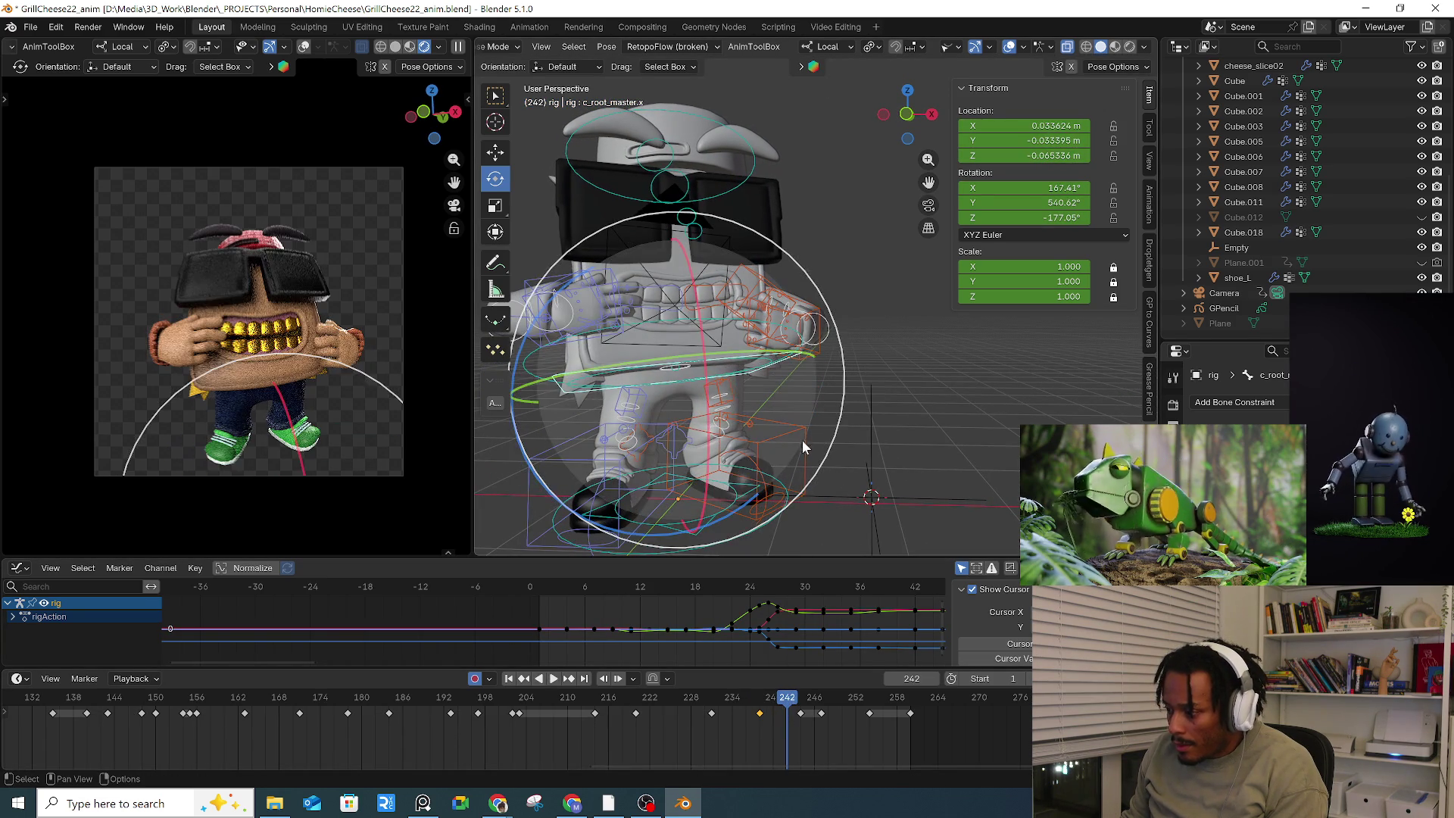
left_click(781, 707)
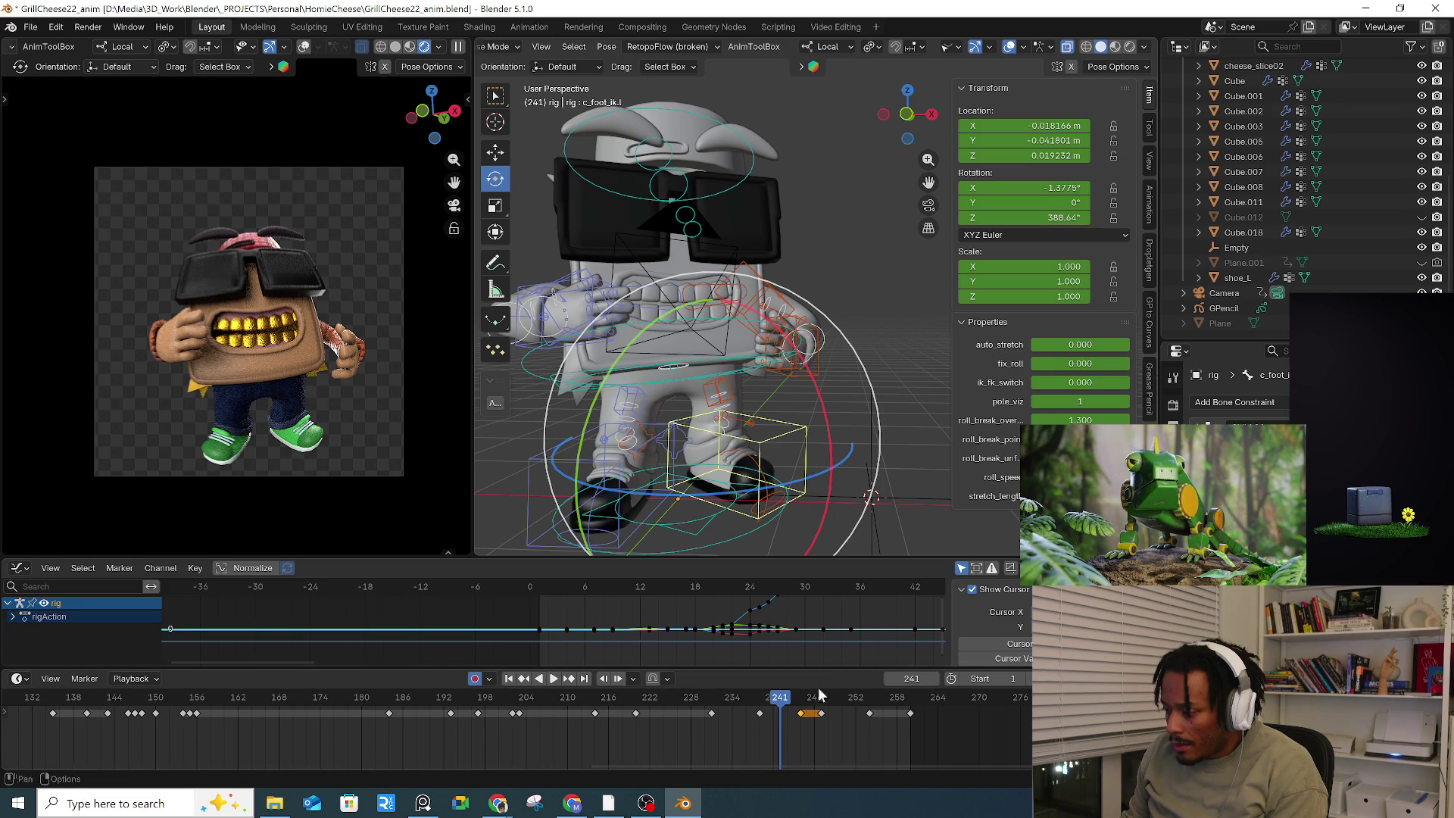
left_click(834, 543)
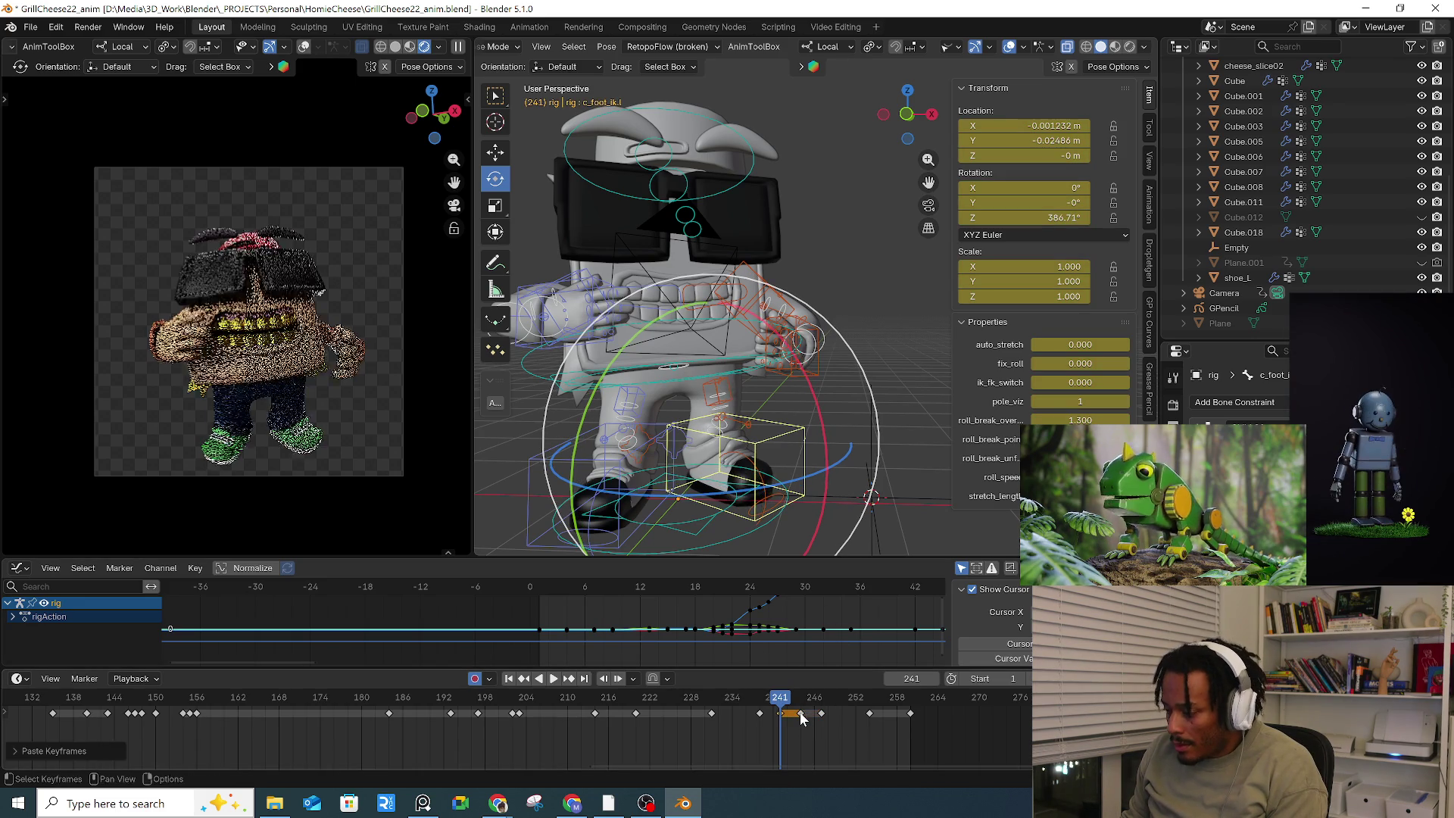
left_click_drag(718, 700, 801, 705)
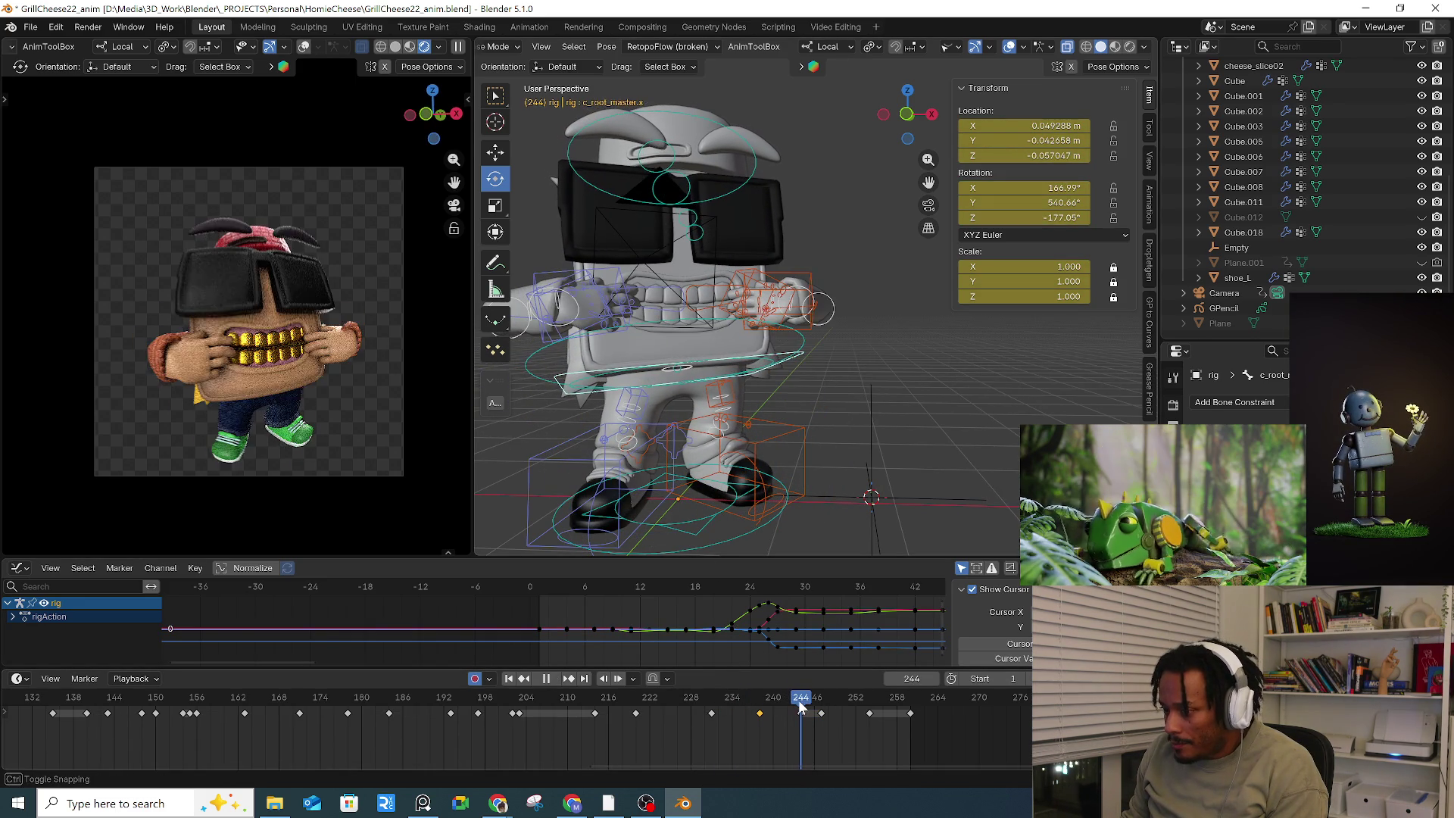
Step: Move both hand IK controls together to a new position at frame 242
middle_click_drag(840, 439, 864, 425)
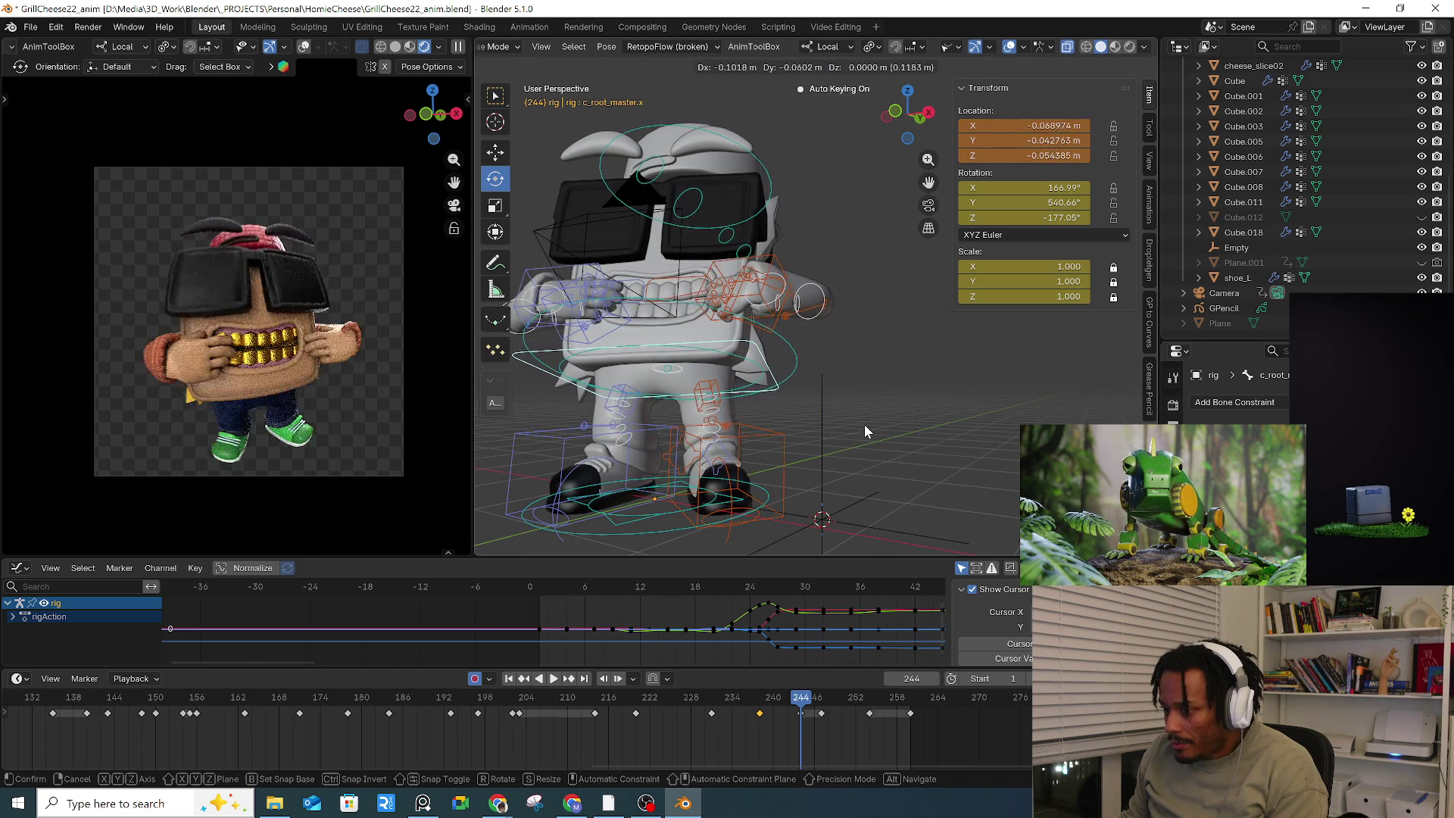
mouse_move(583, 324)
middle_mouse_down()
mouse_move(583, 364)
mouse_move(627, 383)
middle_mouse_up()
left_click(627, 379)
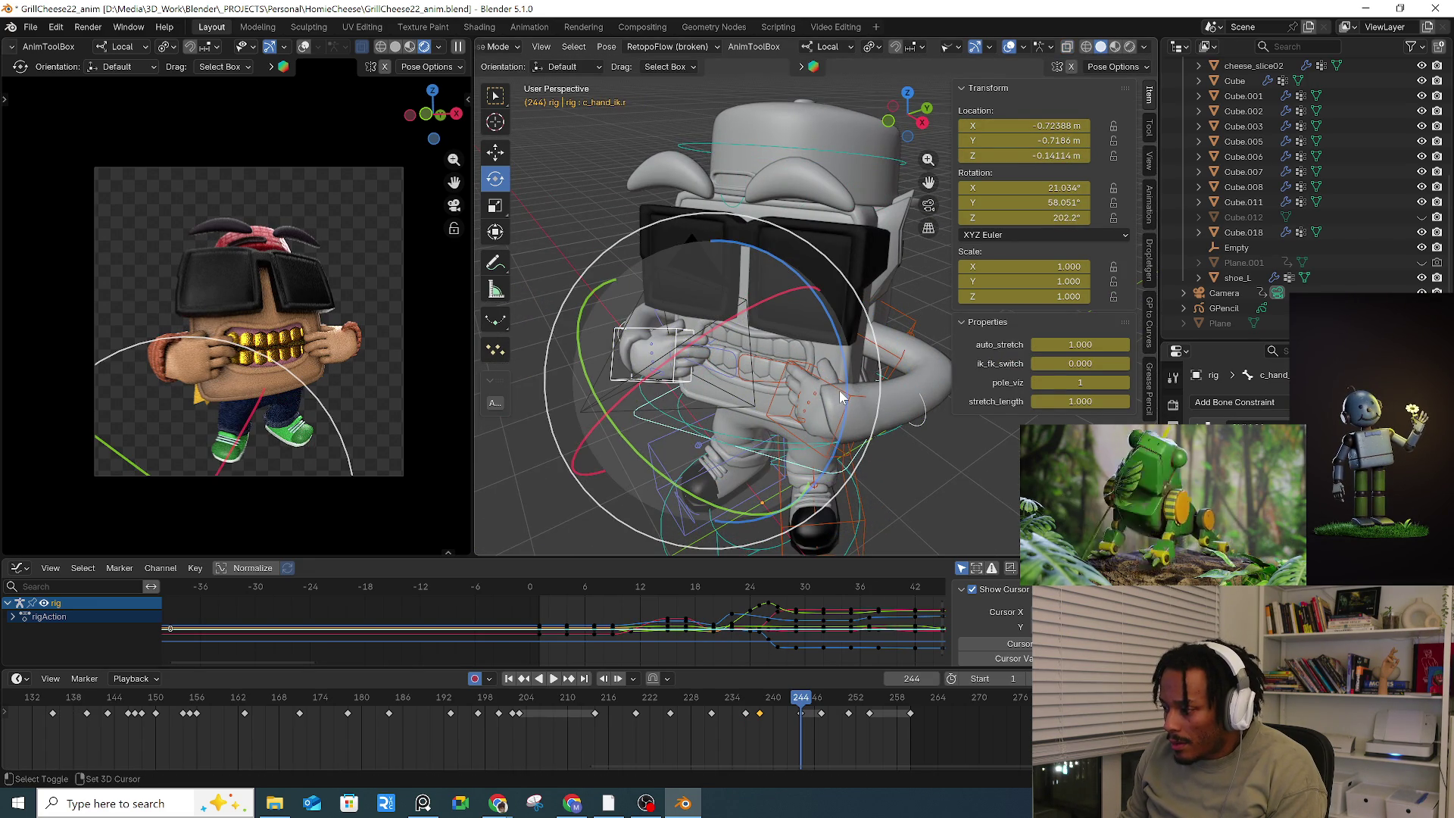
middle_click_drag(839, 396, 855, 386)
left_click(829, 371, "shift")
key("g")
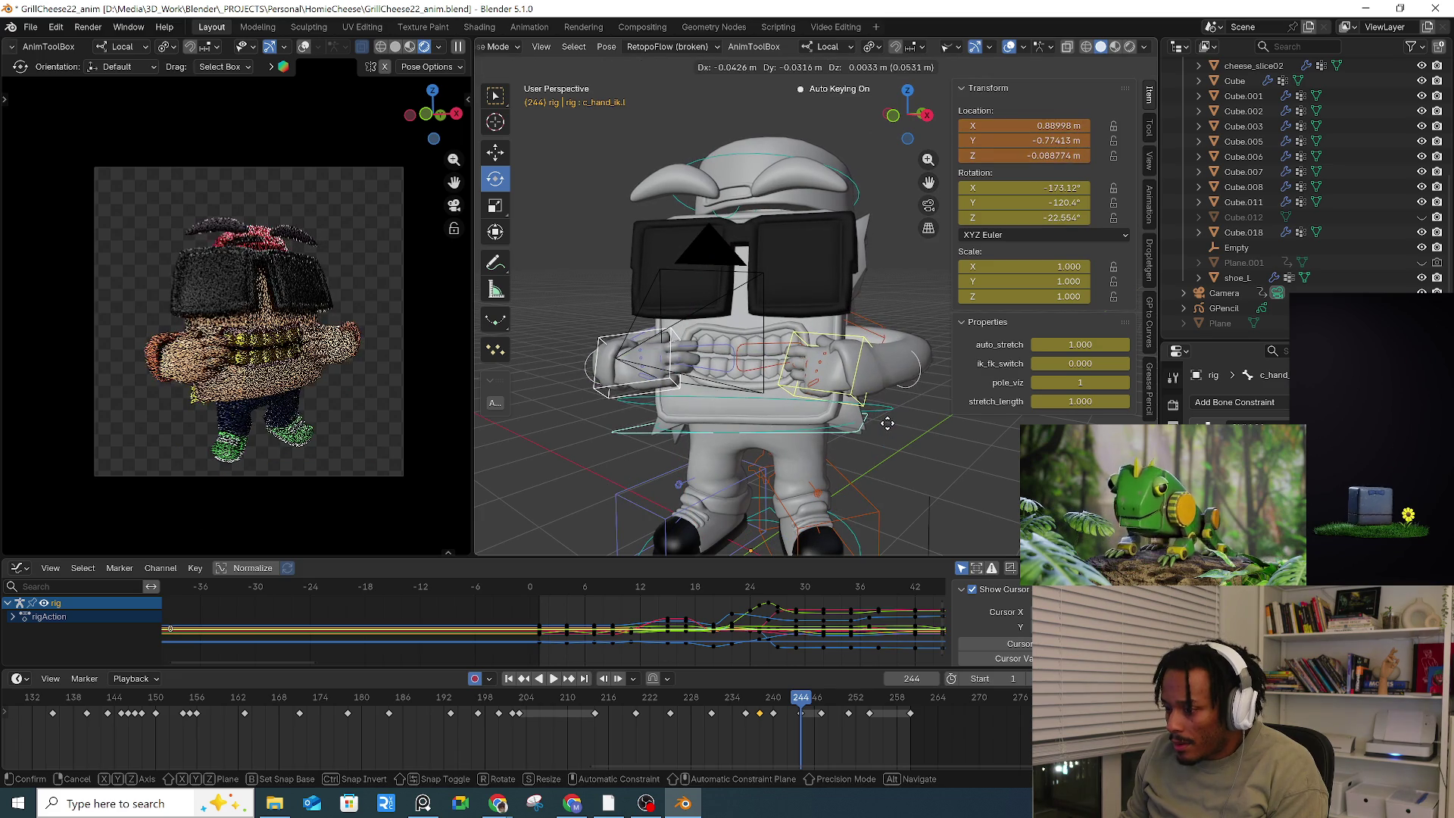
left_click(885, 422)
Step: Paste the copied keyframes near frame 247
mouse_move(770, 708)
left_mouse_down()
mouse_move(789, 704)
mouse_move(749, 576)
mouse_move(763, 509)
left_mouse_up()
middle_click_drag(763, 508, 751, 392)
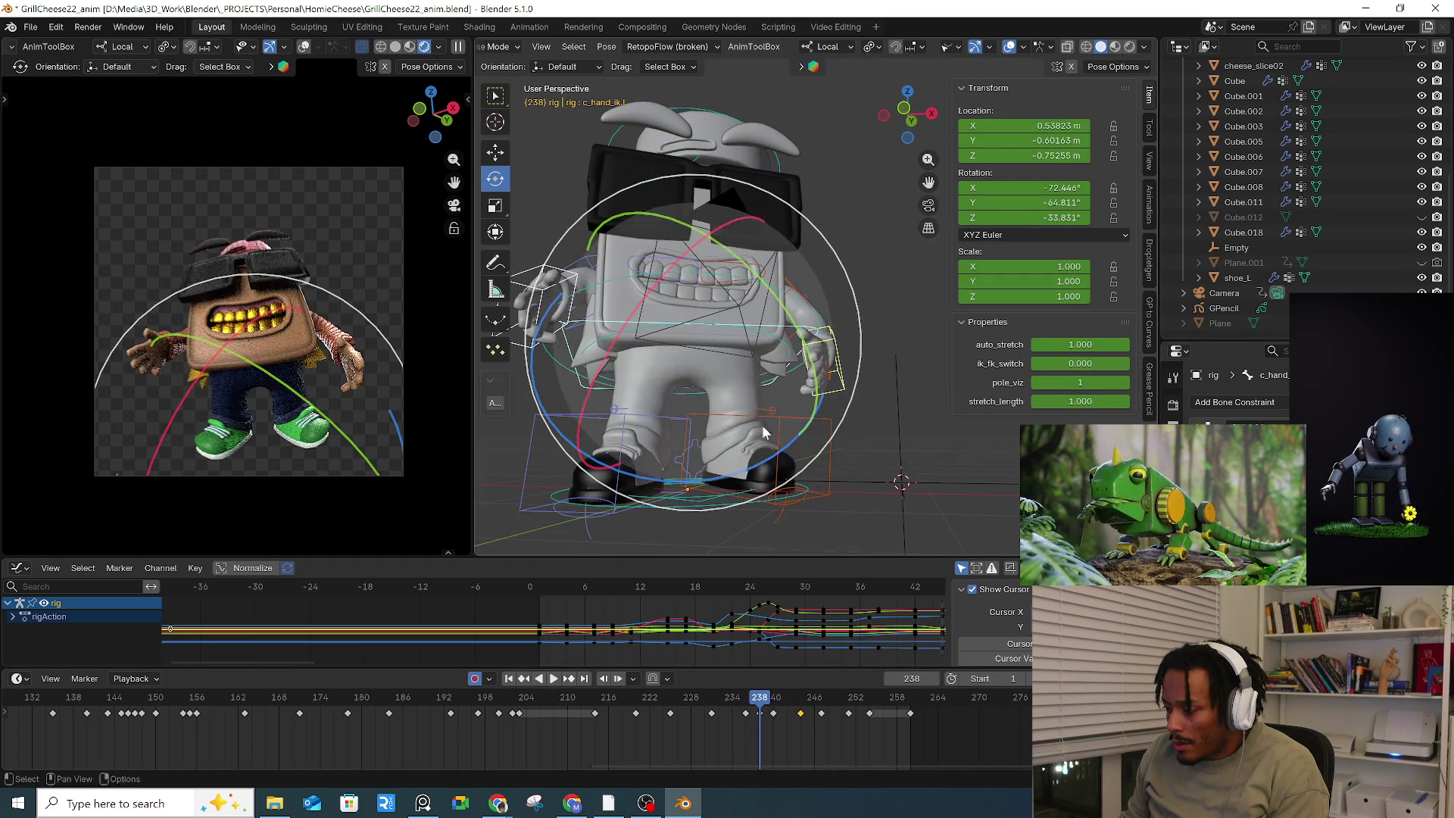
left_click_drag(709, 698, 815, 702)
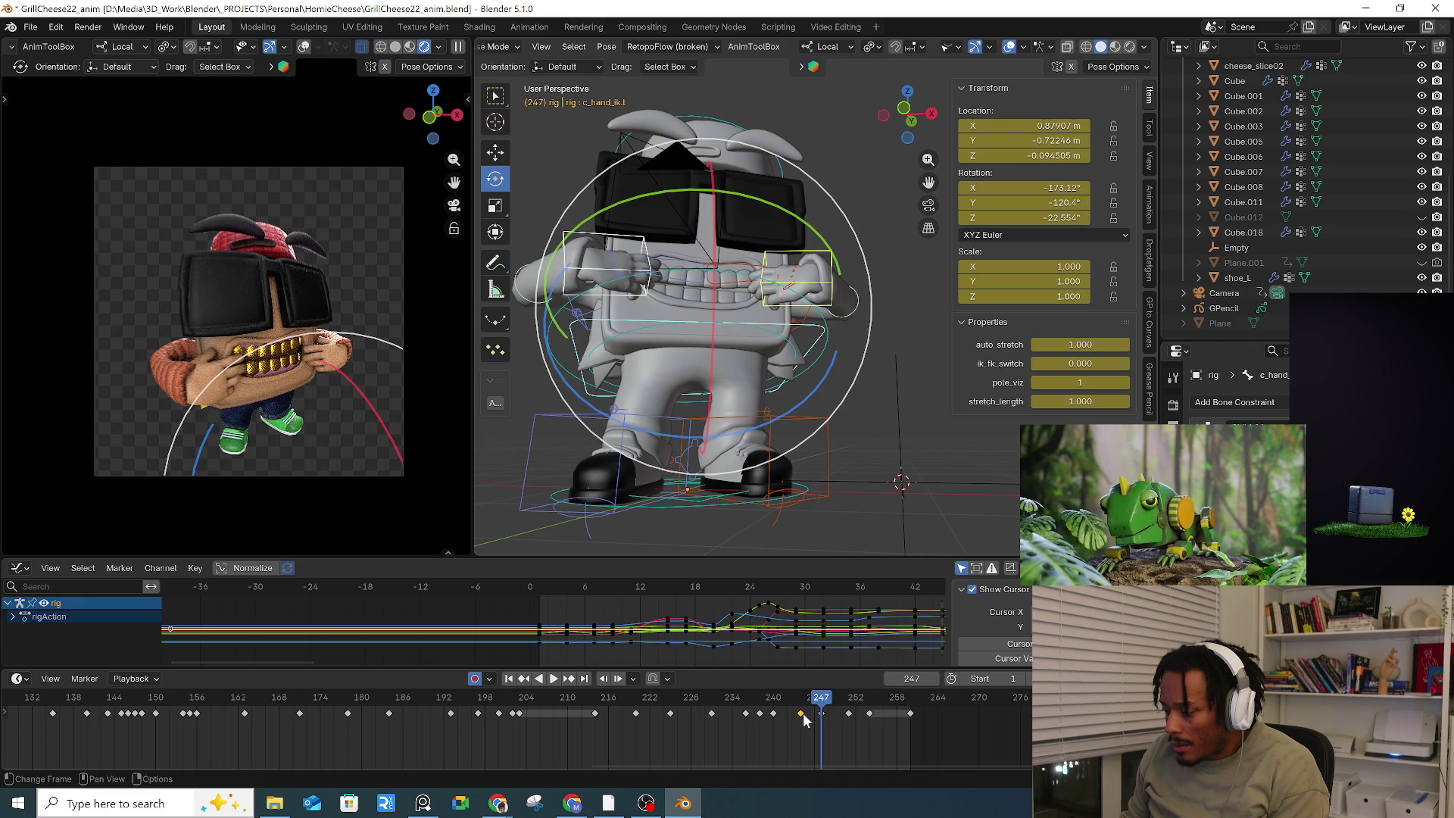
key("ctrl+v")
left_click_drag(825, 704, 850, 707)
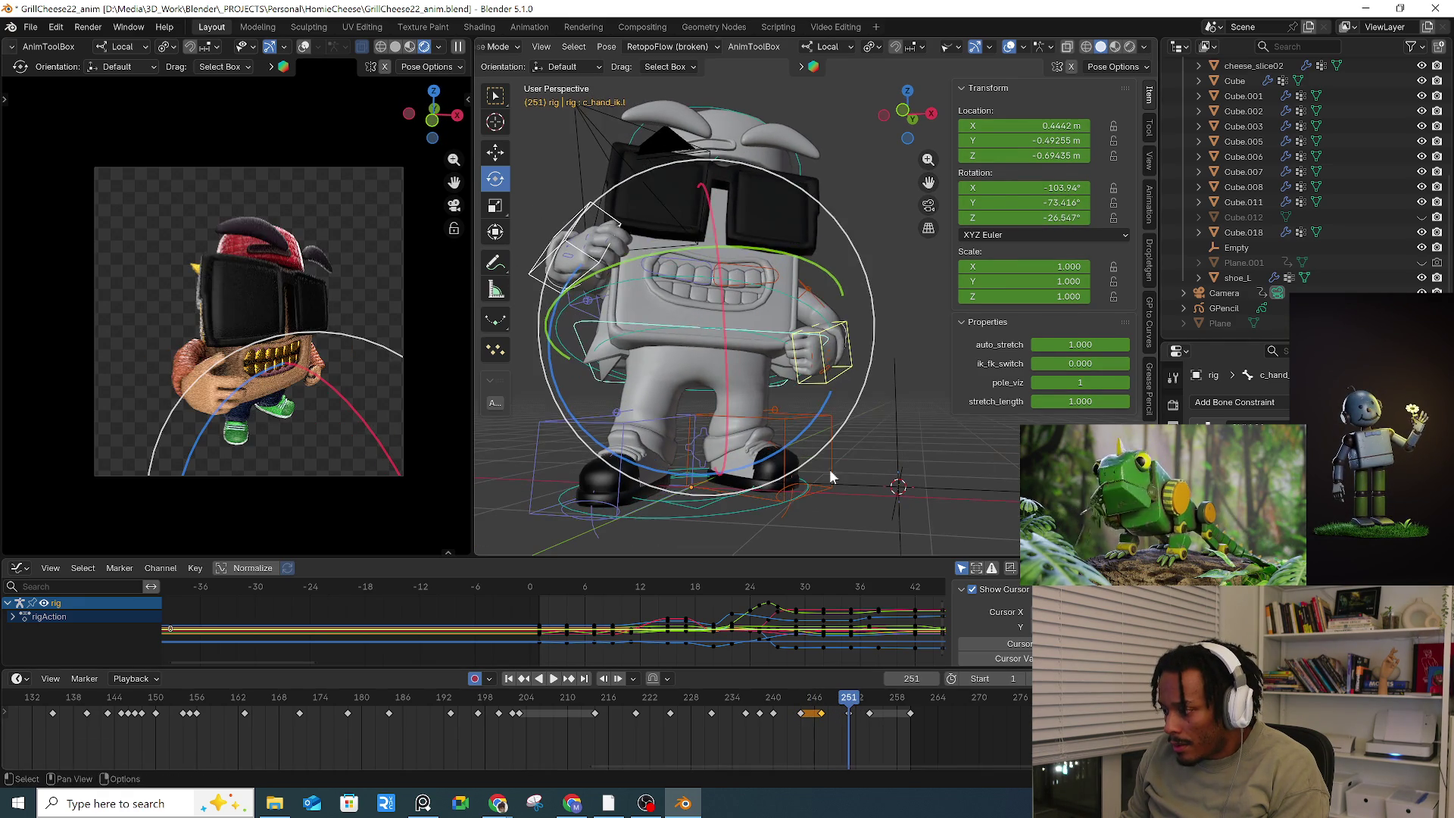
Step: Select the left foot IK at frame 250 and play the animation back for review
left_click(715, 505)
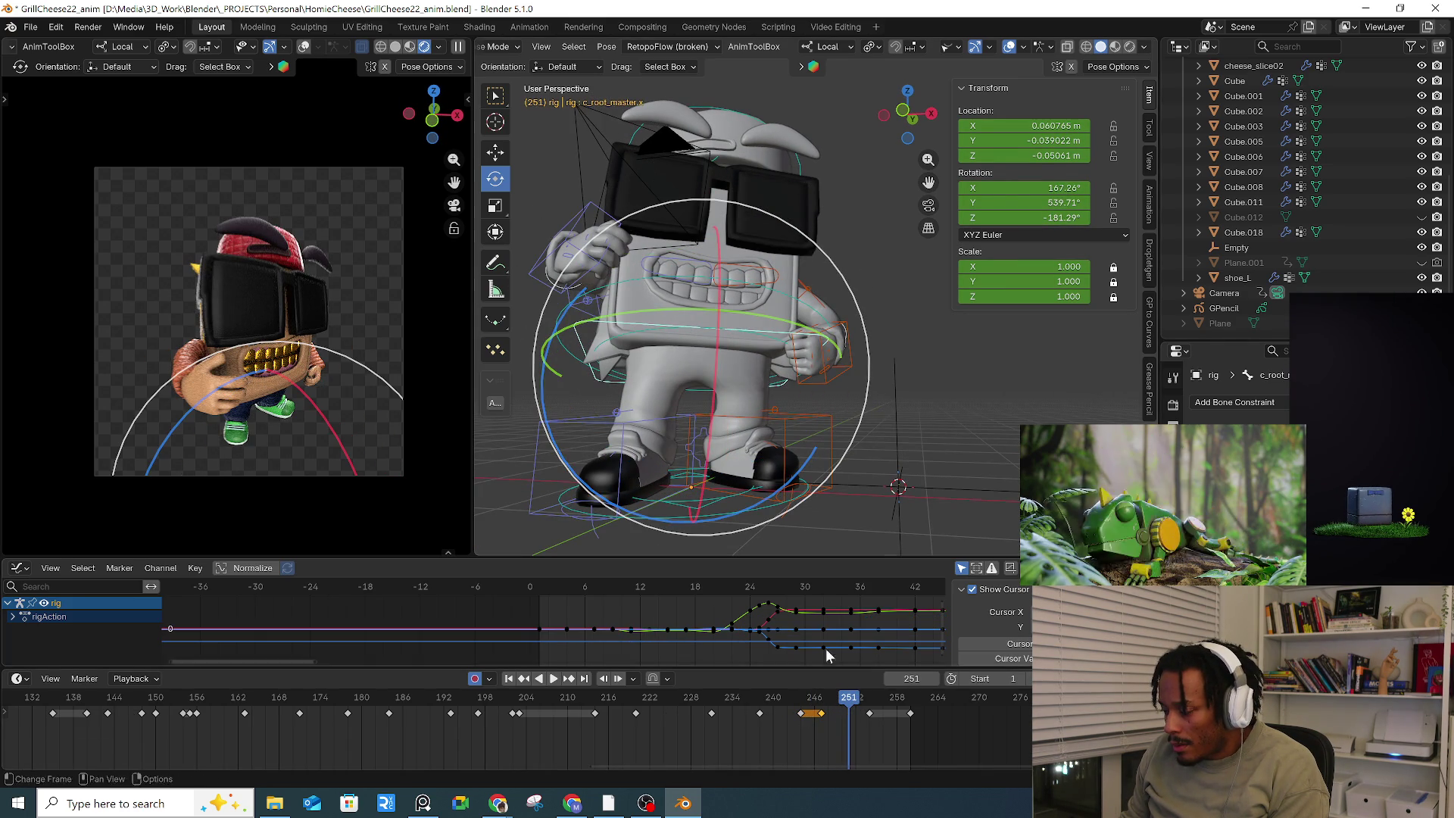
left_click(834, 705)
middle_click_drag(837, 424, 849, 415)
key("Escape")
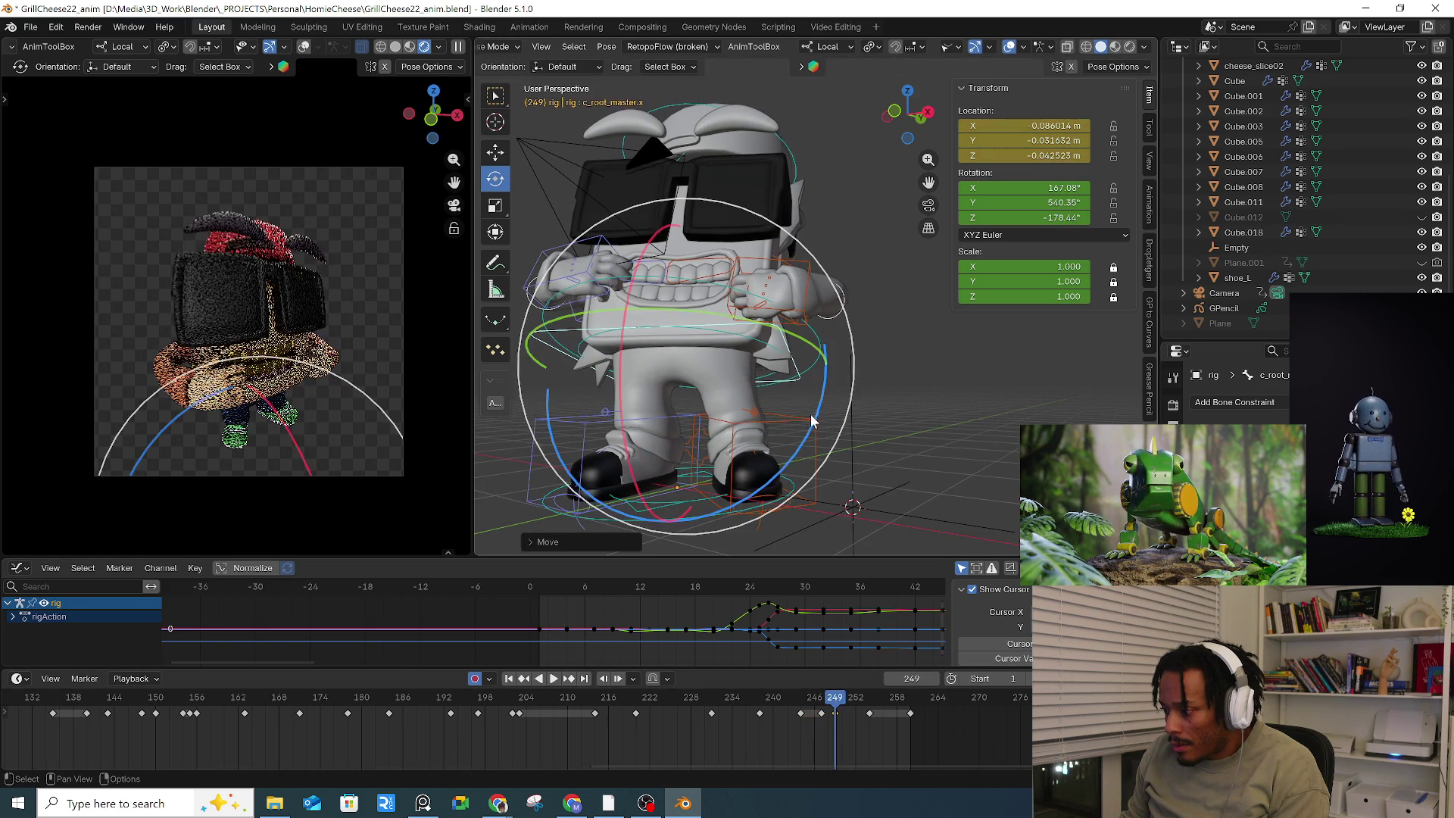
left_click(816, 417)
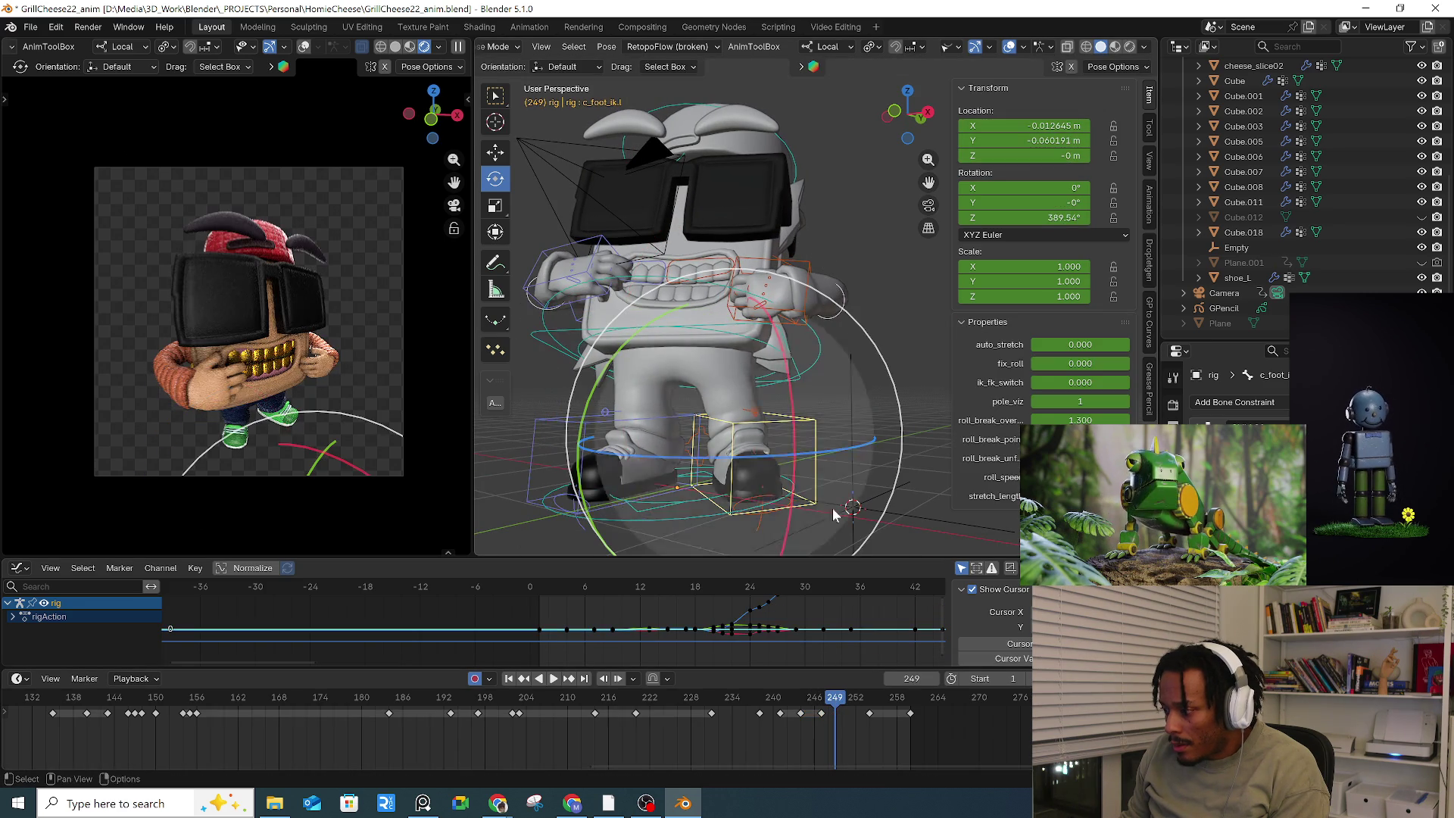
left_click(842, 705)
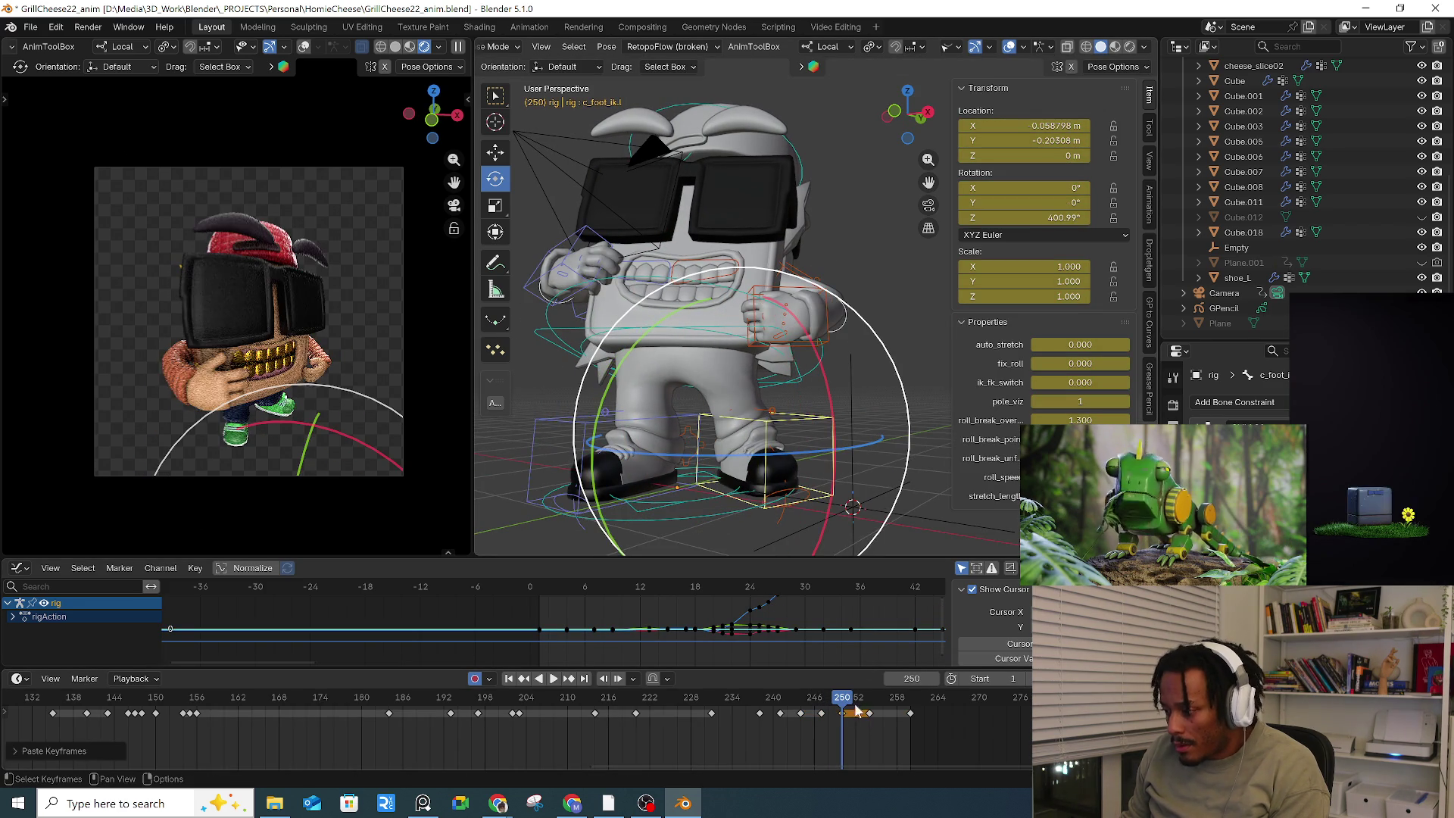
key("space")
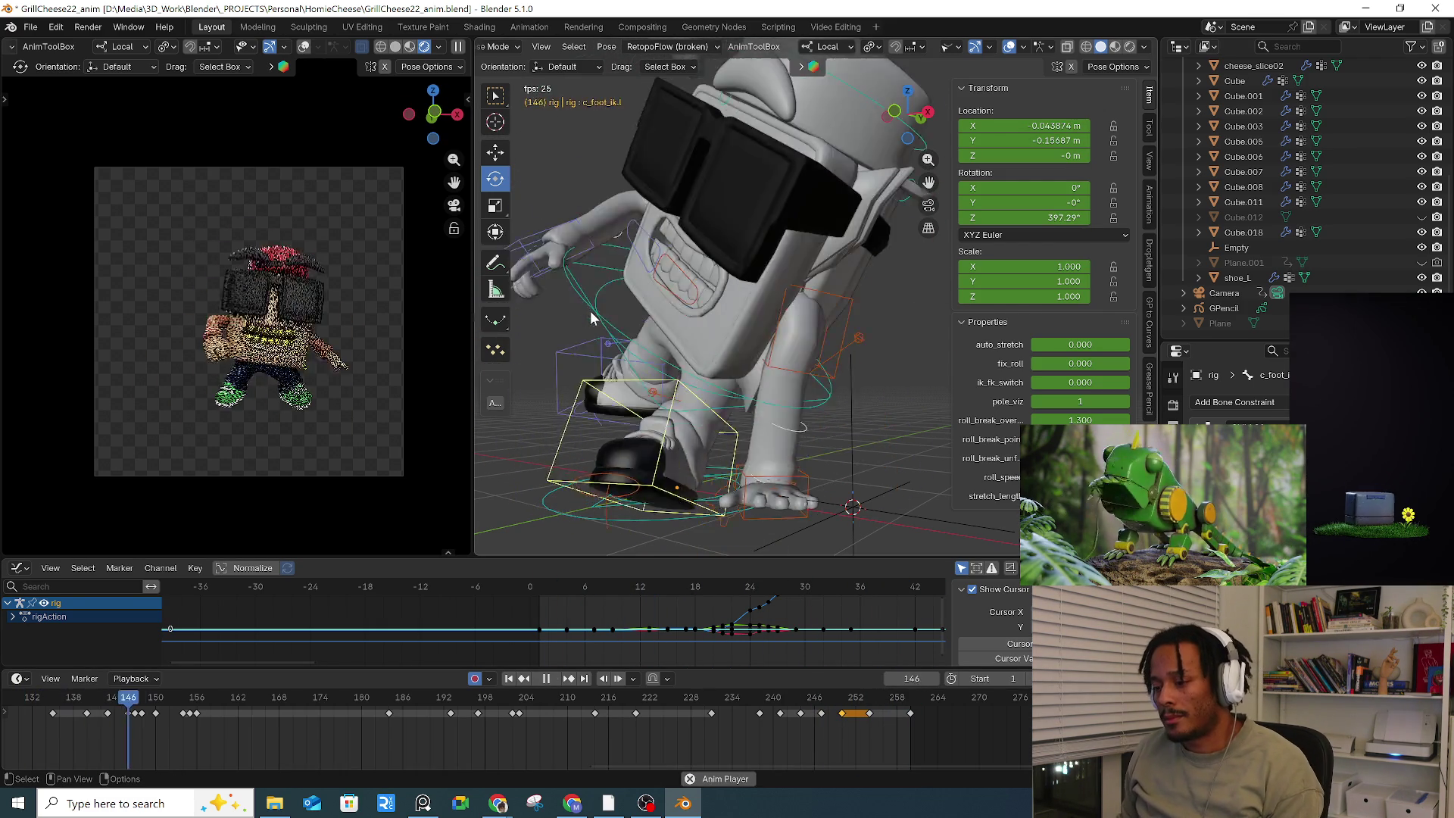
Step: Stop playback, go to frame 156, and select the right-hand IK control c_hand_ik.r
key("space")
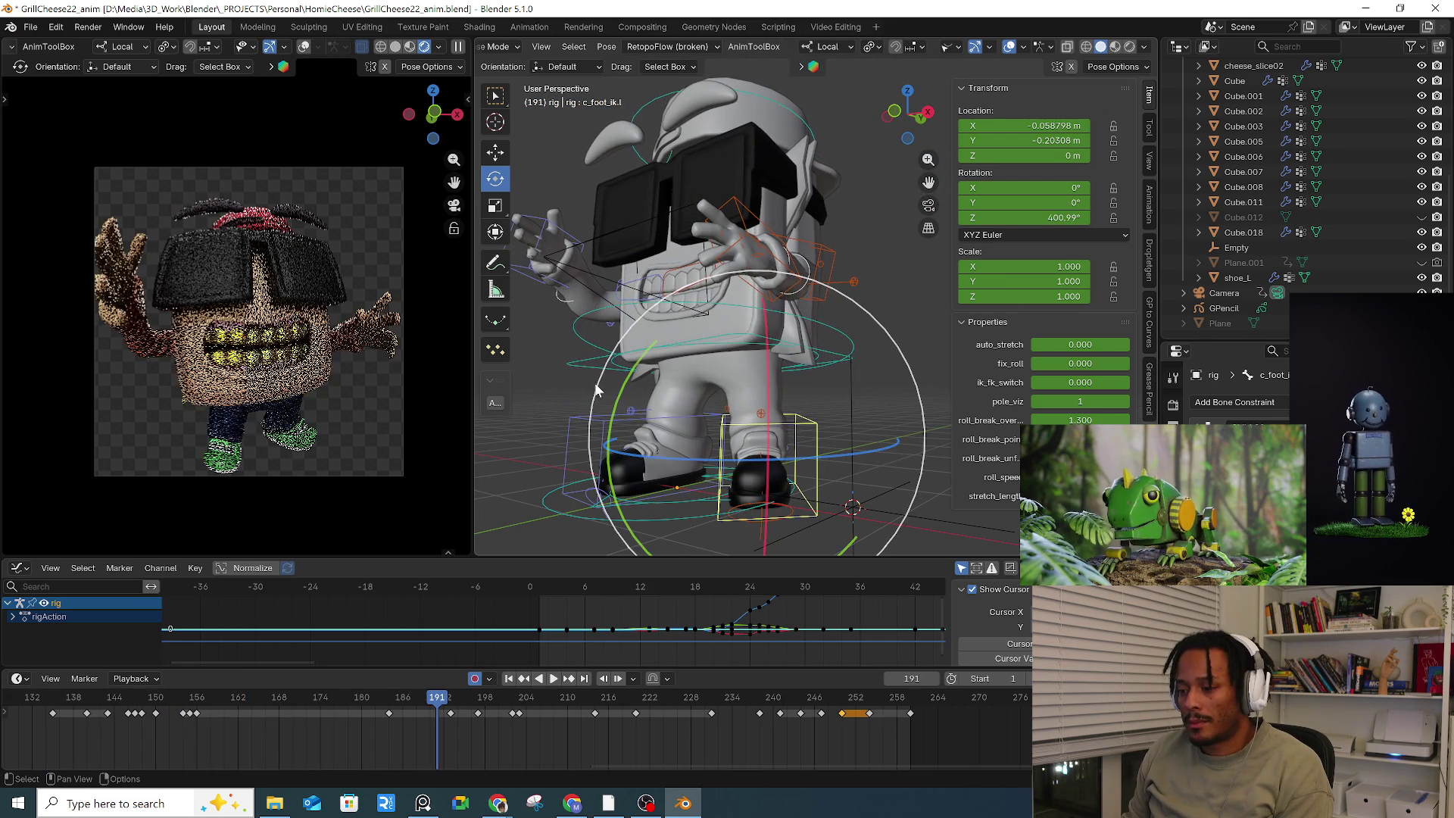
left_click_drag(331, 716, 190, 708)
scroll(593, 295, "down", 4)
mouse_move(592, 296)
middle_mouse_down()
mouse_move(805, 283)
mouse_move(719, 234)
middle_mouse_up()
left_click(727, 206)
mouse_move(209, 706)
left_mouse_down()
mouse_move(243, 708)
mouse_move(196, 705)
left_mouse_up()
mouse_move(509, 433)
middle_mouse_down()
mouse_move(757, 318)
mouse_move(792, 331)
mouse_move(562, 315)
middle_mouse_up()
Step: Move the right-hand IK control to -1.265, -0.20075, 0.18638 m
key("g")
left_click(720, 310)
key("g")
left_click(737, 334)
Step: Trackball-rotate the right thumb control c_thumb1.r
scroll(681, 325, "up", 5)
left_click(562, 312)
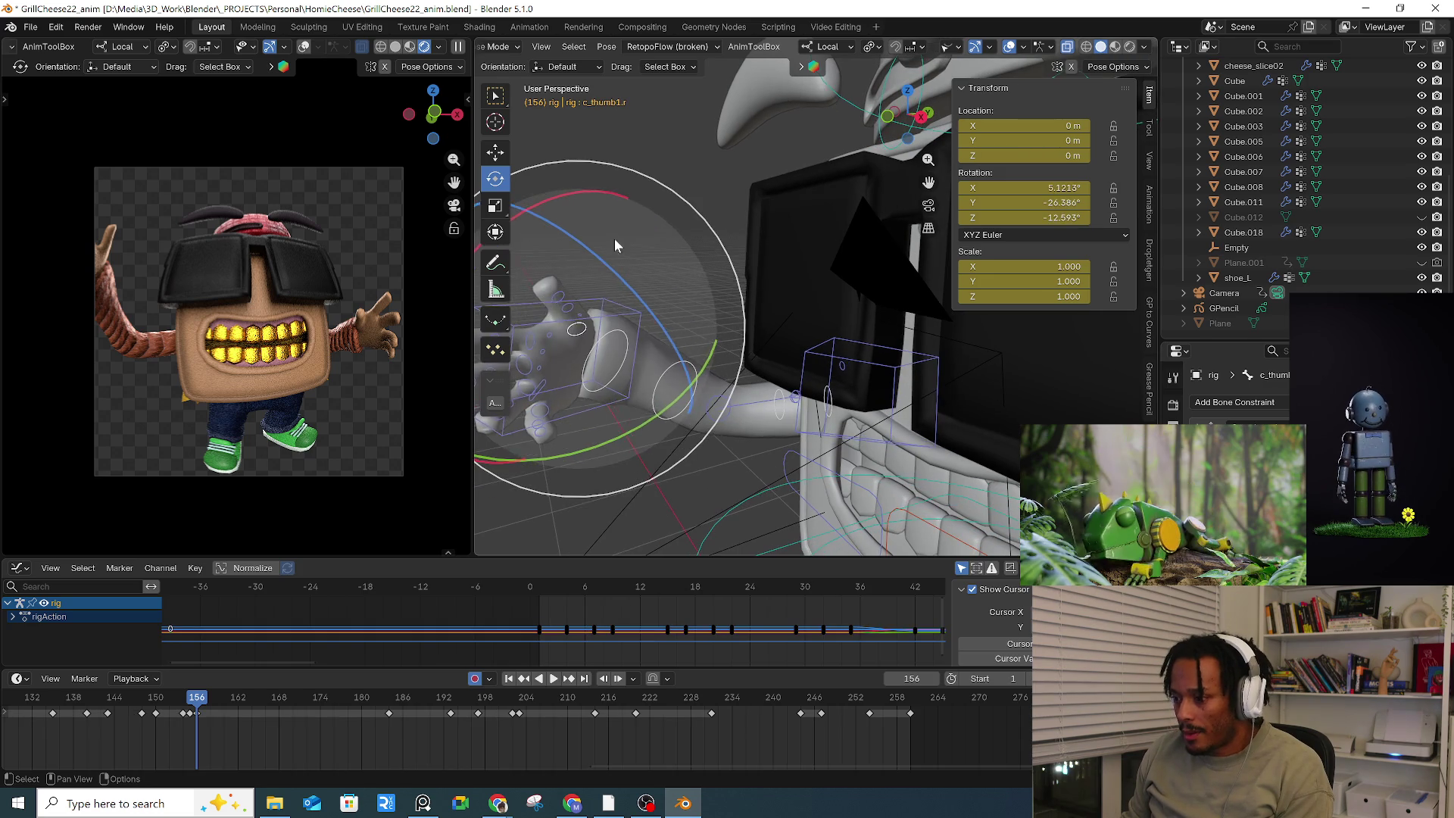
left_click_drag(615, 246, 617, 274)
left_click(616, 275)
Step: Zoom out to the whole character and select the left hand IK control
scroll(648, 275, "down", 5)
mouse_move(716, 292)
middle_mouse_down()
mouse_move(756, 279)
mouse_move(886, 353)
middle_mouse_up()
left_click(833, 345)
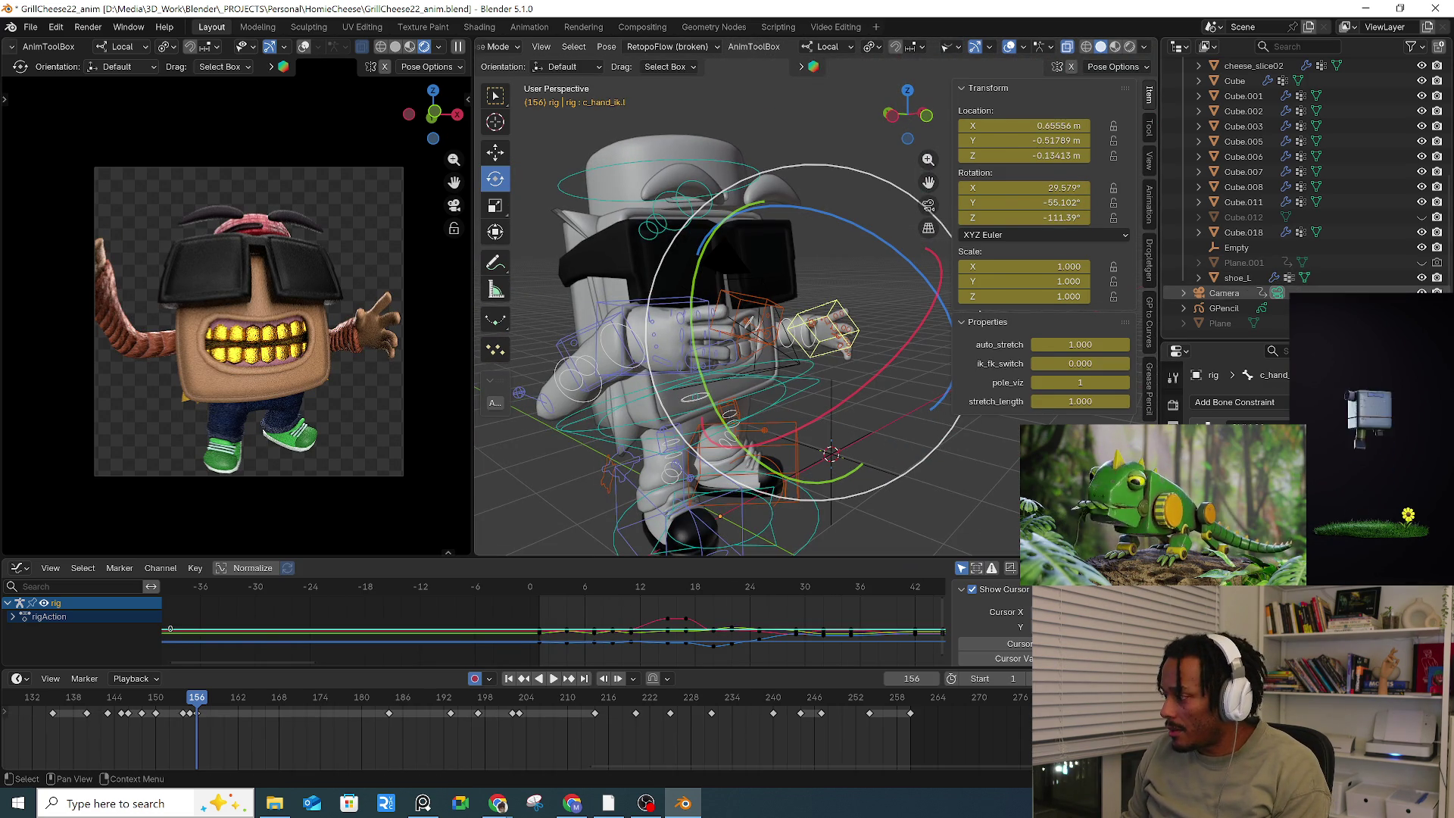
scroll(860, 360, "down", 3)
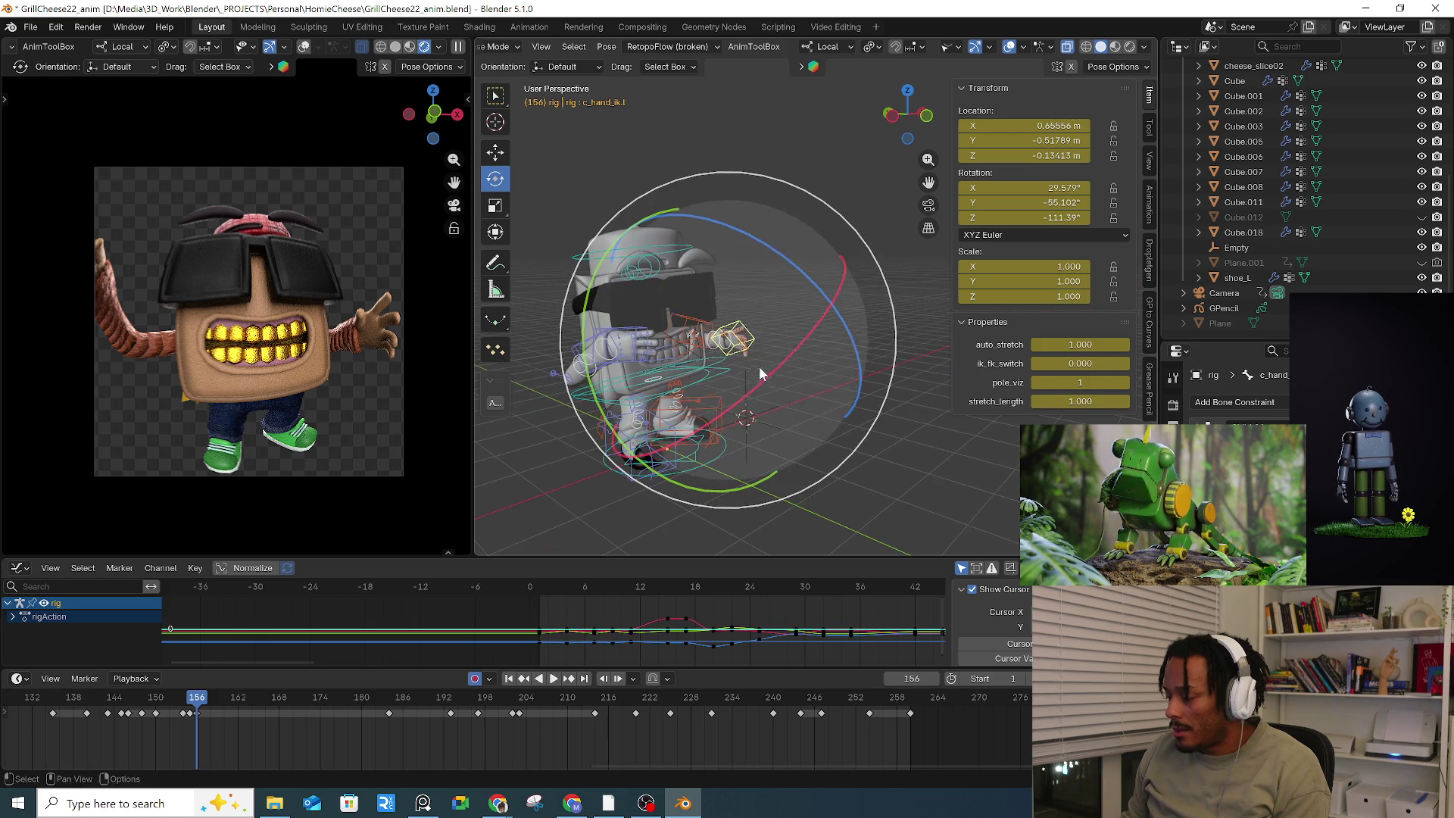
left_click(989, 47)
left_click(955, 47)
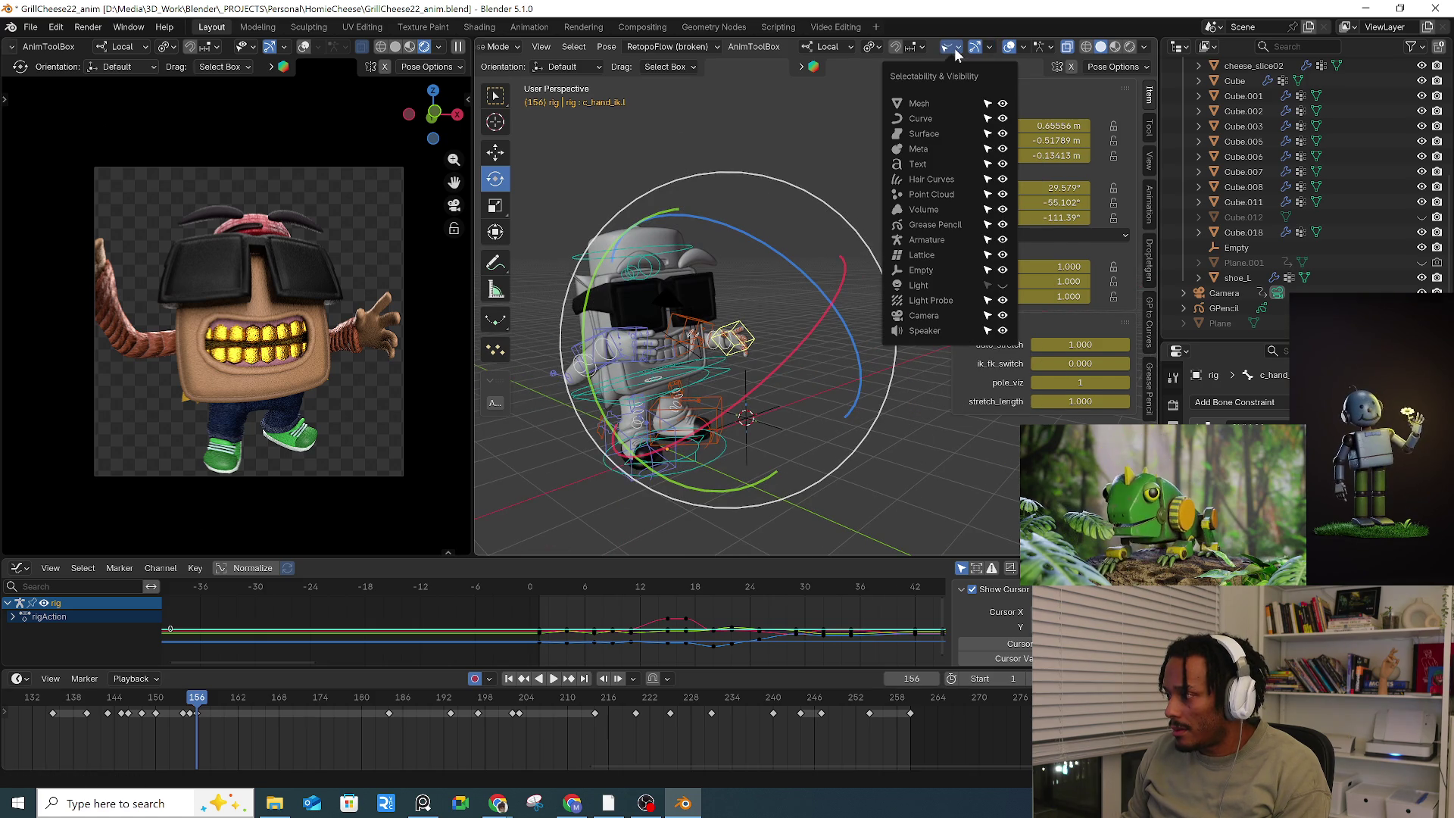
mouse_move(907, 114)
left_mouse_down()
mouse_move(845, 193)
mouse_move(810, 353)
left_mouse_up()
left_click(495, 64)
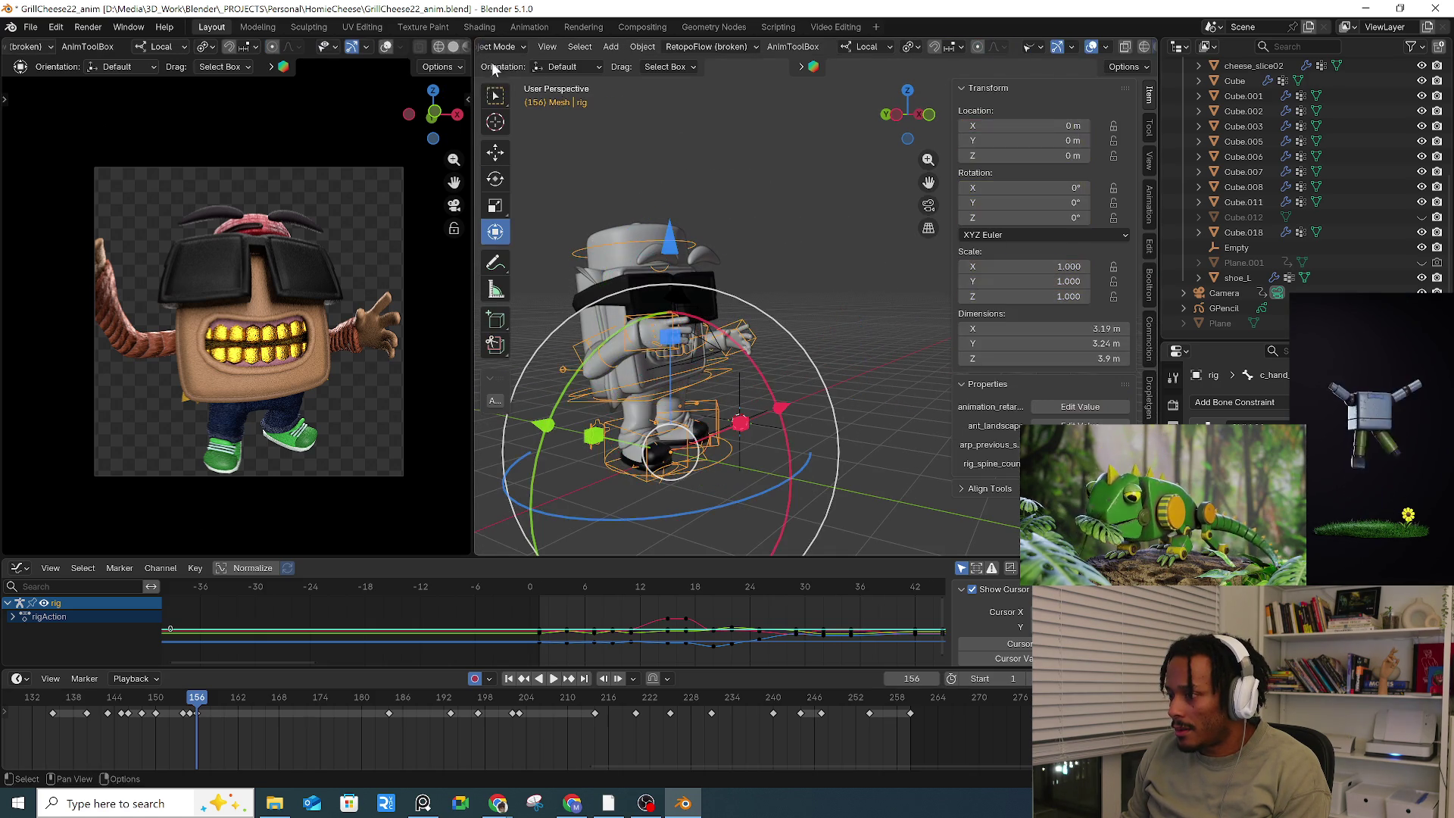
mouse_move(734, 340)
middle_mouse_down()
mouse_move(837, 371)
mouse_move(821, 355)
mouse_move(828, 374)
middle_mouse_up()
key("KP_Divide")
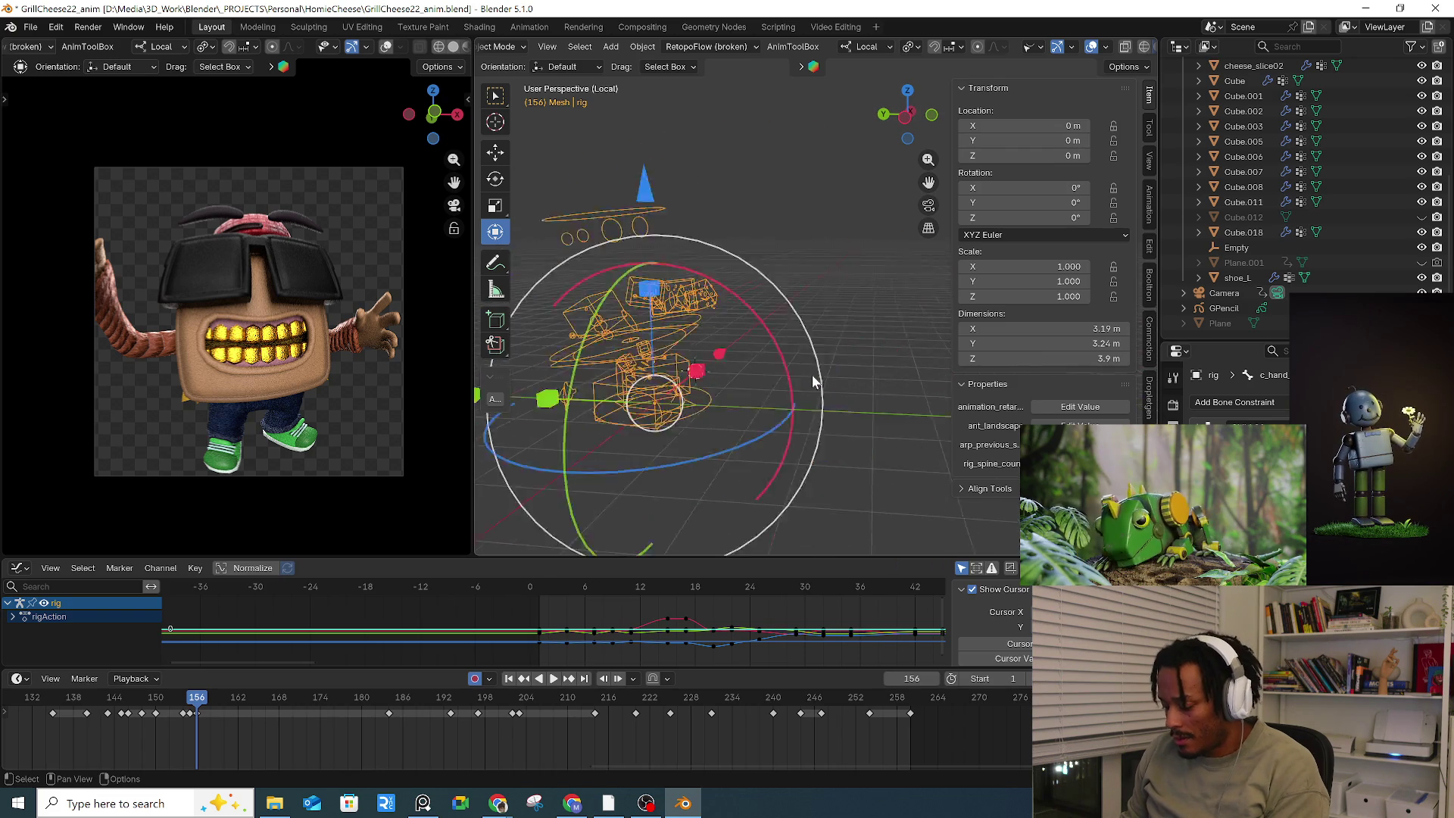
key("KP_Divide")
mouse_move(591, 376)
middle_mouse_down()
mouse_move(567, 371)
mouse_move(673, 333)
mouse_move(763, 343)
middle_mouse_up()
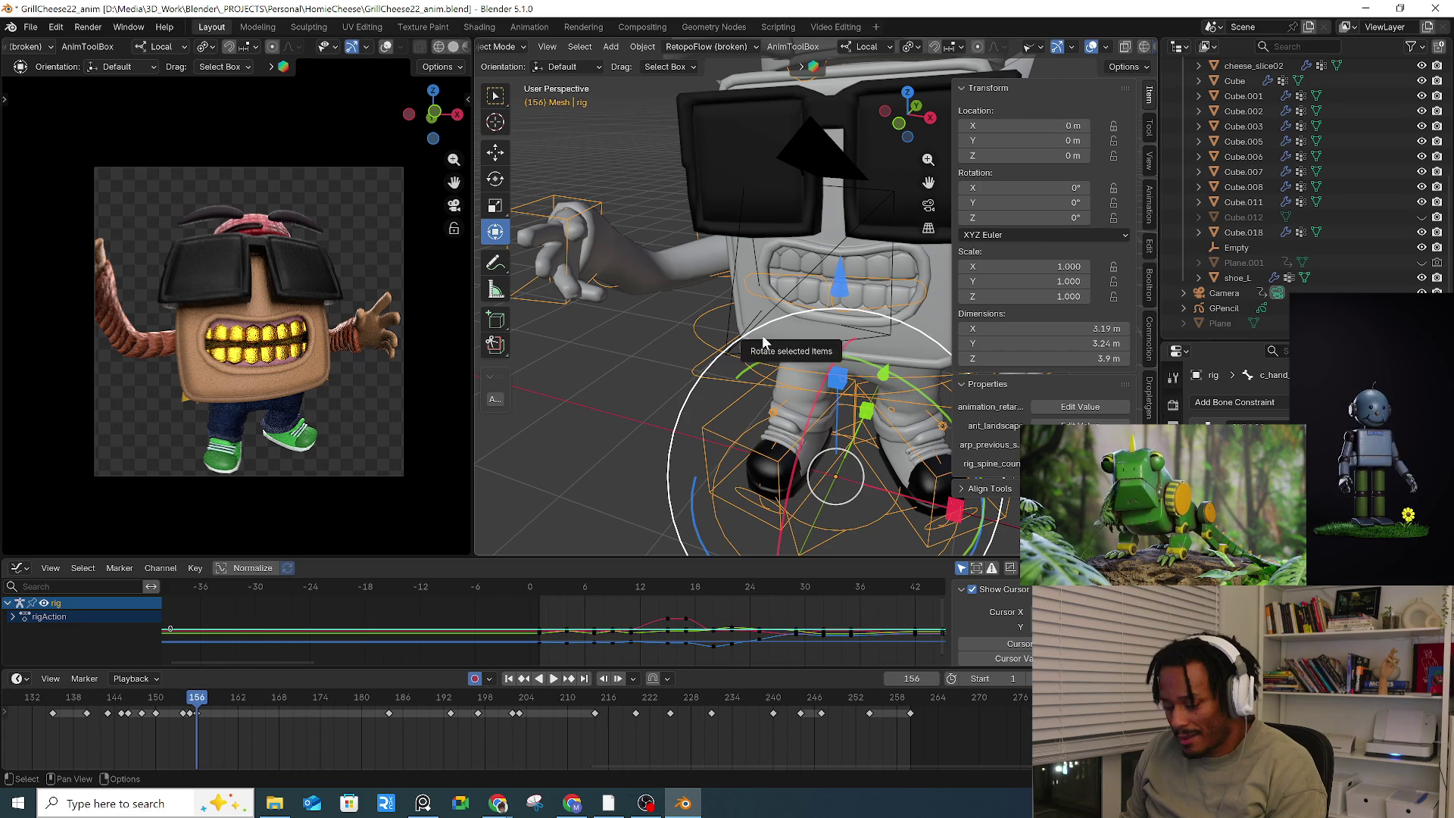
left_click(768, 450)
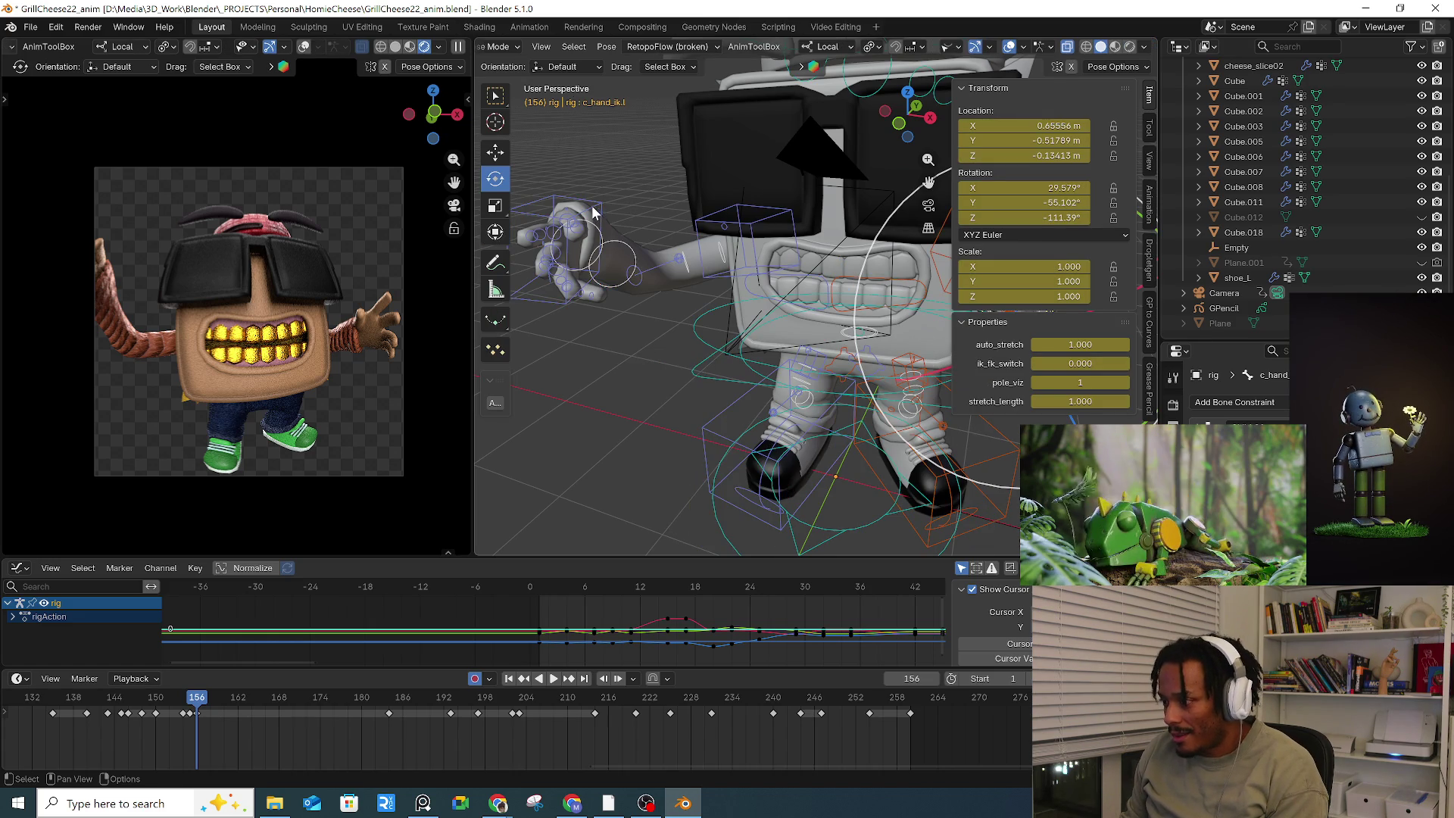
Step: Move the right hand IK control and reset the right arm stretch control's location to zero
left_click(594, 213)
key("g")
left_click(806, 286)
mouse_move(807, 287)
middle_mouse_down()
mouse_move(738, 287)
mouse_move(835, 253)
mouse_move(789, 253)
middle_mouse_up()
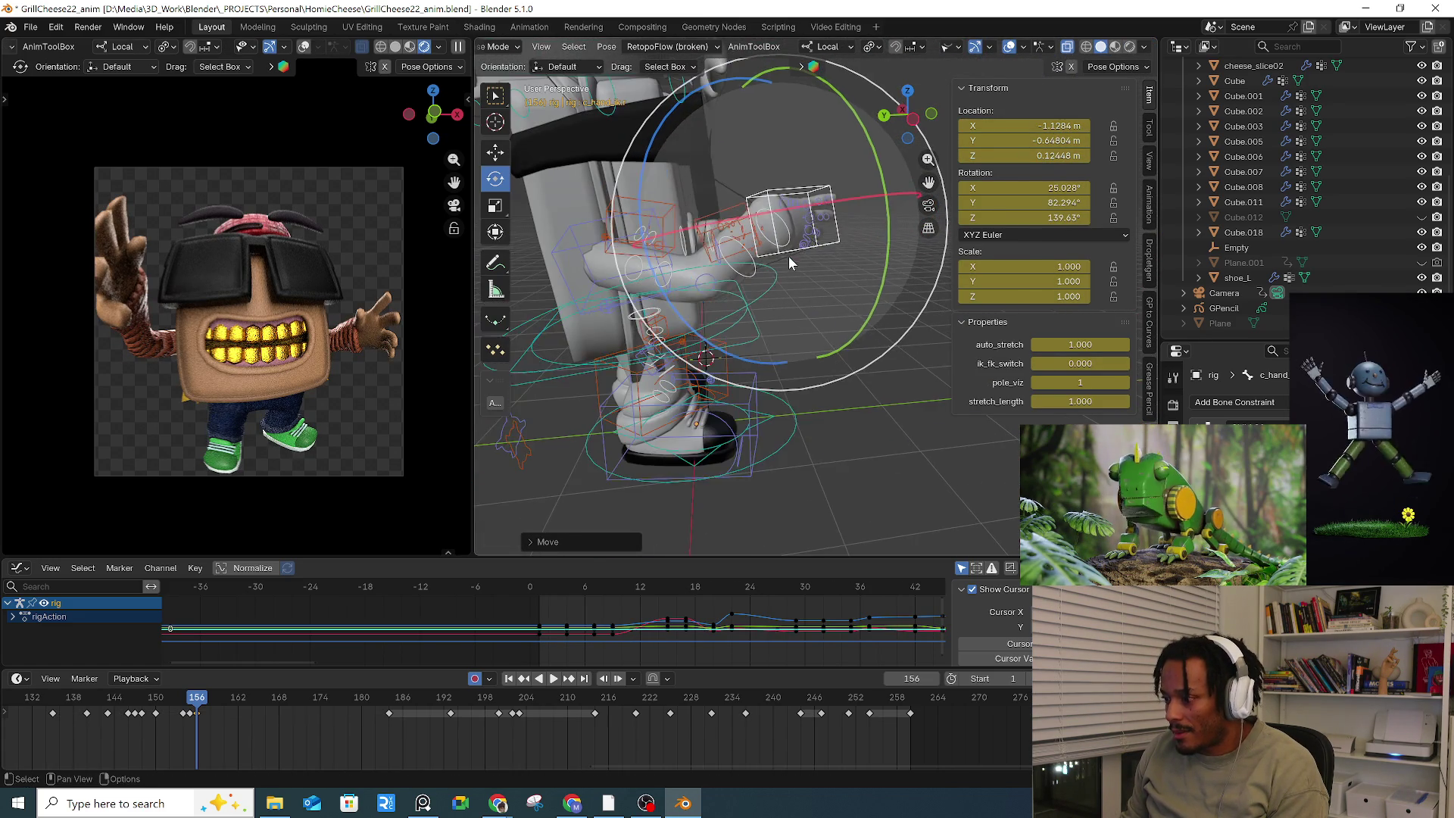
left_click(732, 280)
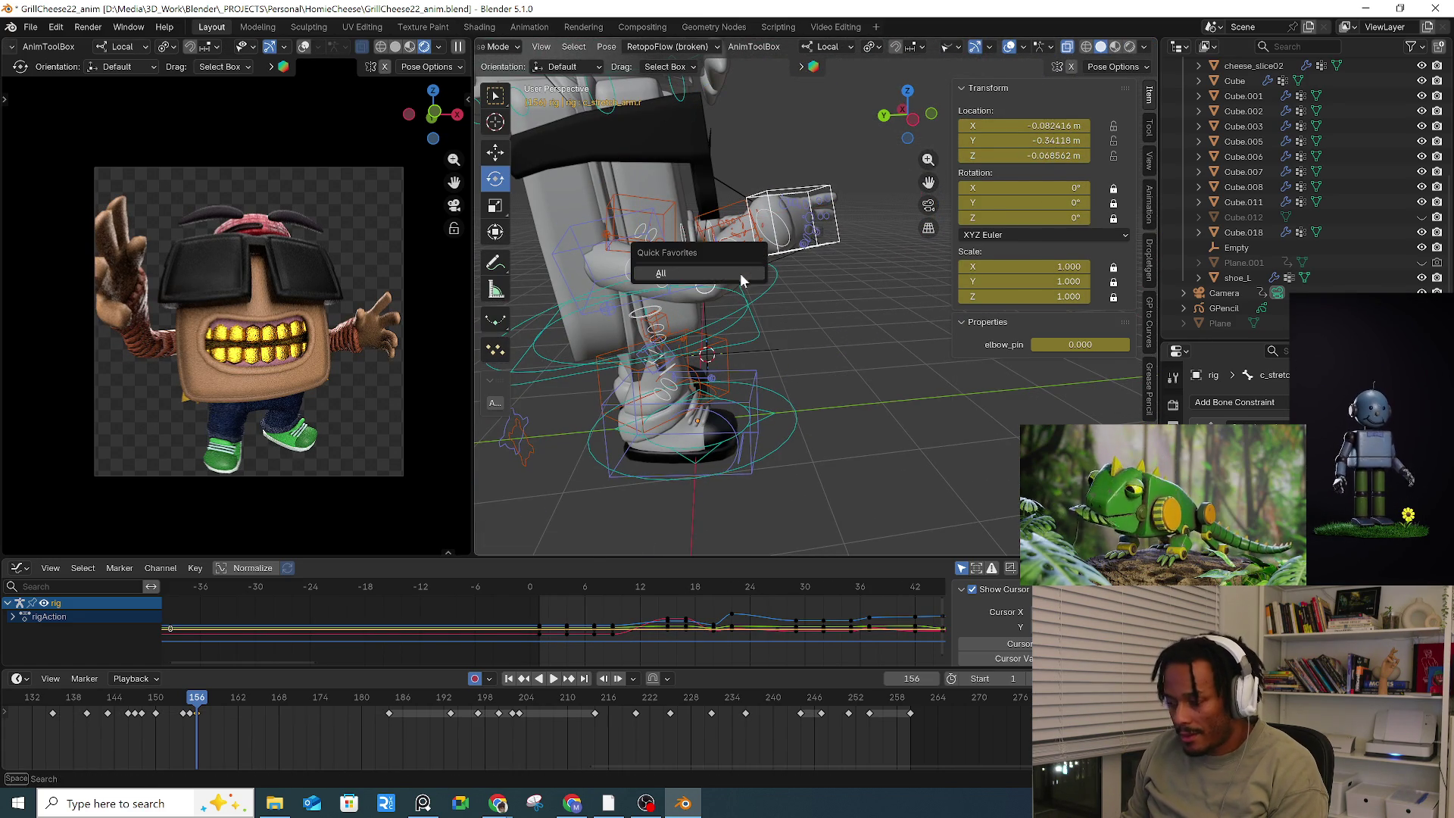
left_click(739, 276)
mouse_move(739, 275)
middle_mouse_down()
mouse_move(679, 333)
mouse_move(636, 300)
middle_mouse_up()
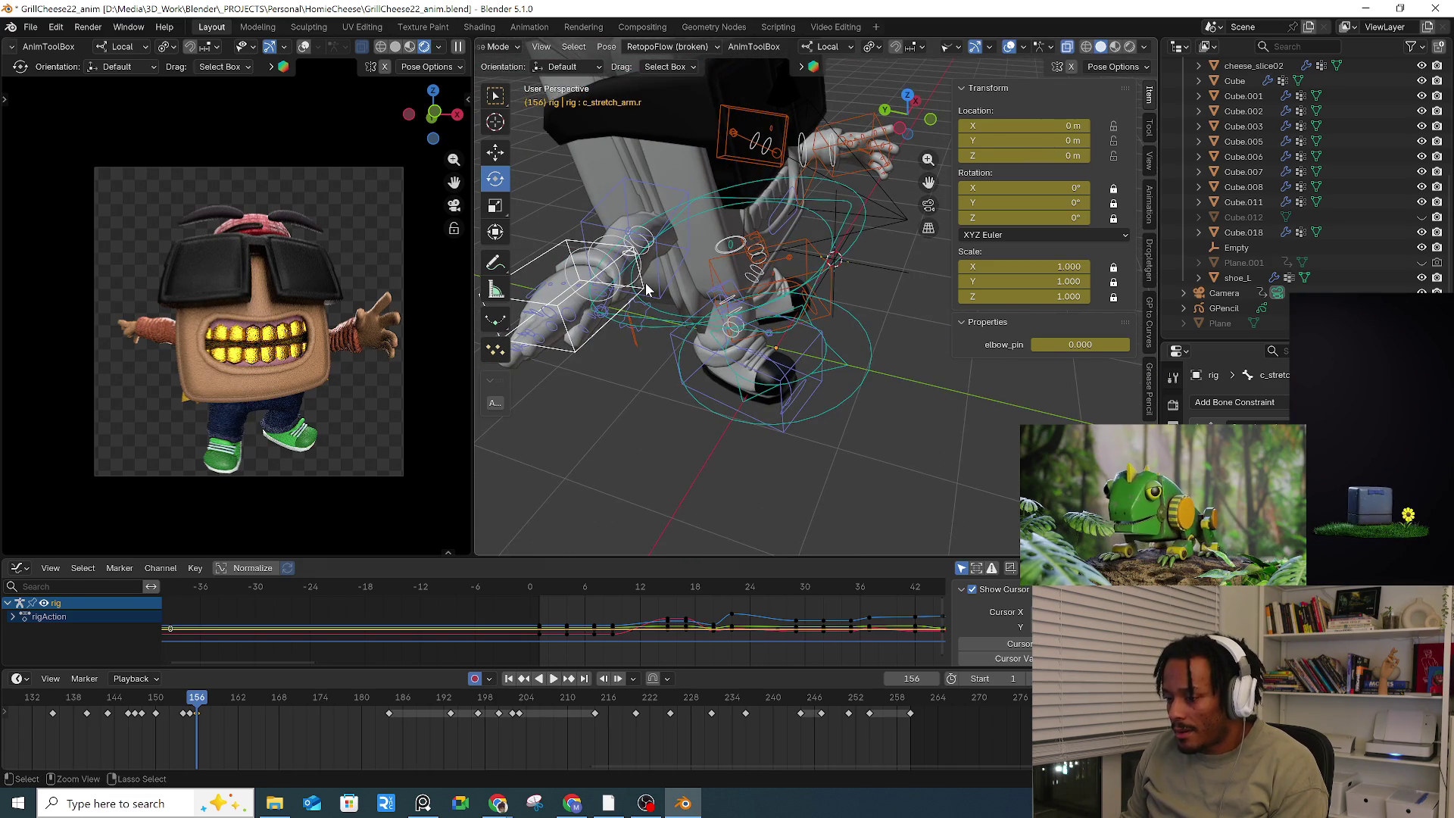
key("ctrl+z")
middle_click_drag(648, 290, 809, 238)
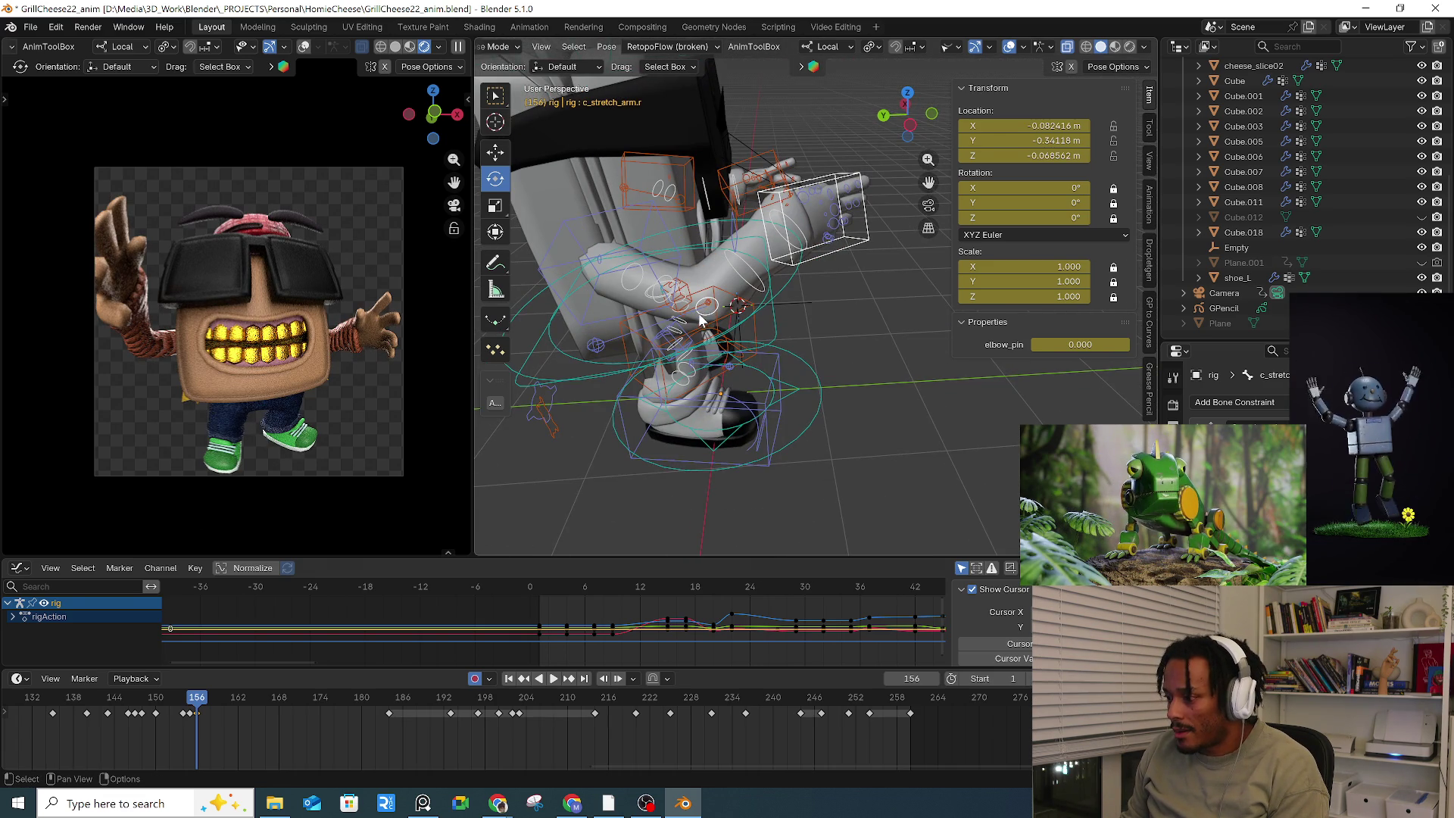
key("alt+a")
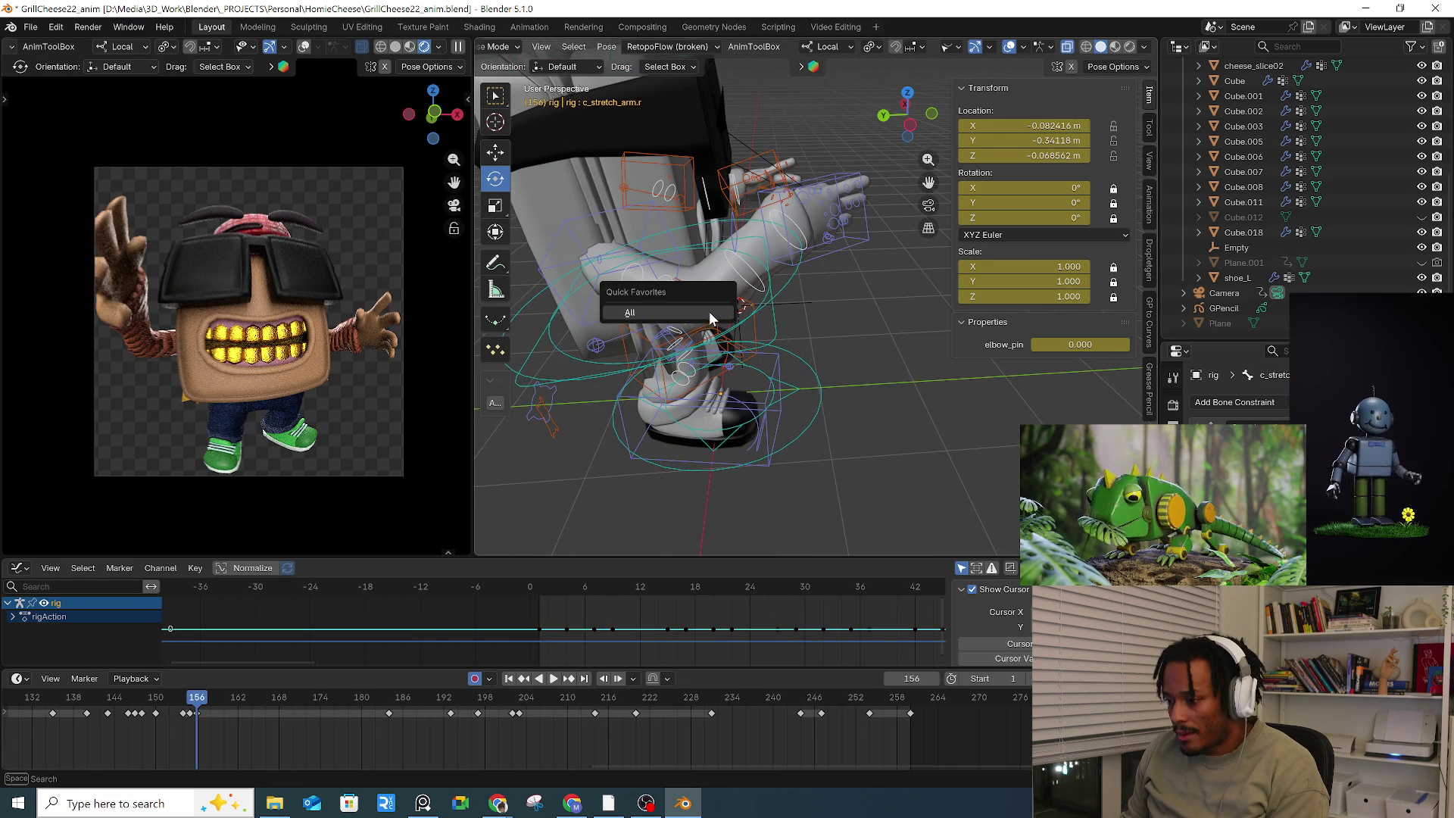
key("alt+g")
Step: Reposition and rotate the right hand IK control further outward
left_click(863, 241)
key("g")
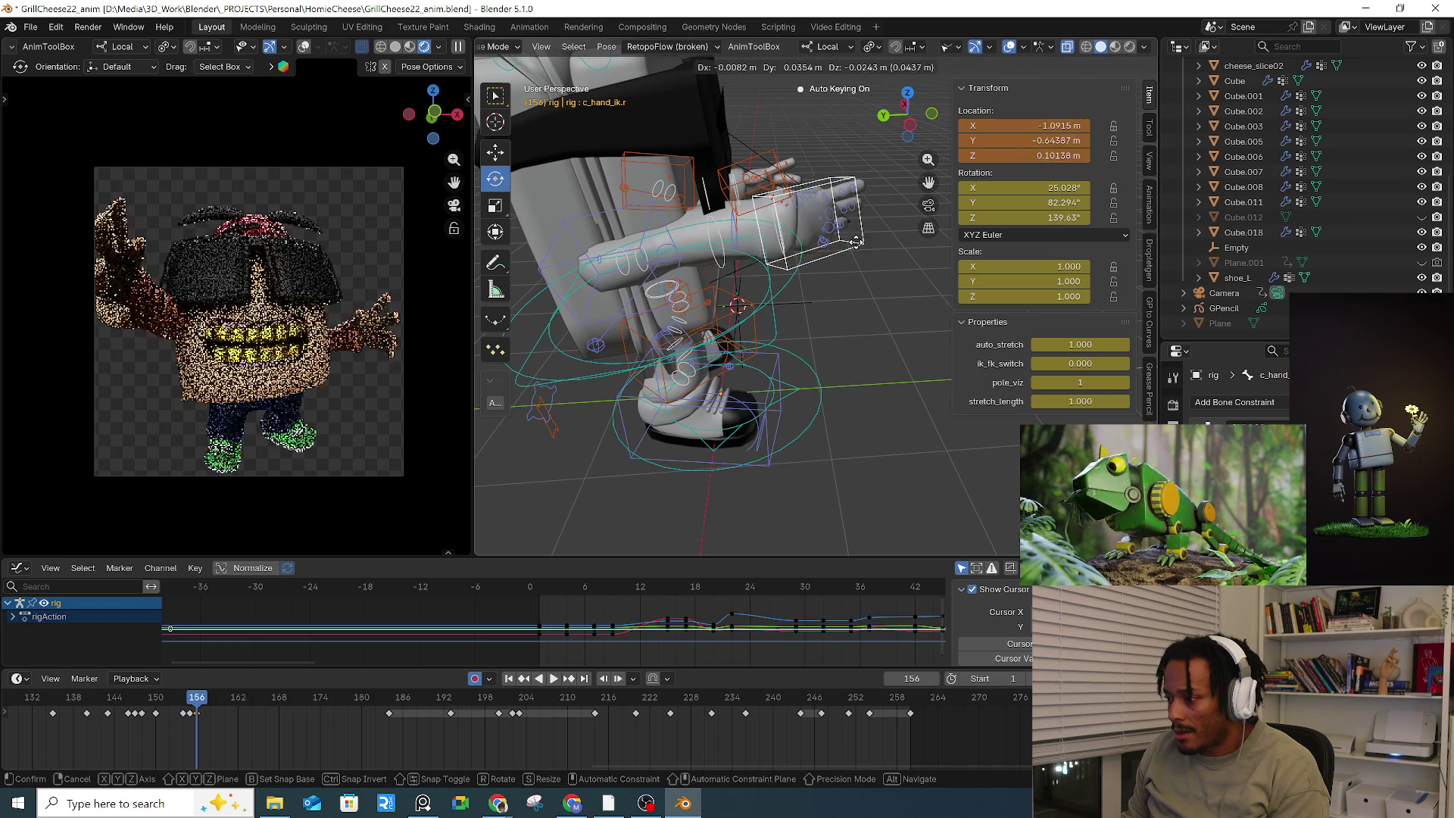
left_click(848, 265)
middle_click_drag(848, 265, 789, 250)
left_click_drag(790, 250, 805, 272)
key("g")
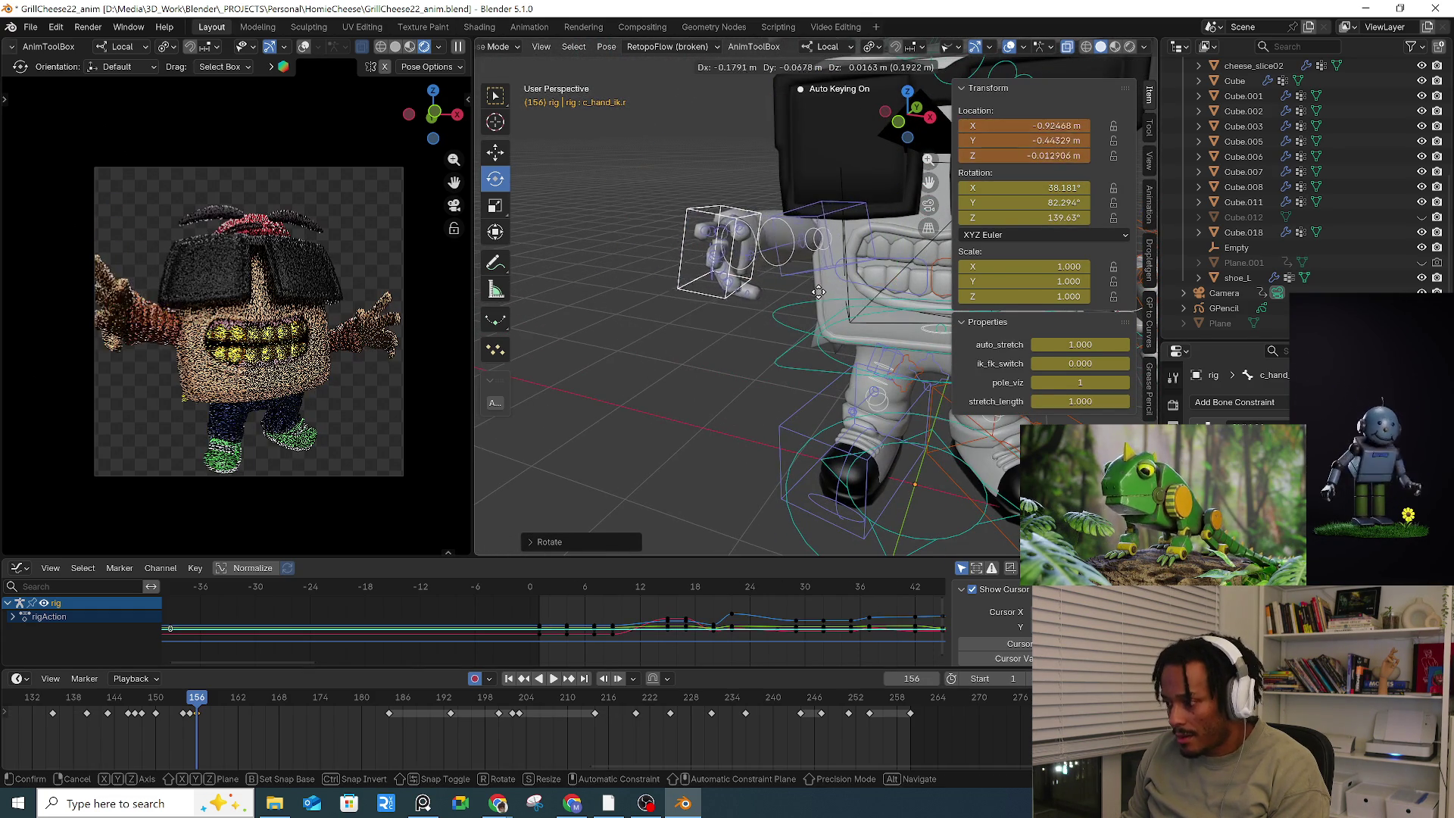
left_click(817, 292)
mouse_move(817, 292)
middle_mouse_down()
mouse_move(852, 312)
mouse_move(781, 292)
middle_mouse_up()
left_click(798, 294)
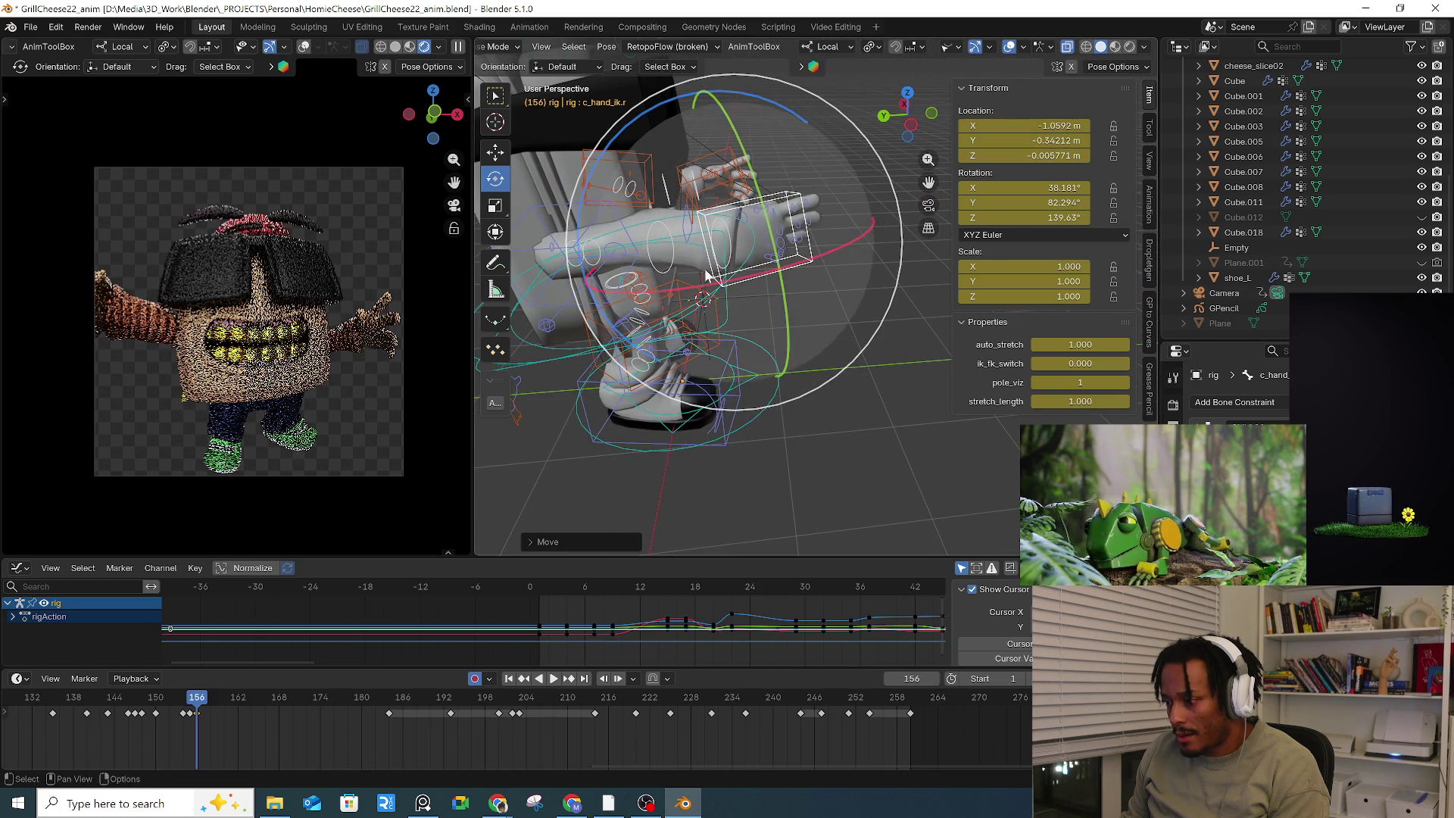
Step: Try moving the right arm stretch control, cancelling each attempt
left_click(616, 263)
middle_click_drag(616, 263, 667, 273)
key("g")
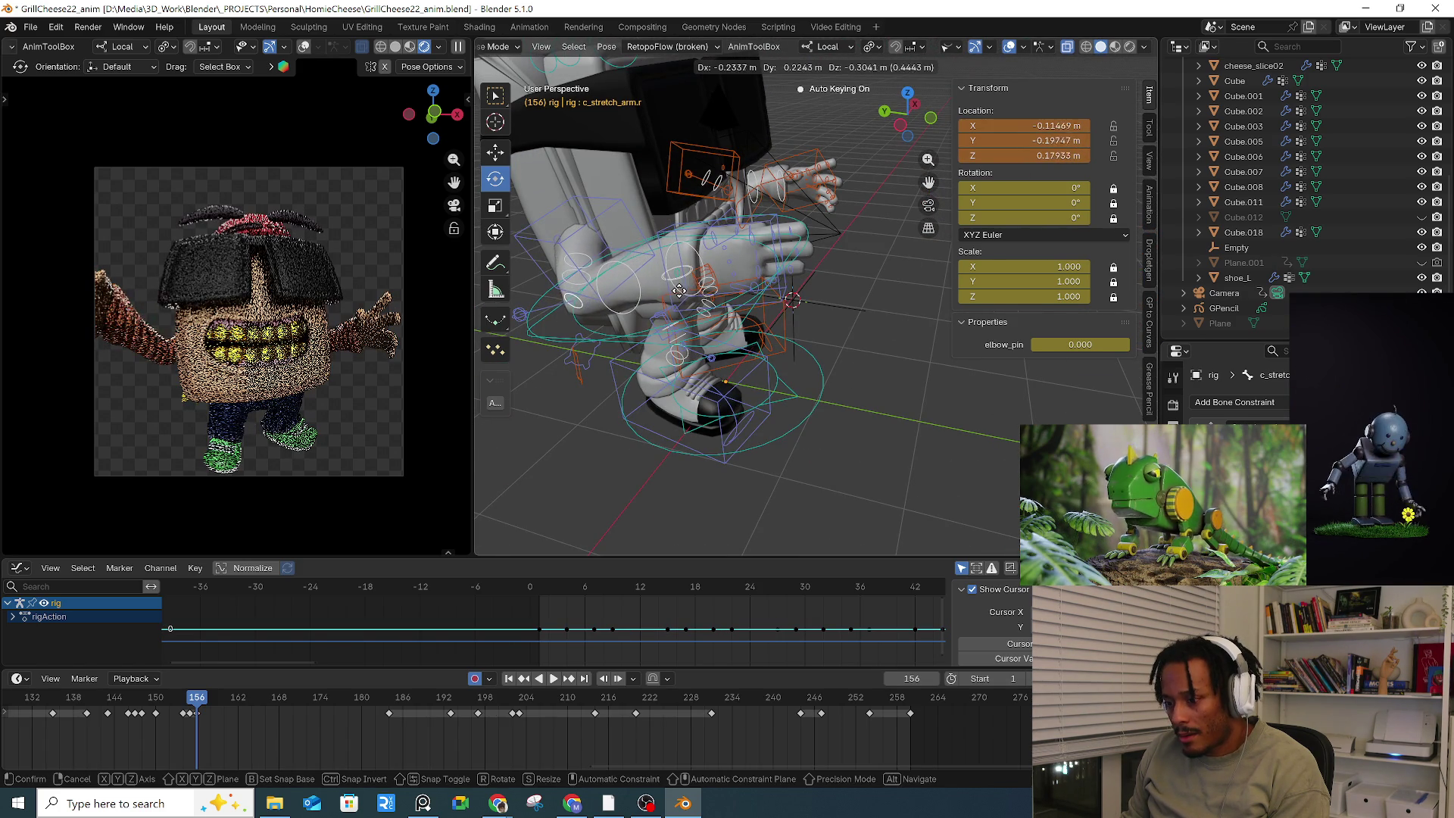
right_click(679, 289)
mouse_move(678, 289)
middle_mouse_down()
mouse_move(718, 283)
mouse_move(708, 272)
mouse_move(701, 283)
mouse_move(718, 283)
middle_mouse_up()
key("g")
right_click(704, 262)
key("g")
right_click(719, 283)
Step: Bend the right forearm control and try adjusting the right upper arm bend
left_click(657, 224)
key("g")
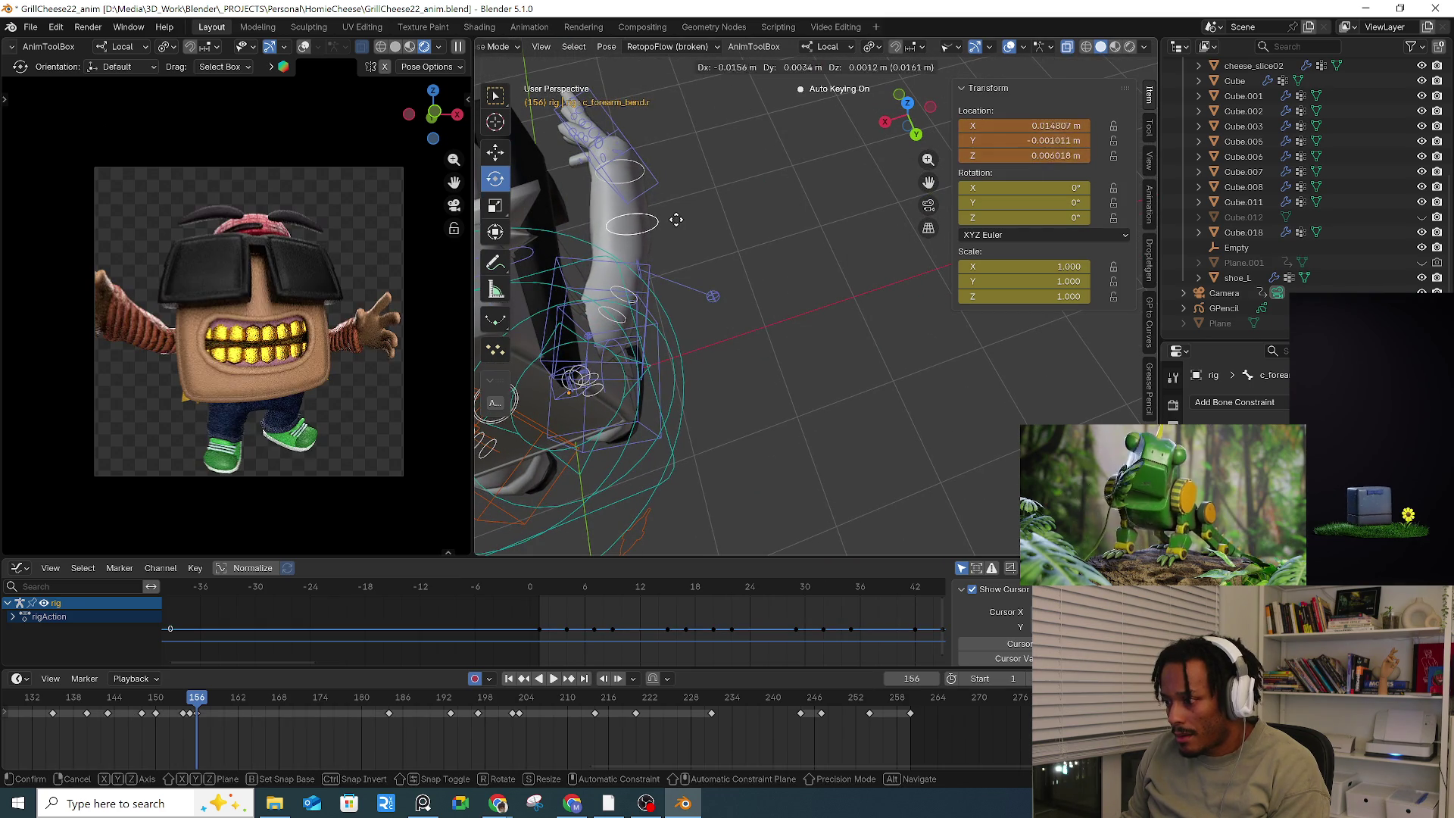
left_click(700, 247)
right_click(736, 219)
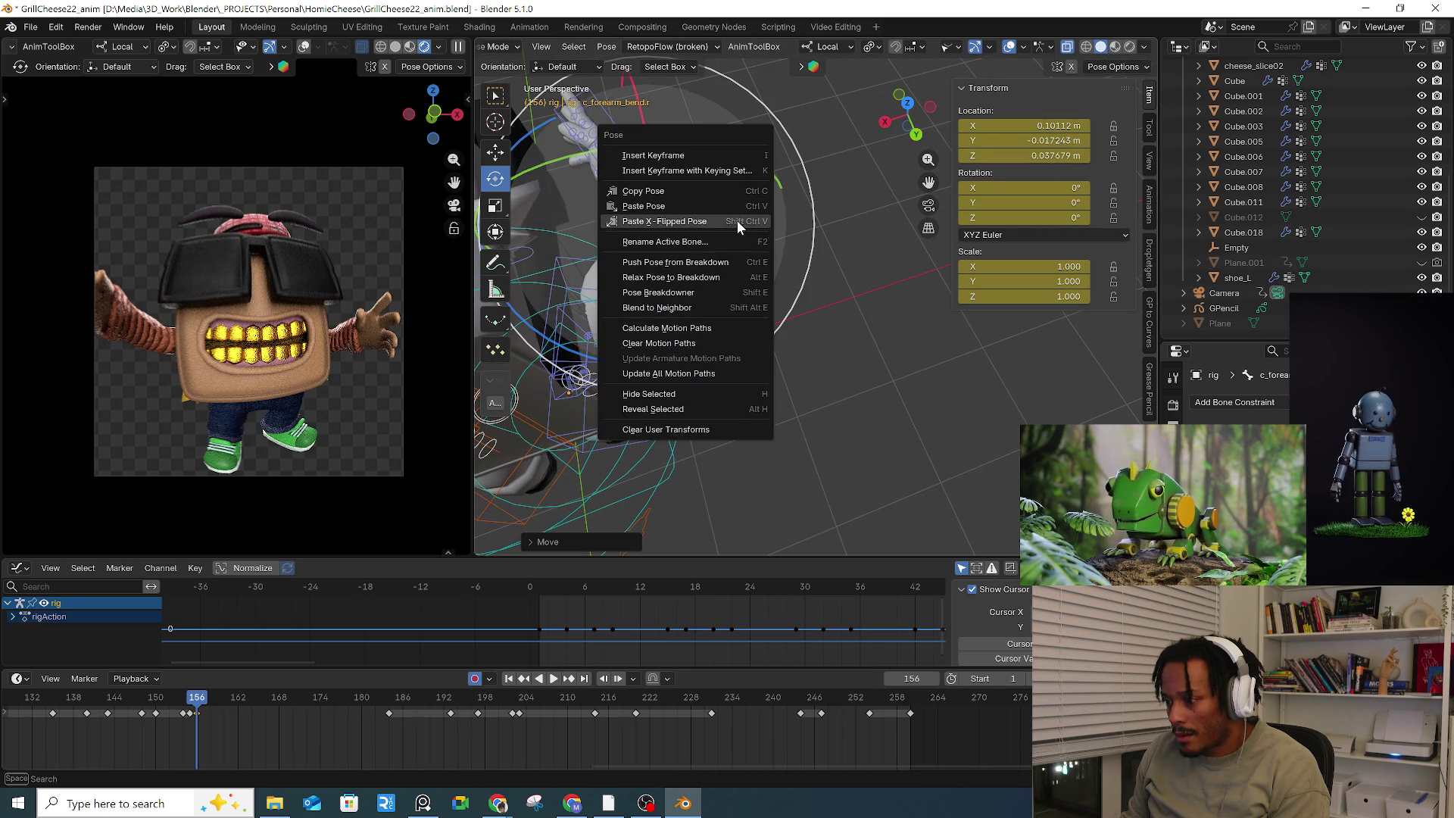
key("g")
right_click(830, 216)
left_click(642, 293)
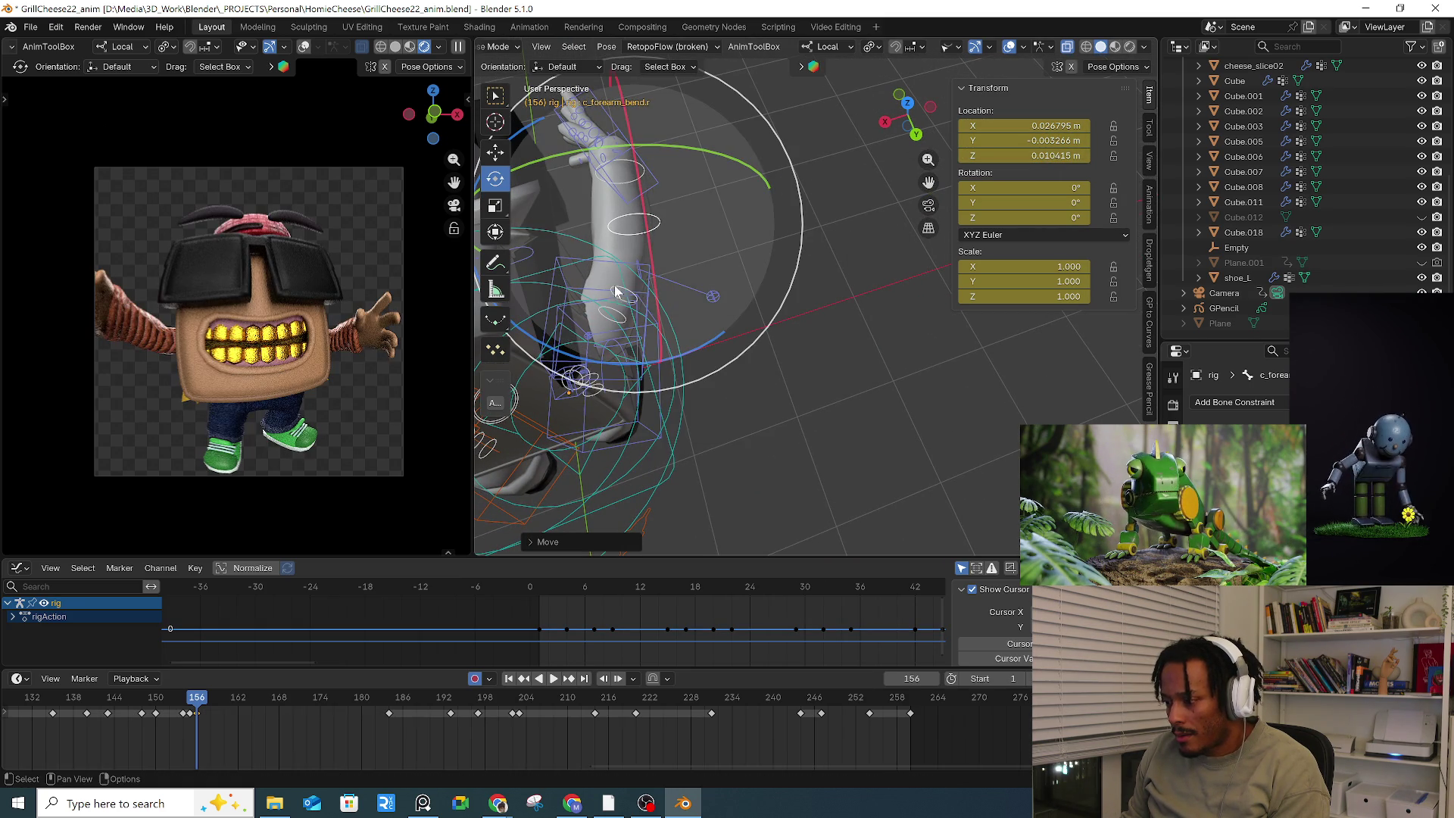
middle_click_drag(642, 294, 718, 283)
key("g")
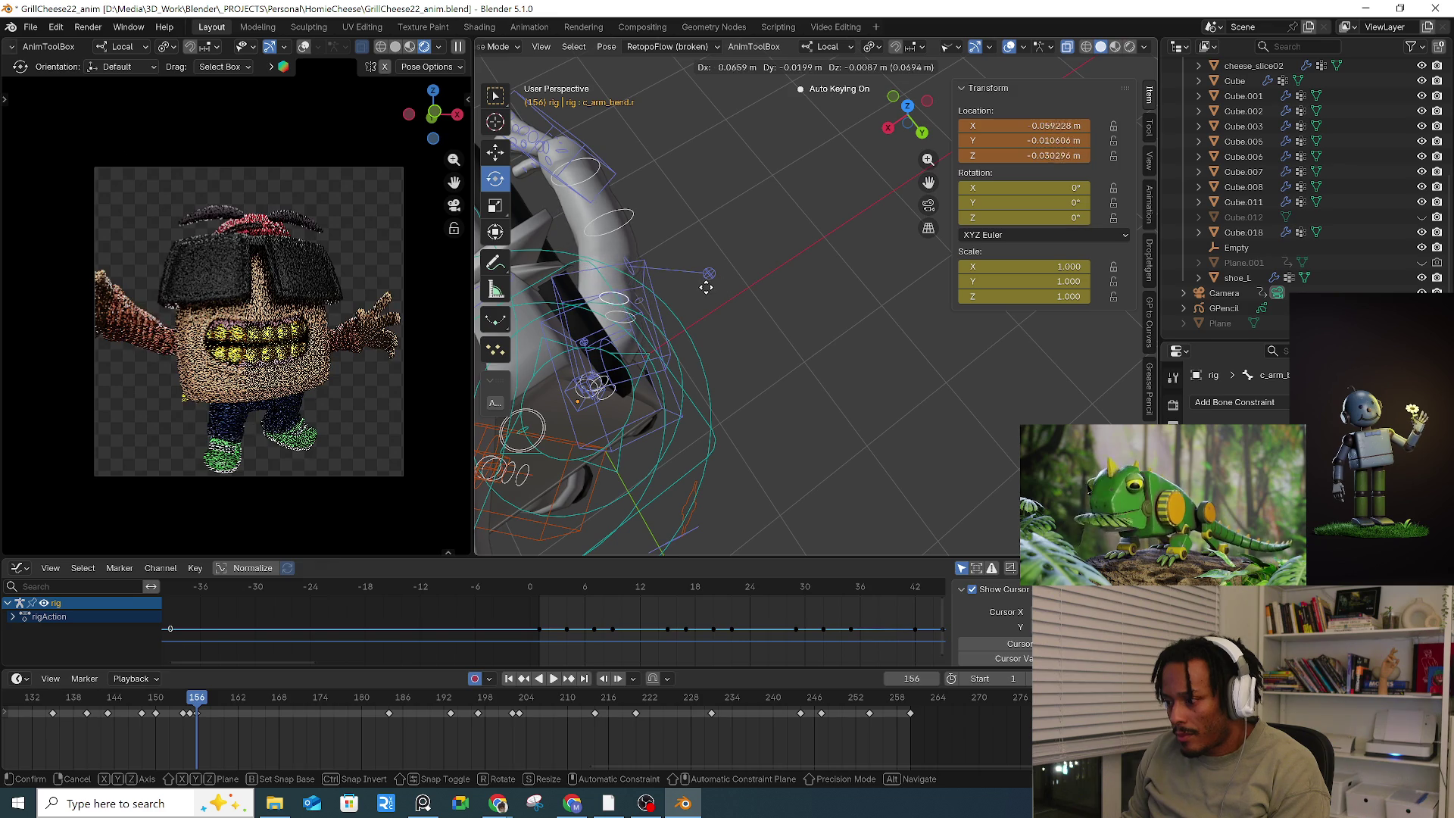
right_click(714, 285)
mouse_move(715, 285)
middle_mouse_down()
mouse_move(801, 229)
mouse_move(771, 247)
mouse_move(845, 283)
mouse_move(827, 339)
mouse_move(863, 277)
mouse_move(746, 298)
mouse_move(847, 295)
mouse_move(833, 291)
mouse_move(888, 347)
mouse_move(894, 333)
middle_mouse_up()
Step: Move the left hand control outward in several adjustments
left_click(847, 299)
key("g")
left_click(863, 290)
key("g")
left_click(825, 292)
scroll(855, 310, "up", 3)
key("g")
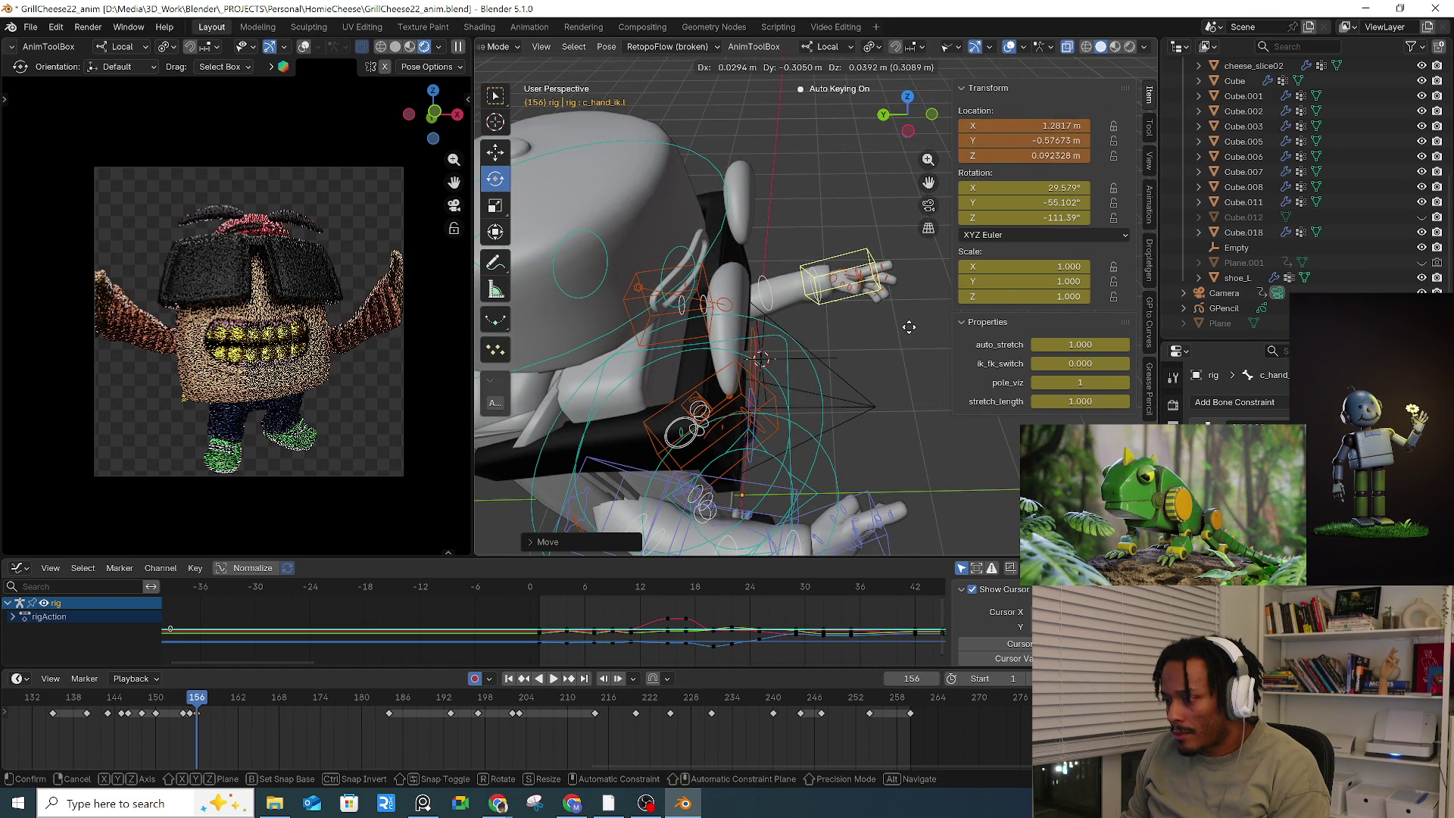
left_click(909, 326)
mouse_move(887, 329)
middle_mouse_down()
mouse_move(771, 309)
mouse_move(749, 278)
middle_mouse_up()
Step: Set the left forearm bend to -0.054658, 0.028928, 0.065934 m and select all controls
left_click(749, 275)
key("g")
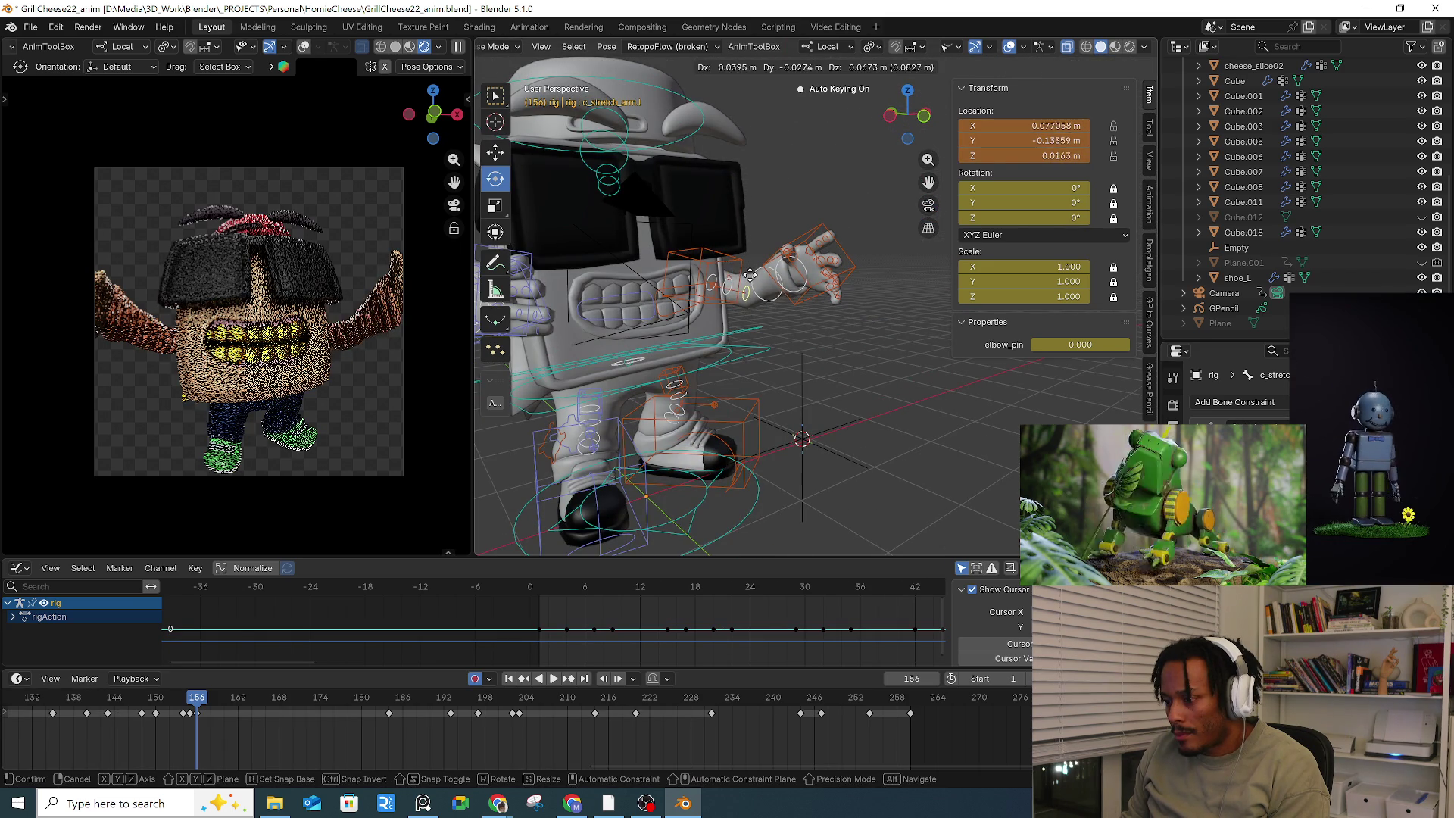
right_click(745, 302)
left_click(768, 296)
key("g")
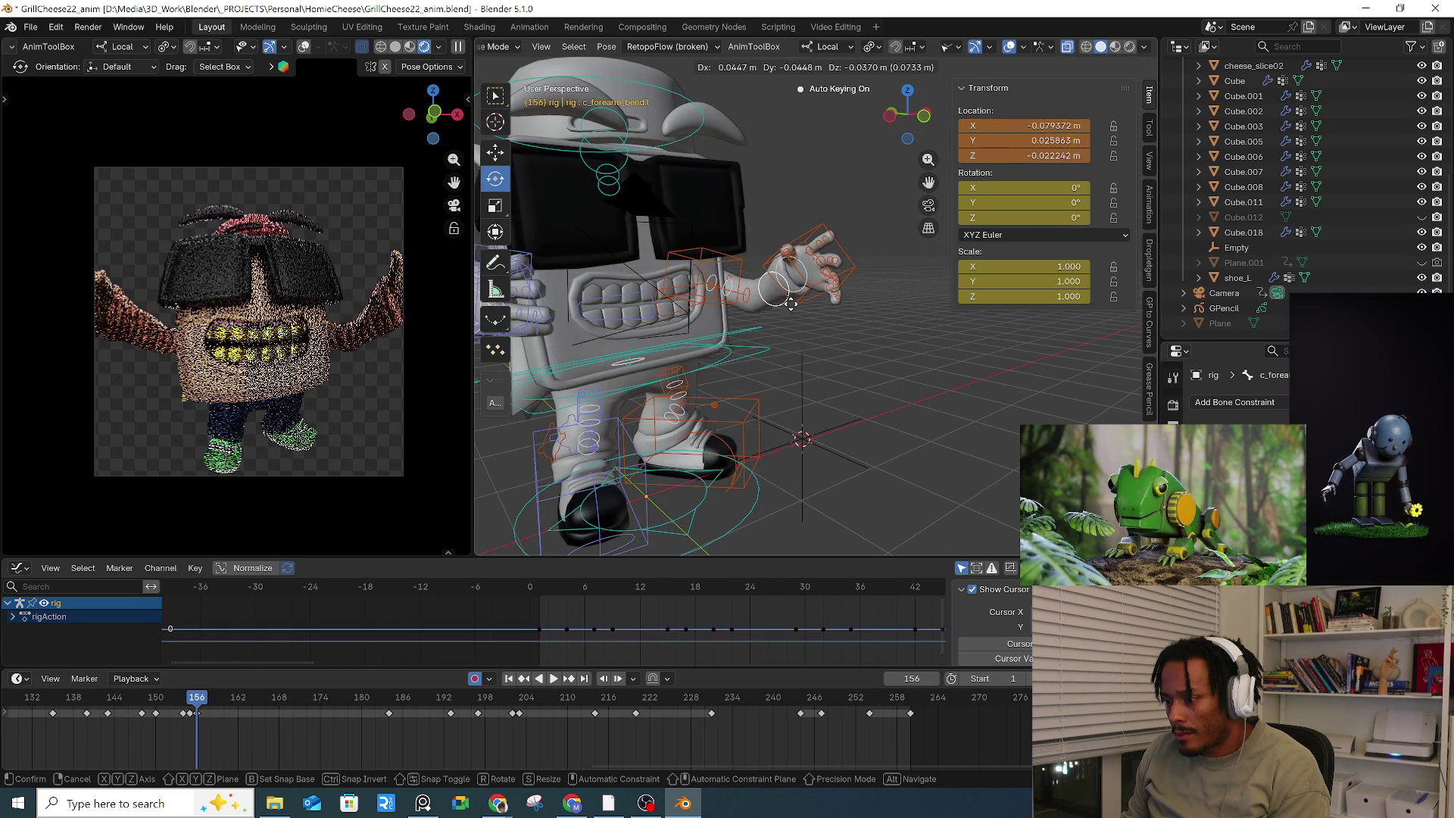
left_click(790, 303)
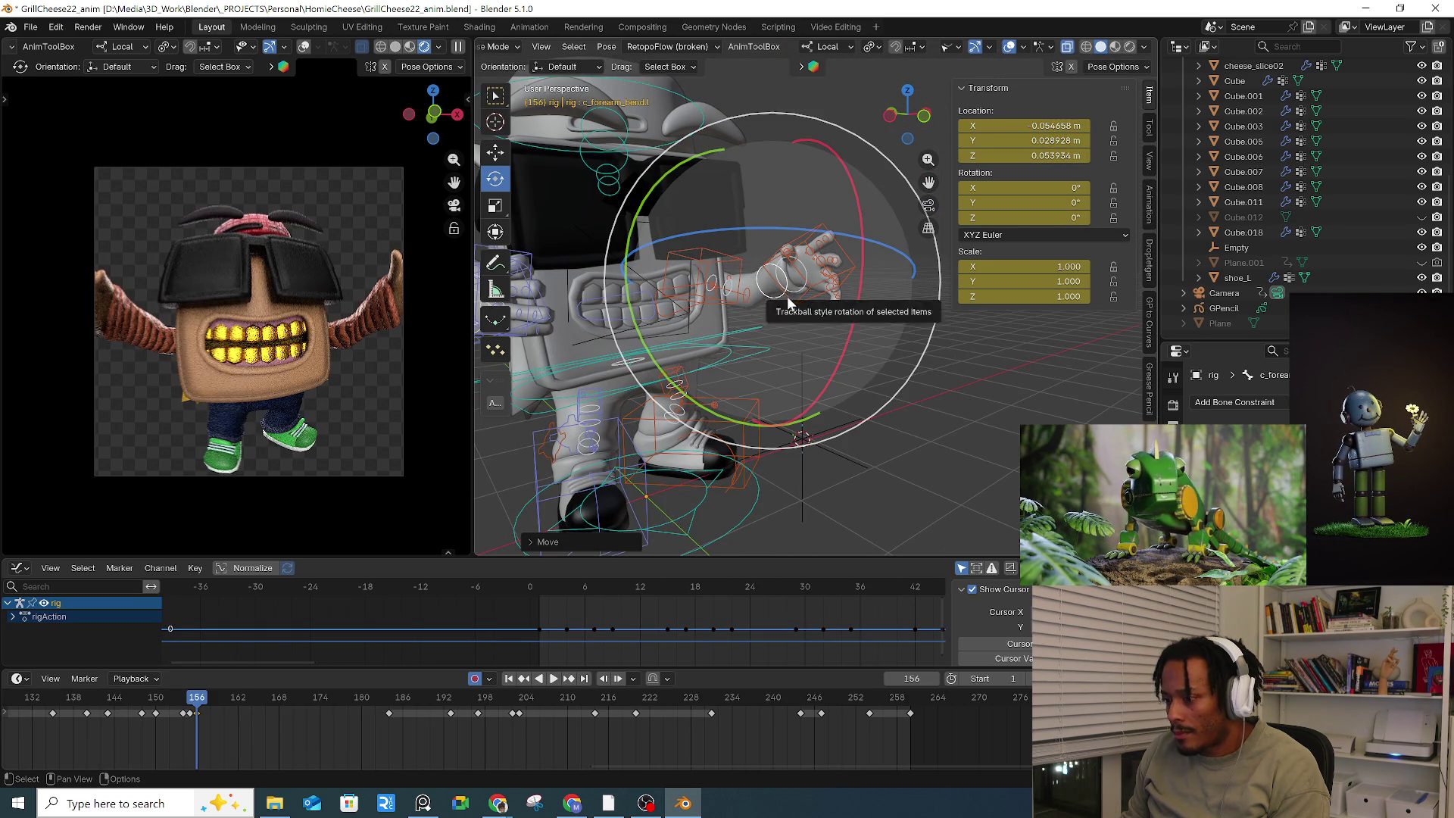
key("a")
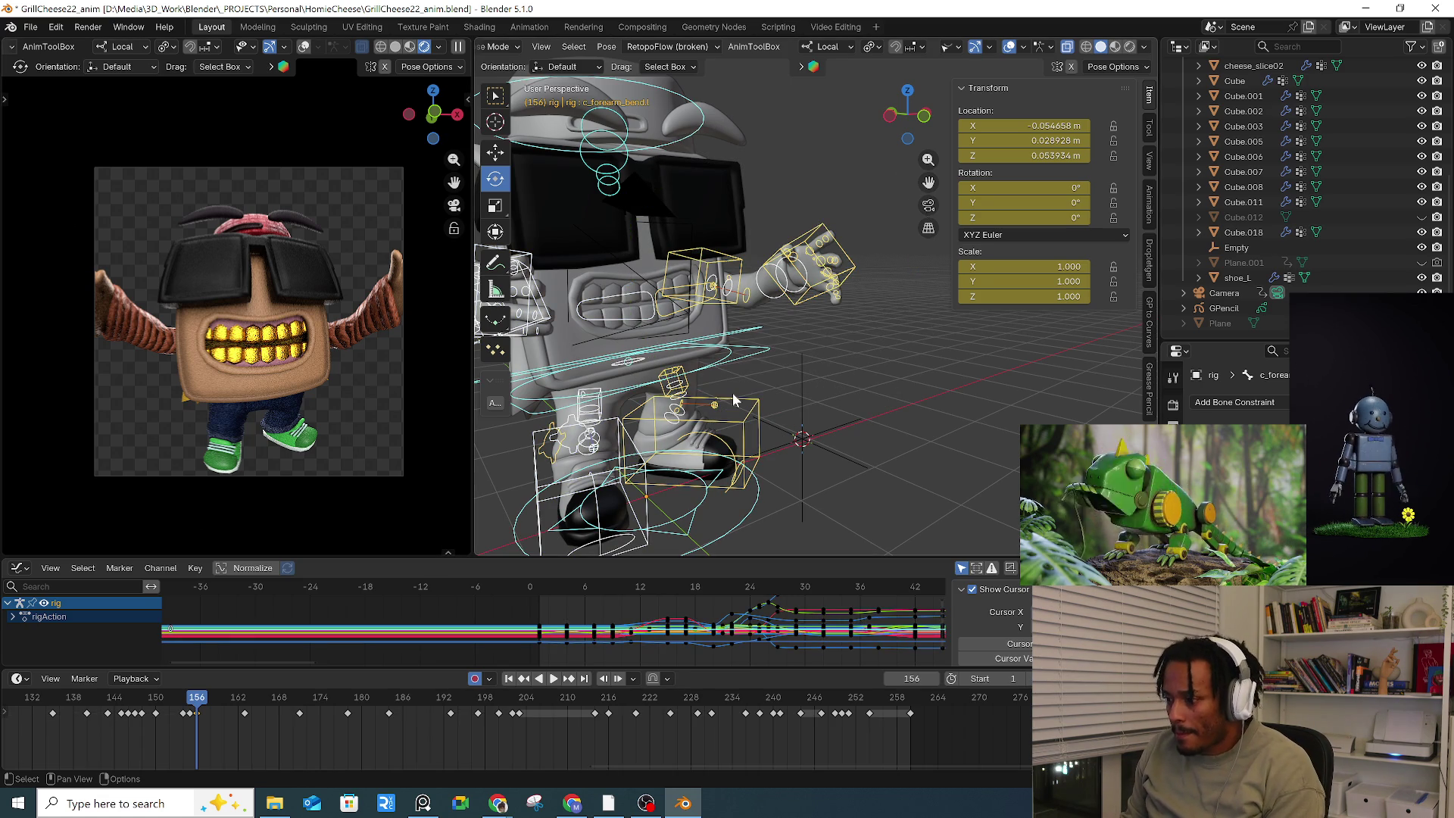
Step: Preview the pose, then box-select both hands' keys at frame 156
key("space")
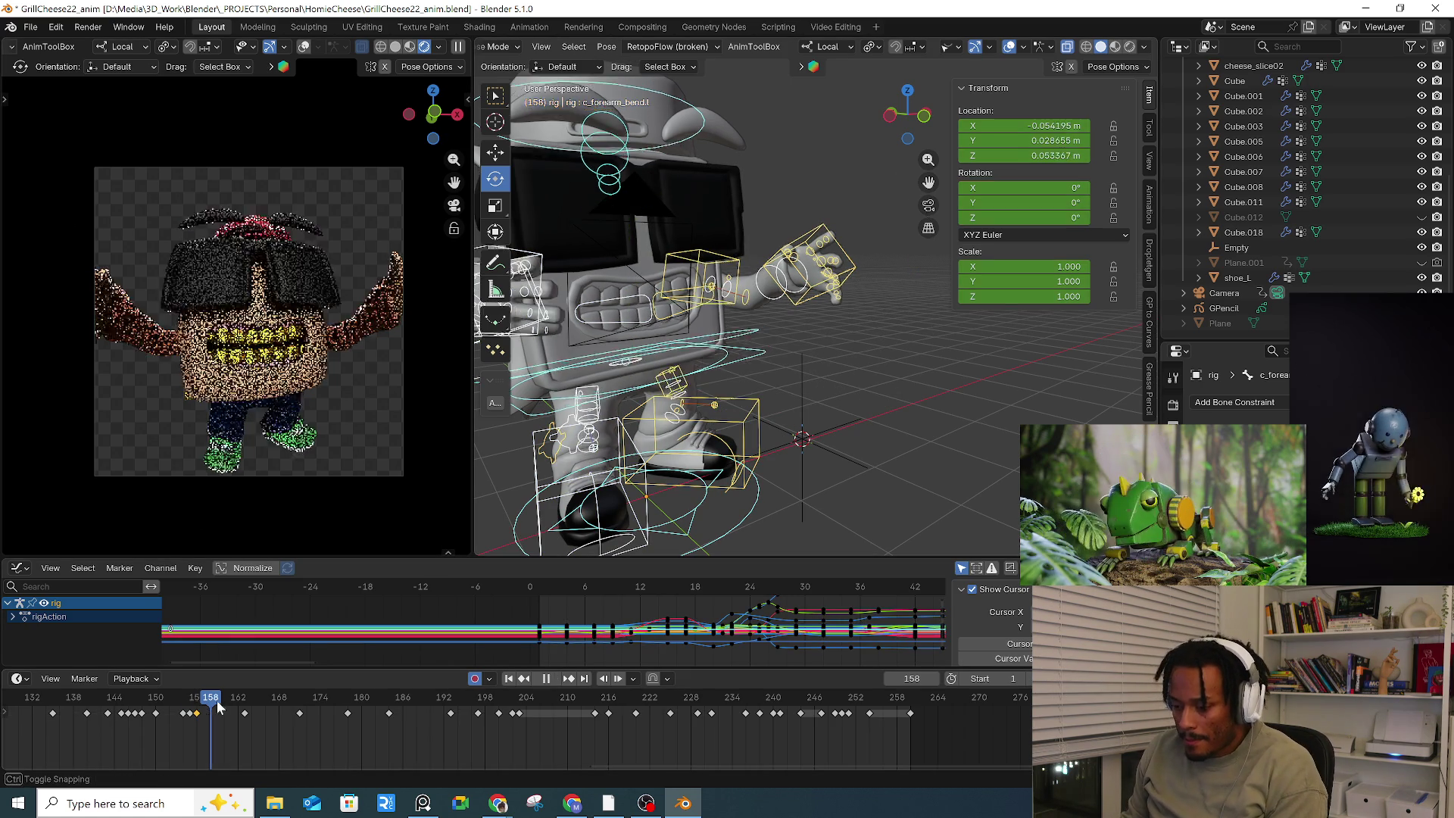
key("space")
scroll(625, 420, "down", 5)
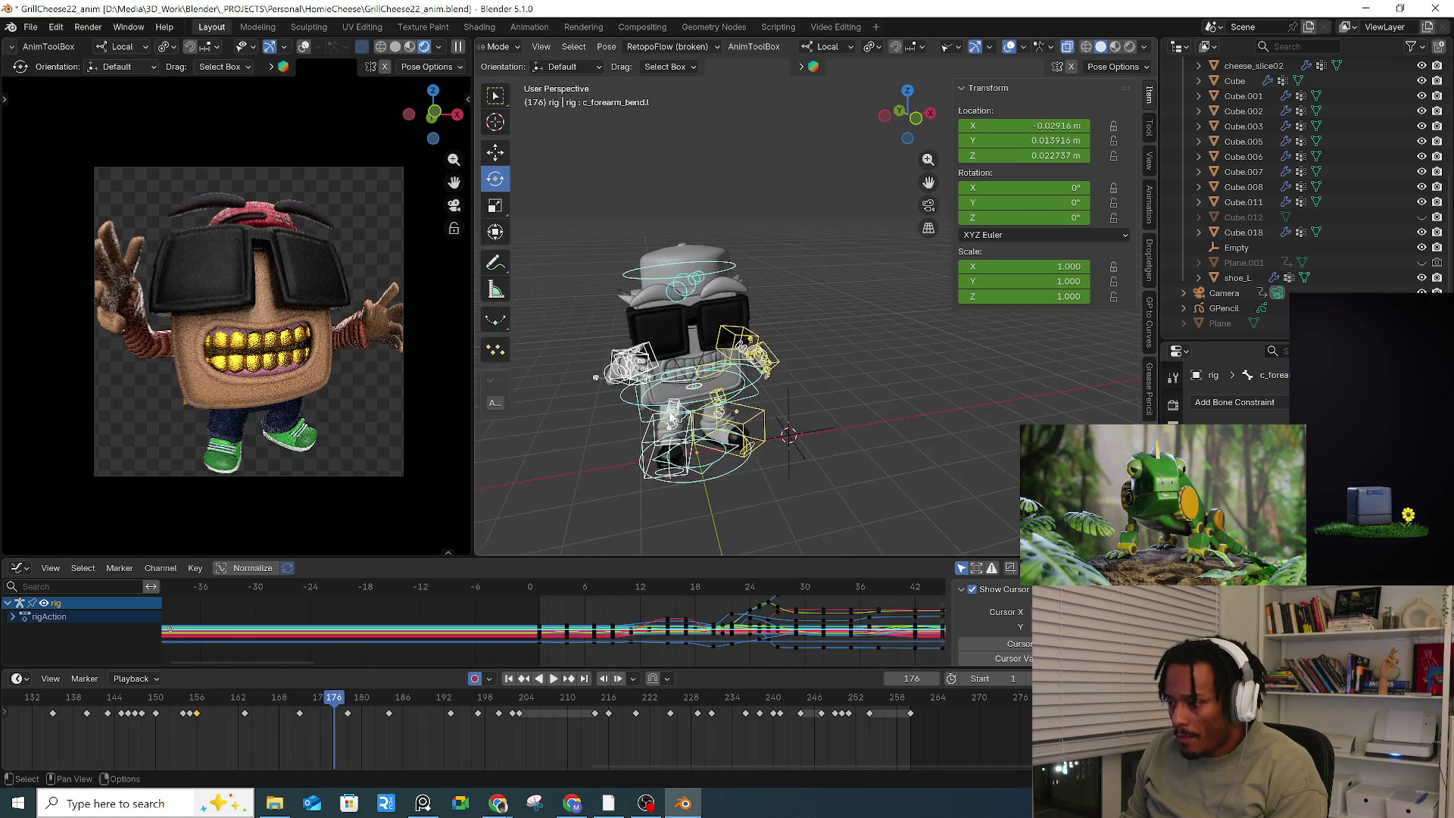
left_click(198, 704)
left_click_drag(576, 316, 652, 385)
left_click_drag(831, 304, 742, 366)
mouse_move(743, 366)
middle_mouse_down()
mouse_move(715, 383)
mouse_move(825, 378)
mouse_move(635, 397)
middle_mouse_up()
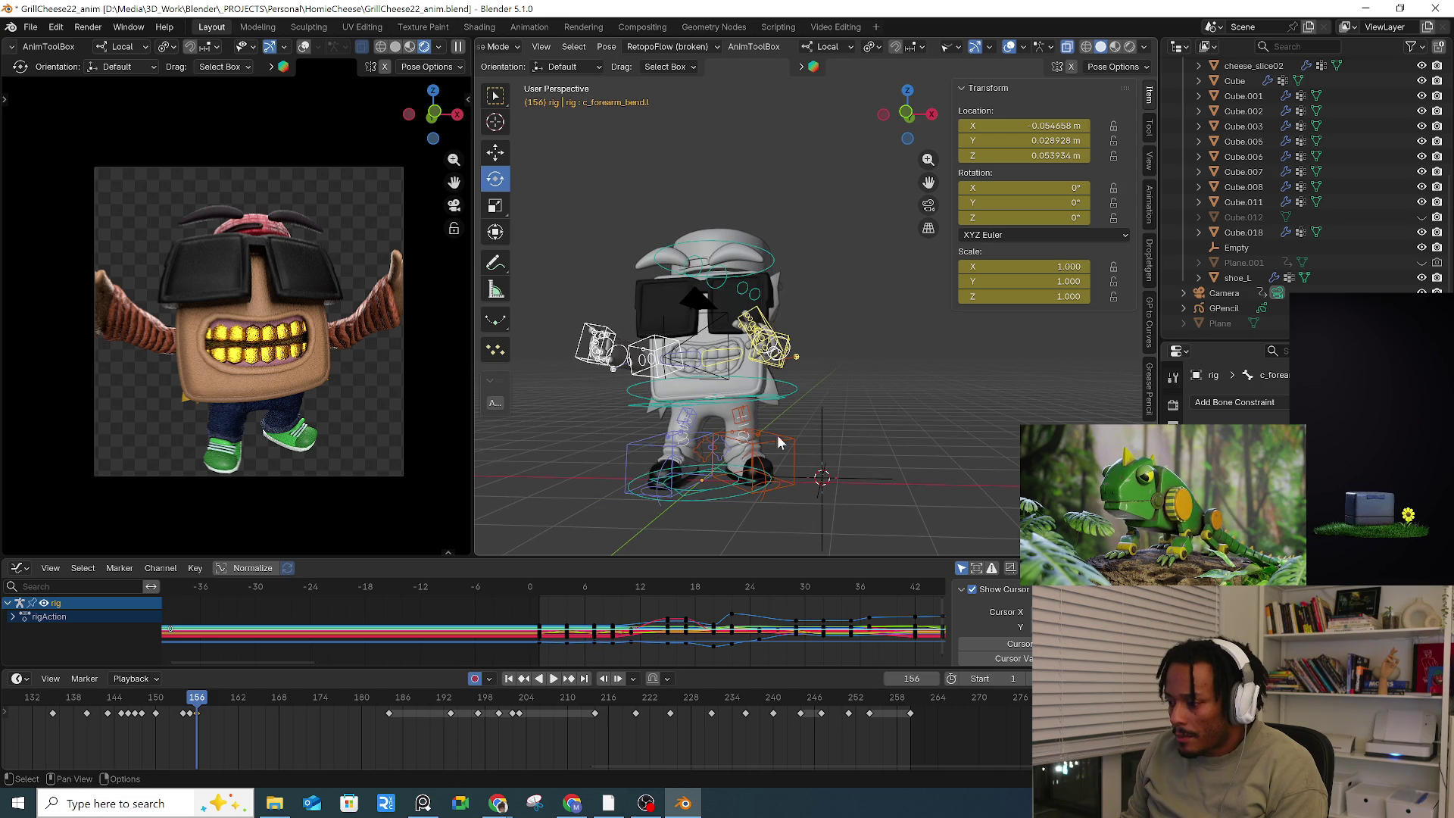
Step: Paste the copied pose keys at frame 184 and again near frame 197
left_click(388, 698)
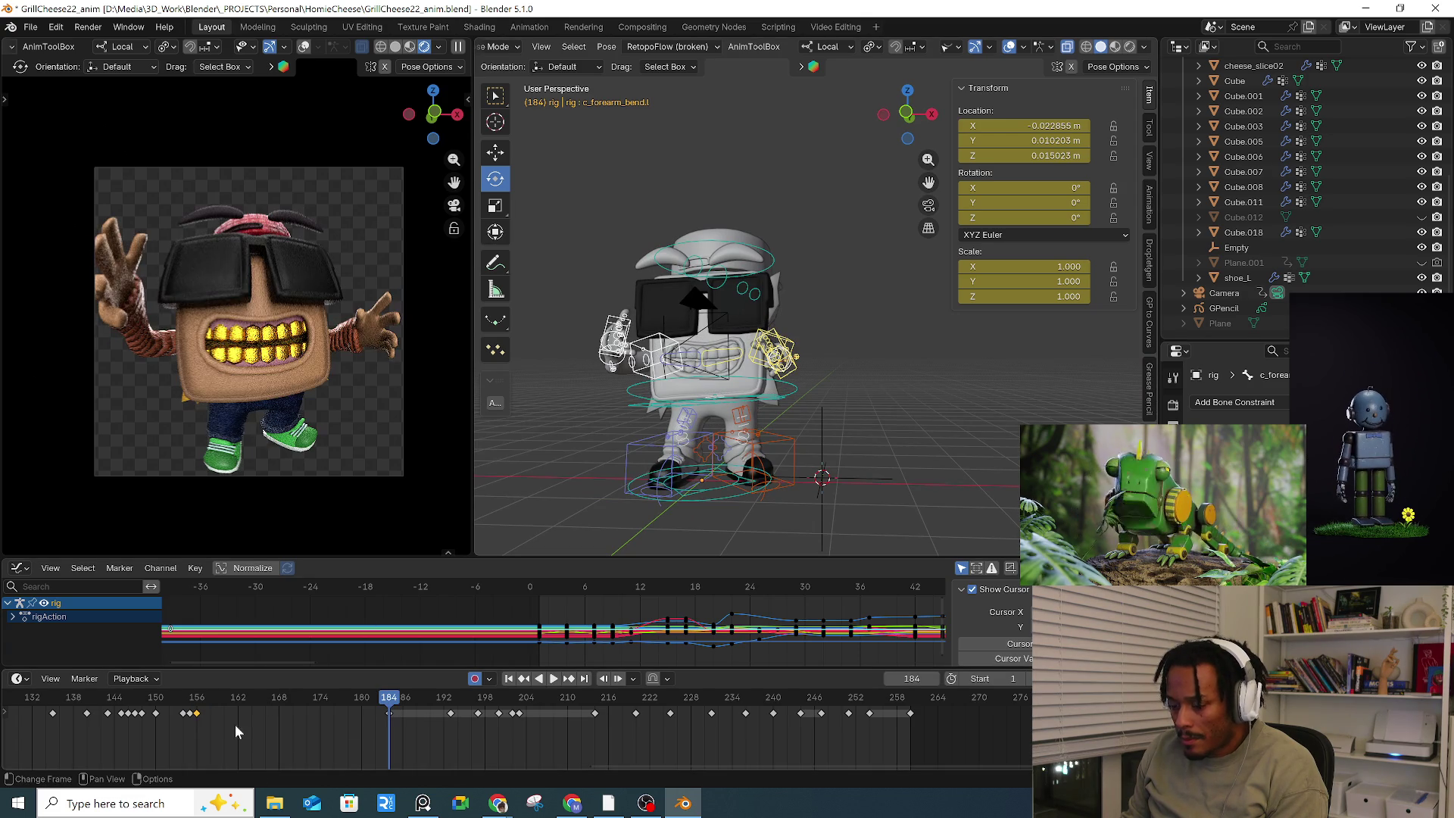
key("ctrl+v")
key("Up")
mouse_move(458, 733)
left_mouse_down()
mouse_move(480, 704)
mouse_move(515, 702)
left_mouse_up()
key("ctrl+v")
key("ctrl+v")
Step: Play back the motion from around frame 150, then from frame 191
key("space")
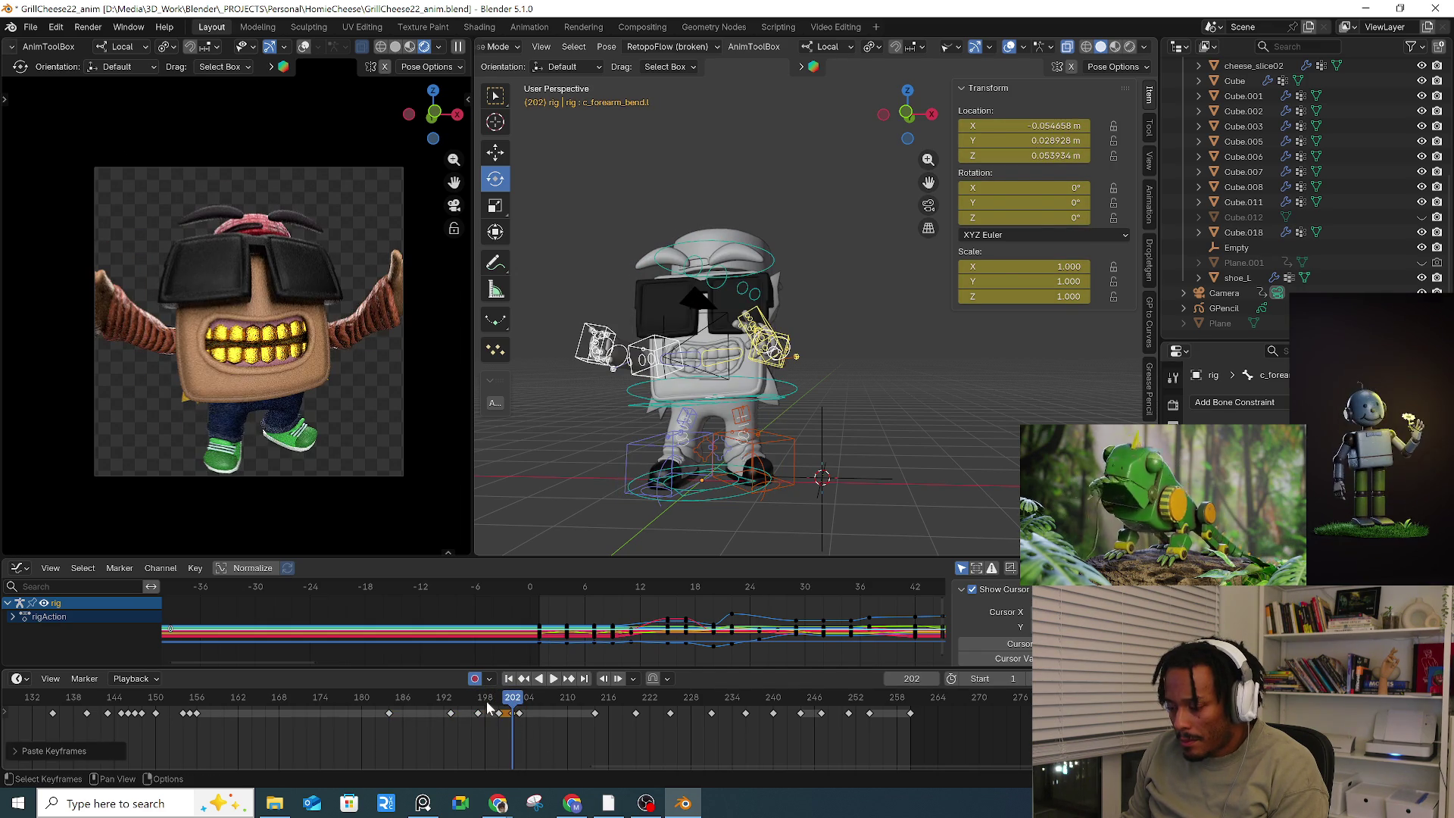
left_click(163, 699)
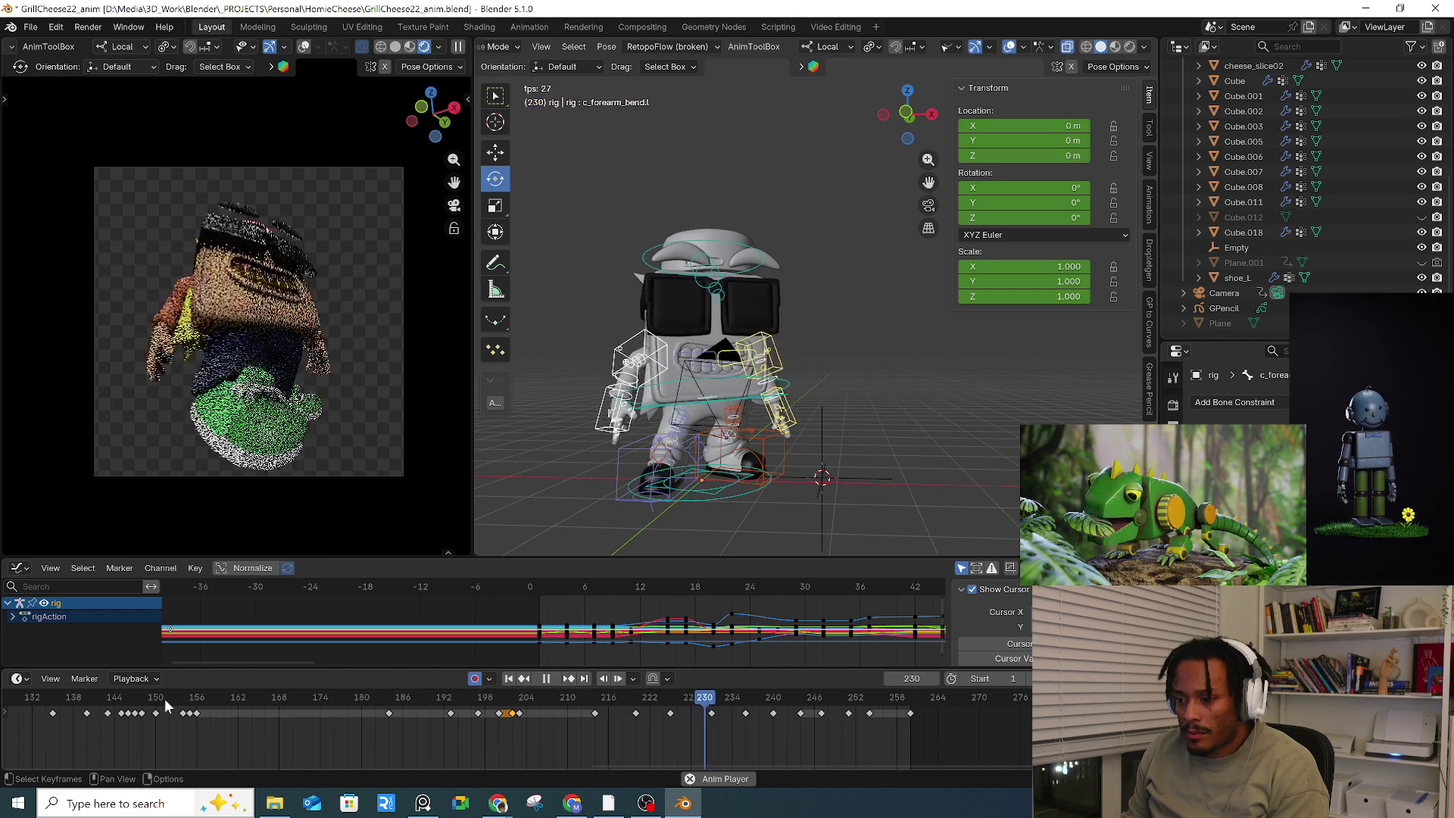
left_click(148, 701)
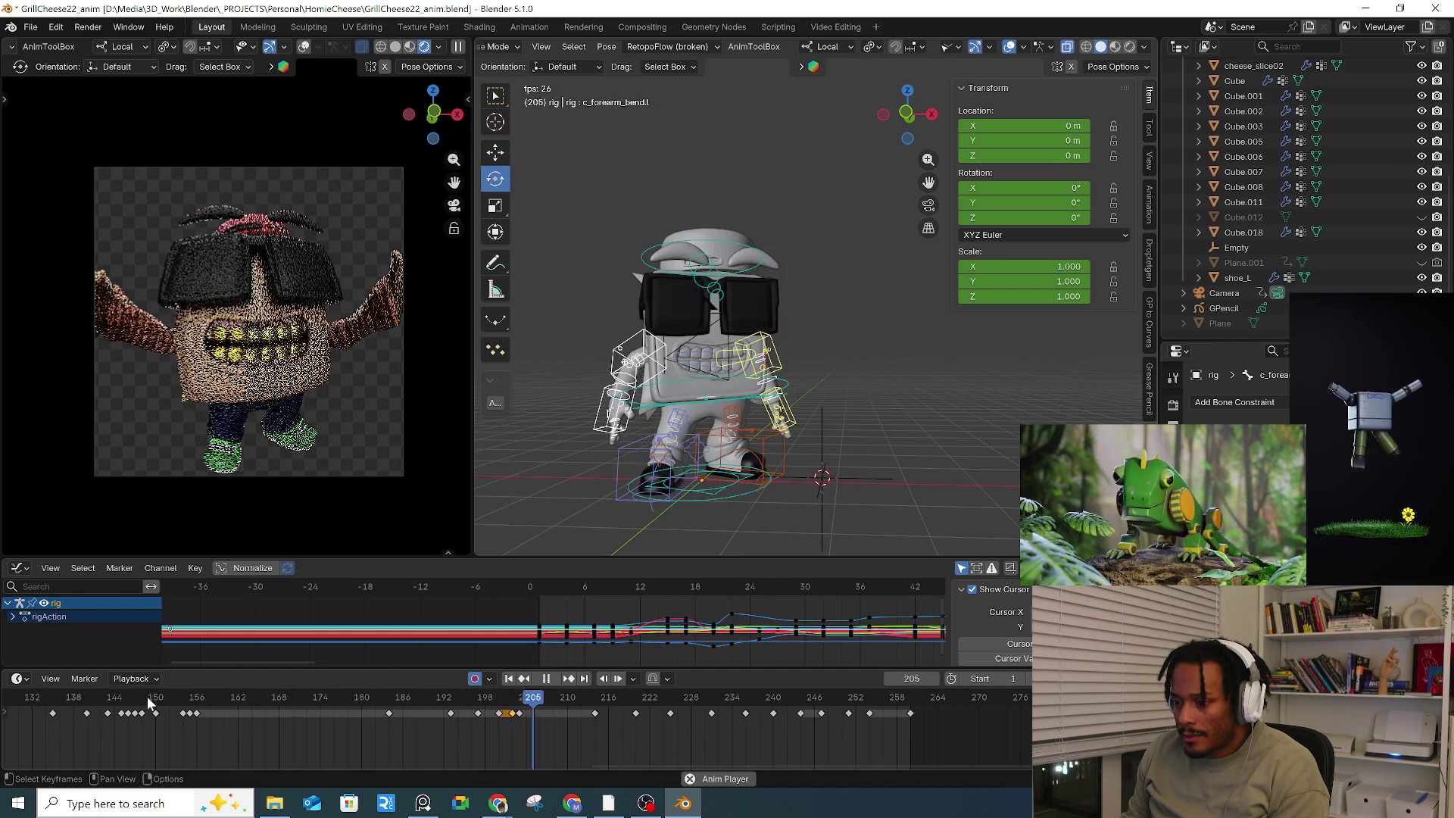
key("space")
left_click(439, 704)
key("space")
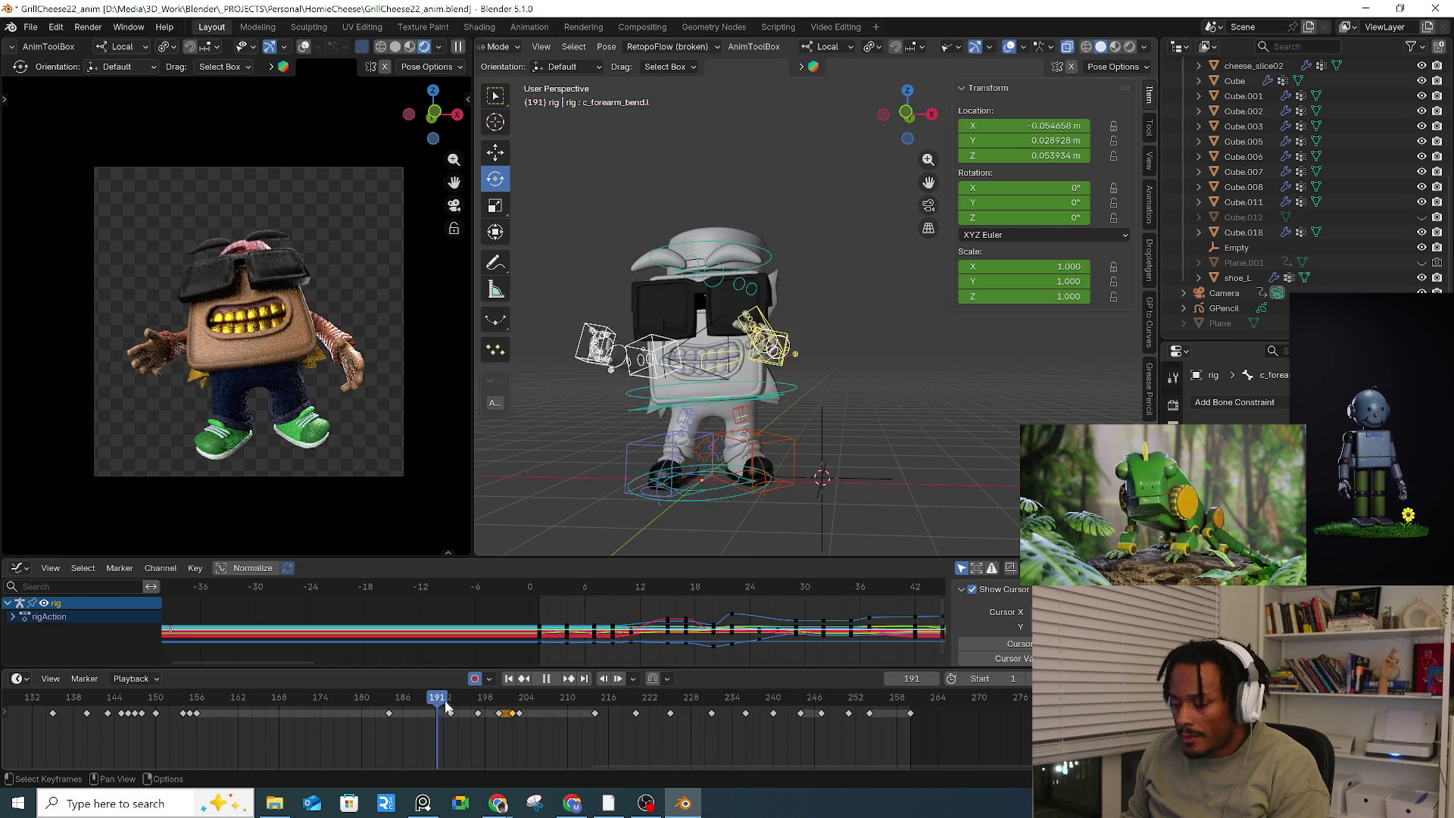
Step: Review frames 203–259 and select the character's root control, returning to frame 203
left_click_drag(515, 697, 520, 693)
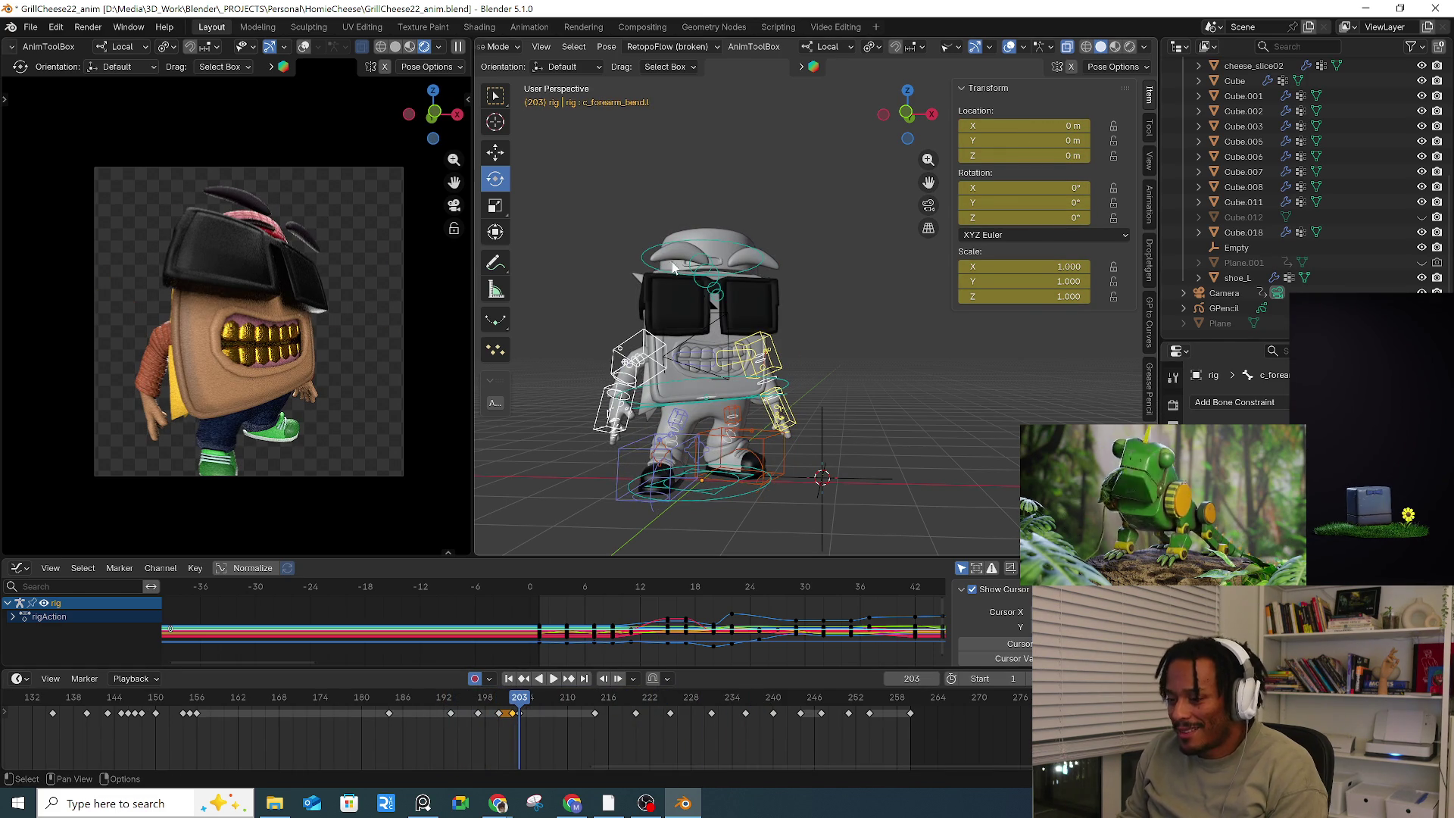
middle_click_drag(652, 351, 720, 343)
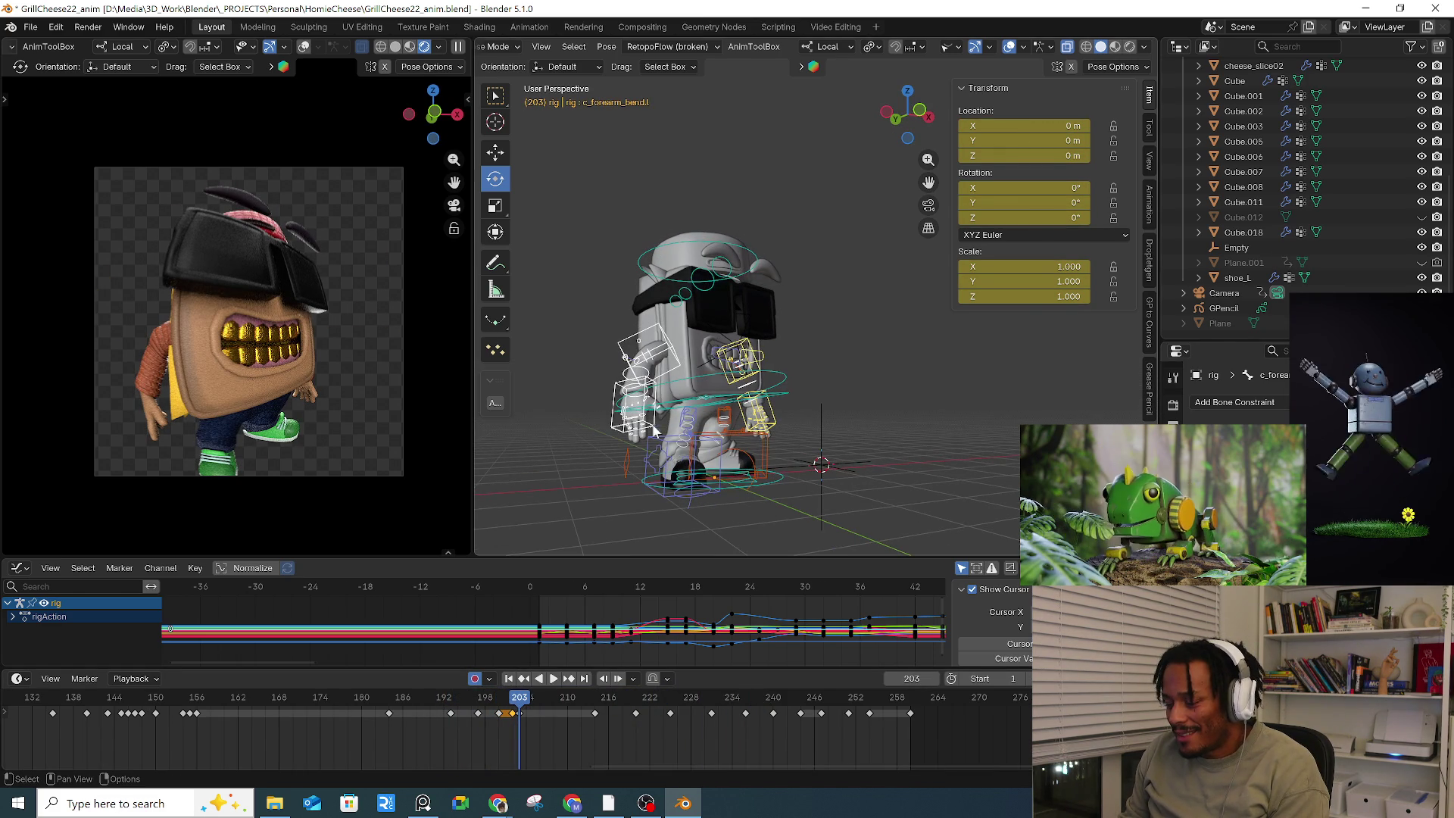
left_click_drag(511, 709, 898, 704)
key("space")
left_click_drag(510, 709, 520, 709)
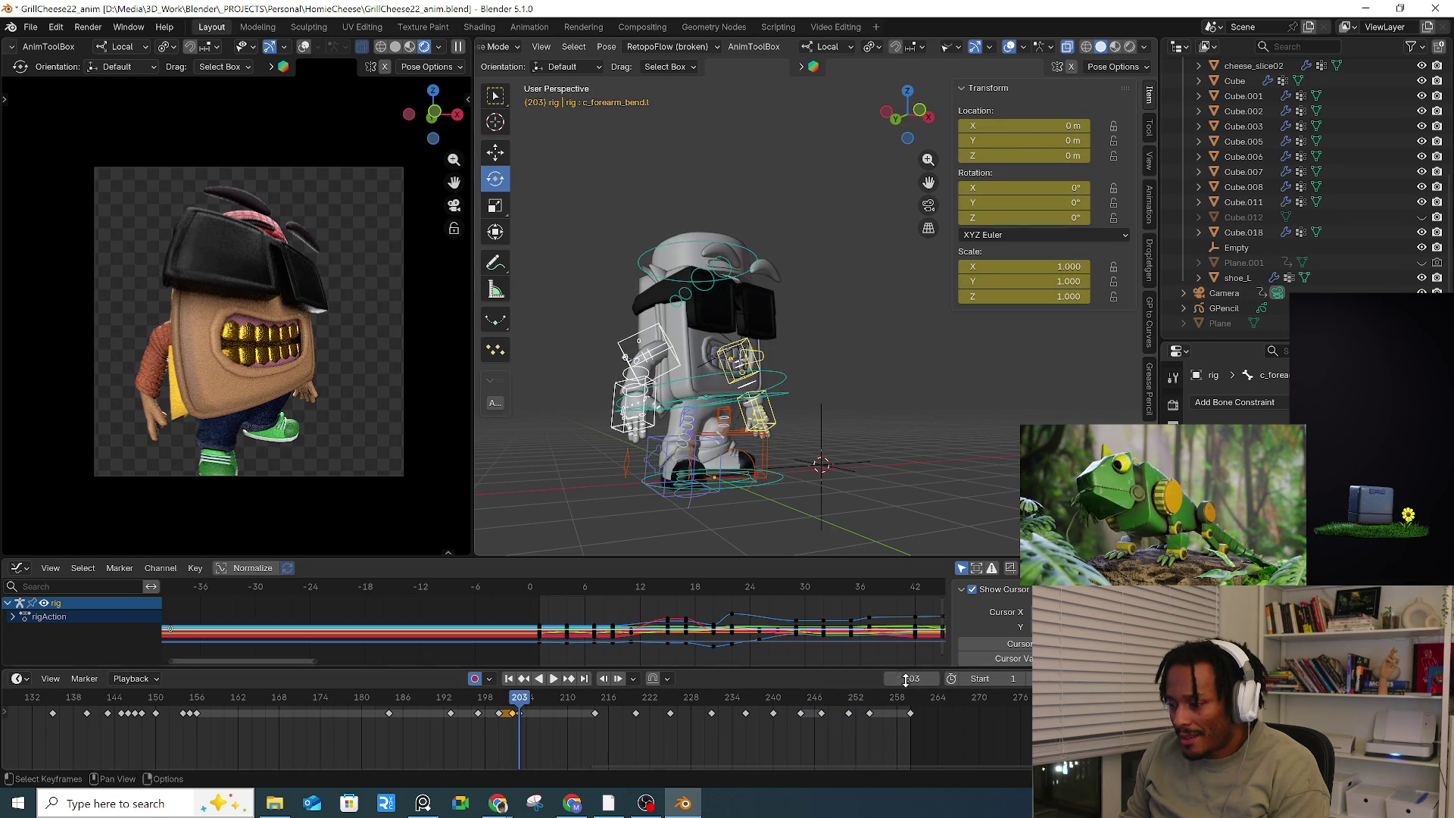
left_click(906, 708)
left_click(521, 709)
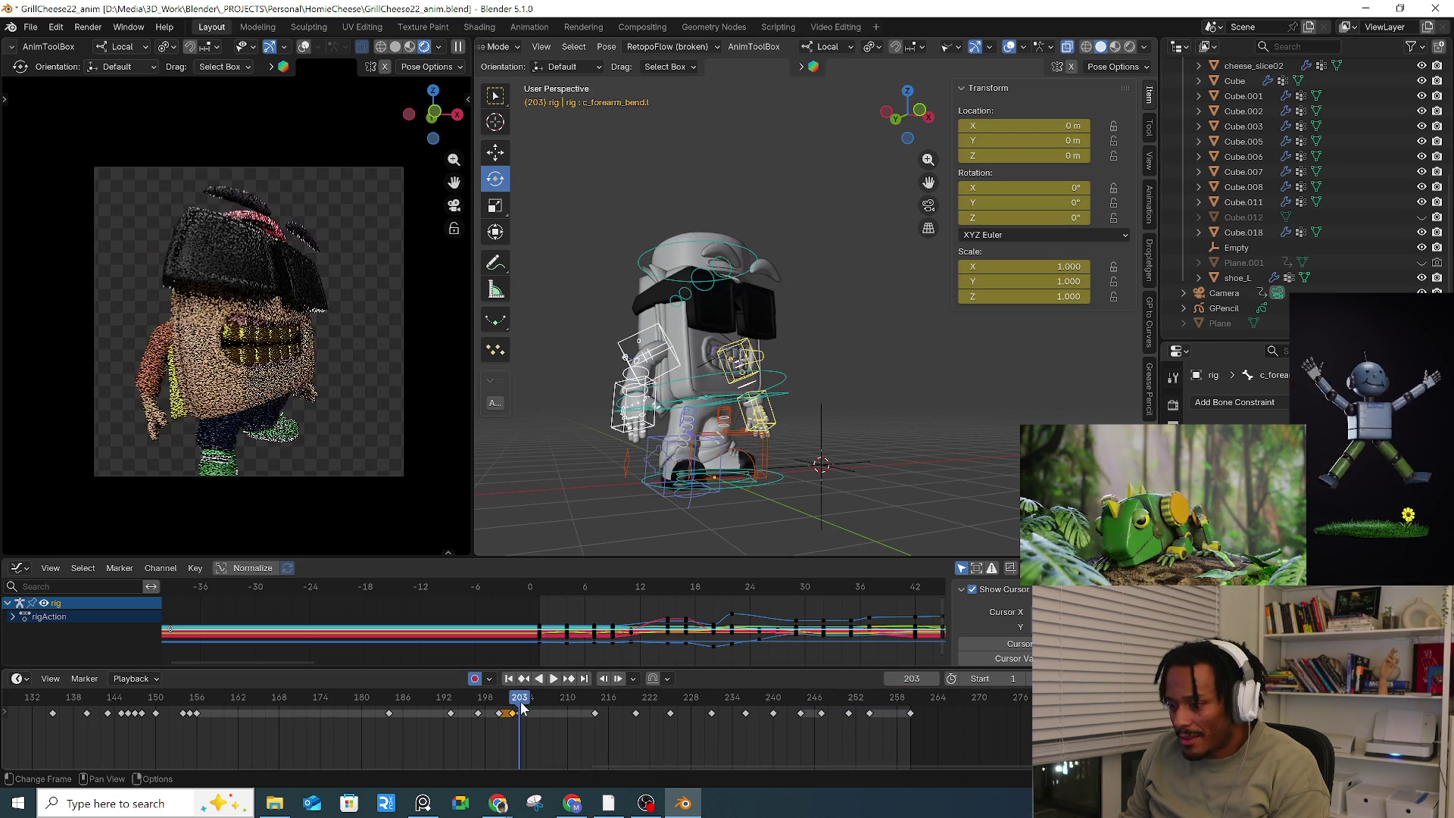
left_click(782, 491)
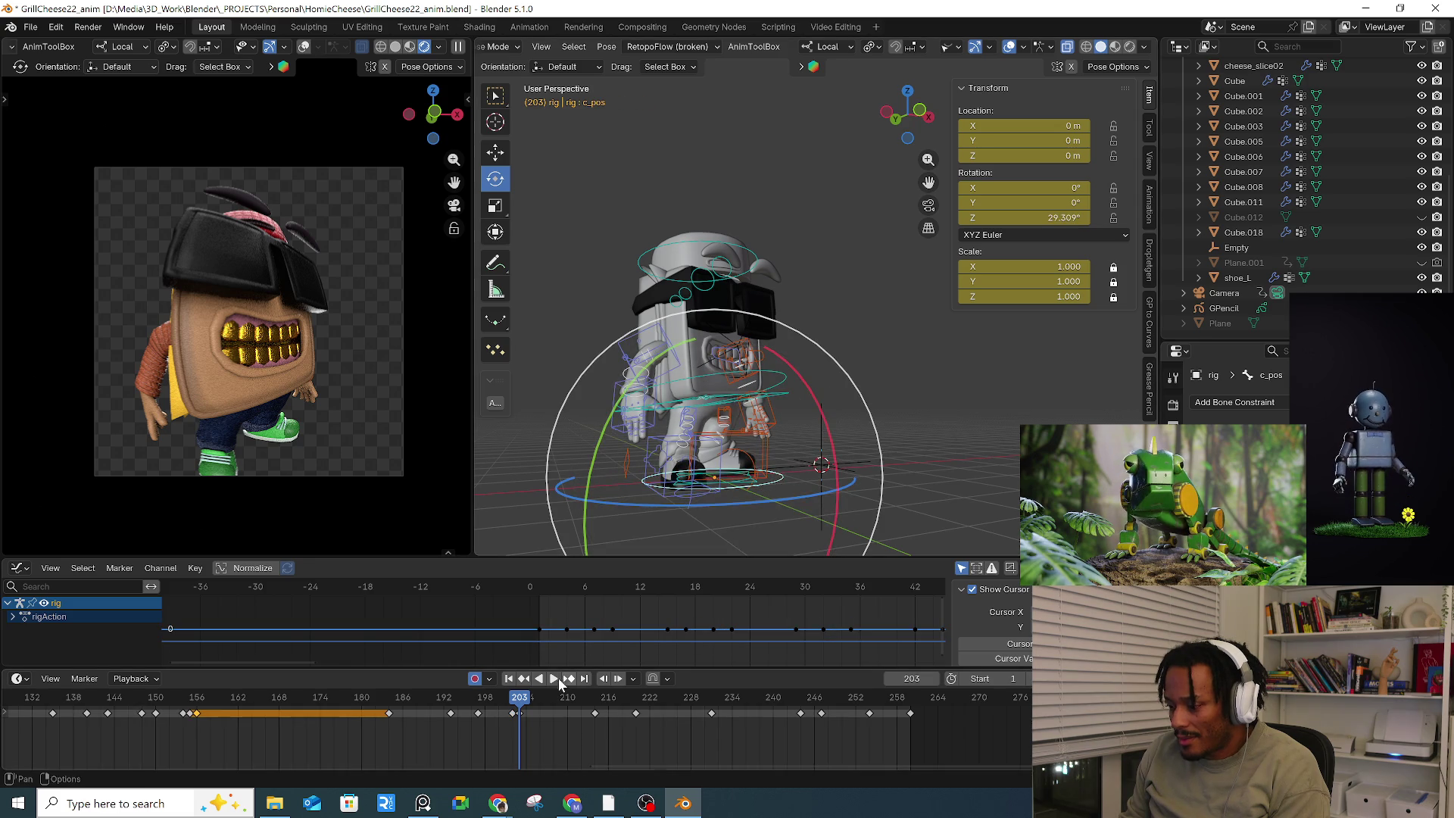
key("space")
key("space")
mouse_move(530, 705)
left_mouse_down()
mouse_move(516, 704)
mouse_move(604, 712)
left_mouse_up()
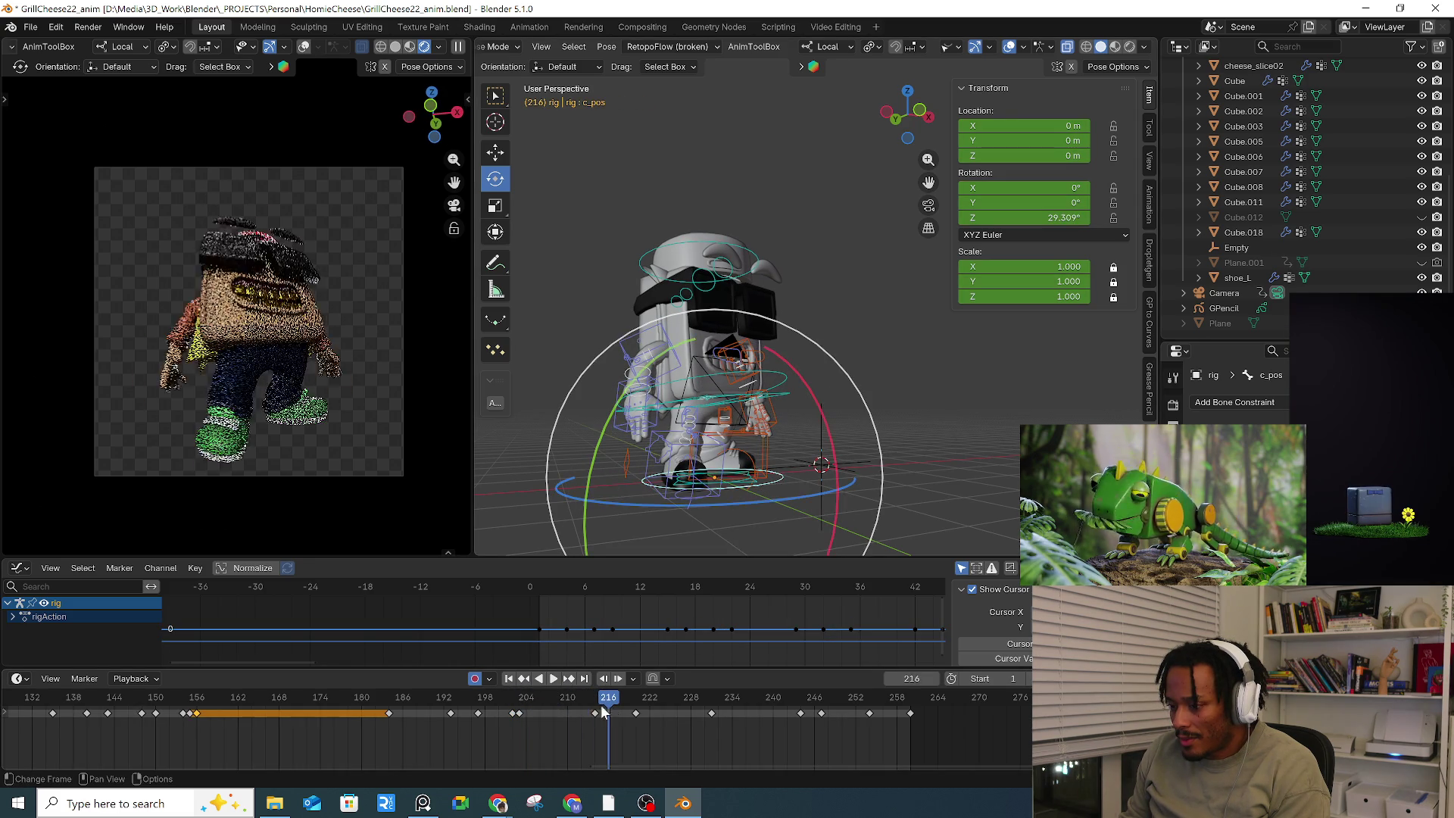
left_click(521, 710)
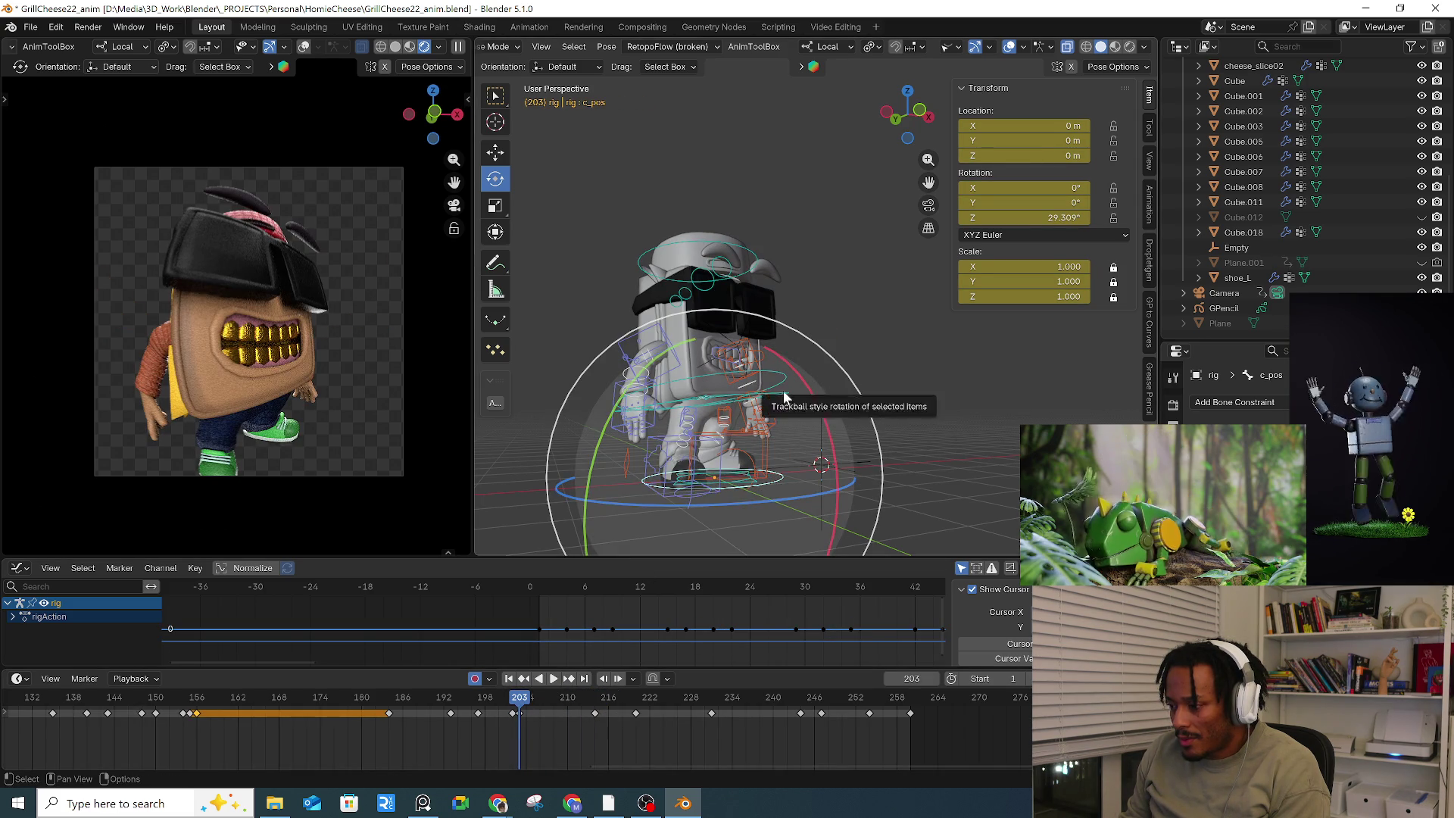
Step: Spin the c_pos control around its vertical Z axis at frame 203 and play the tumble
left_click(764, 430)
key("r")
key("r")
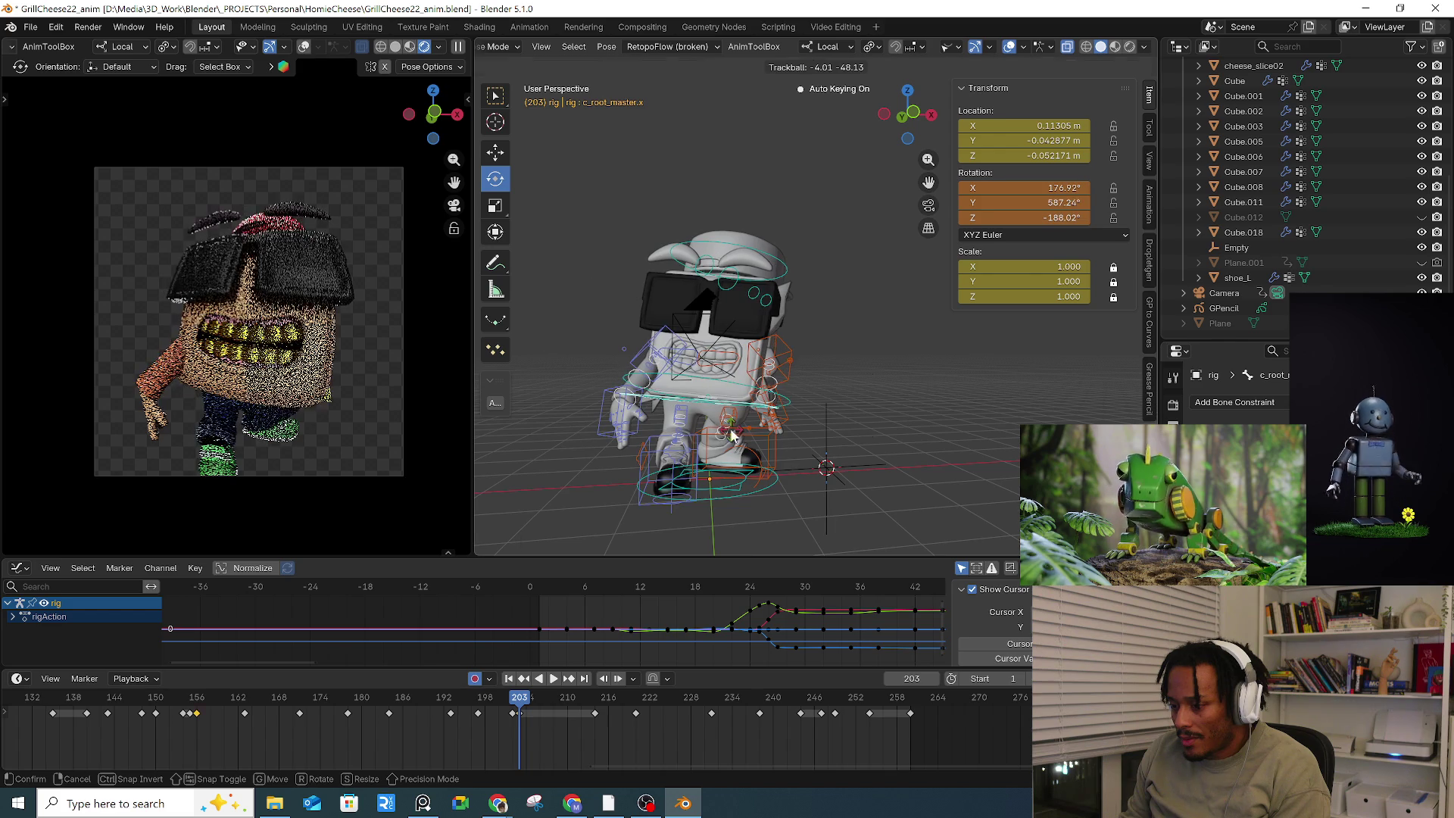
left_click(756, 430)
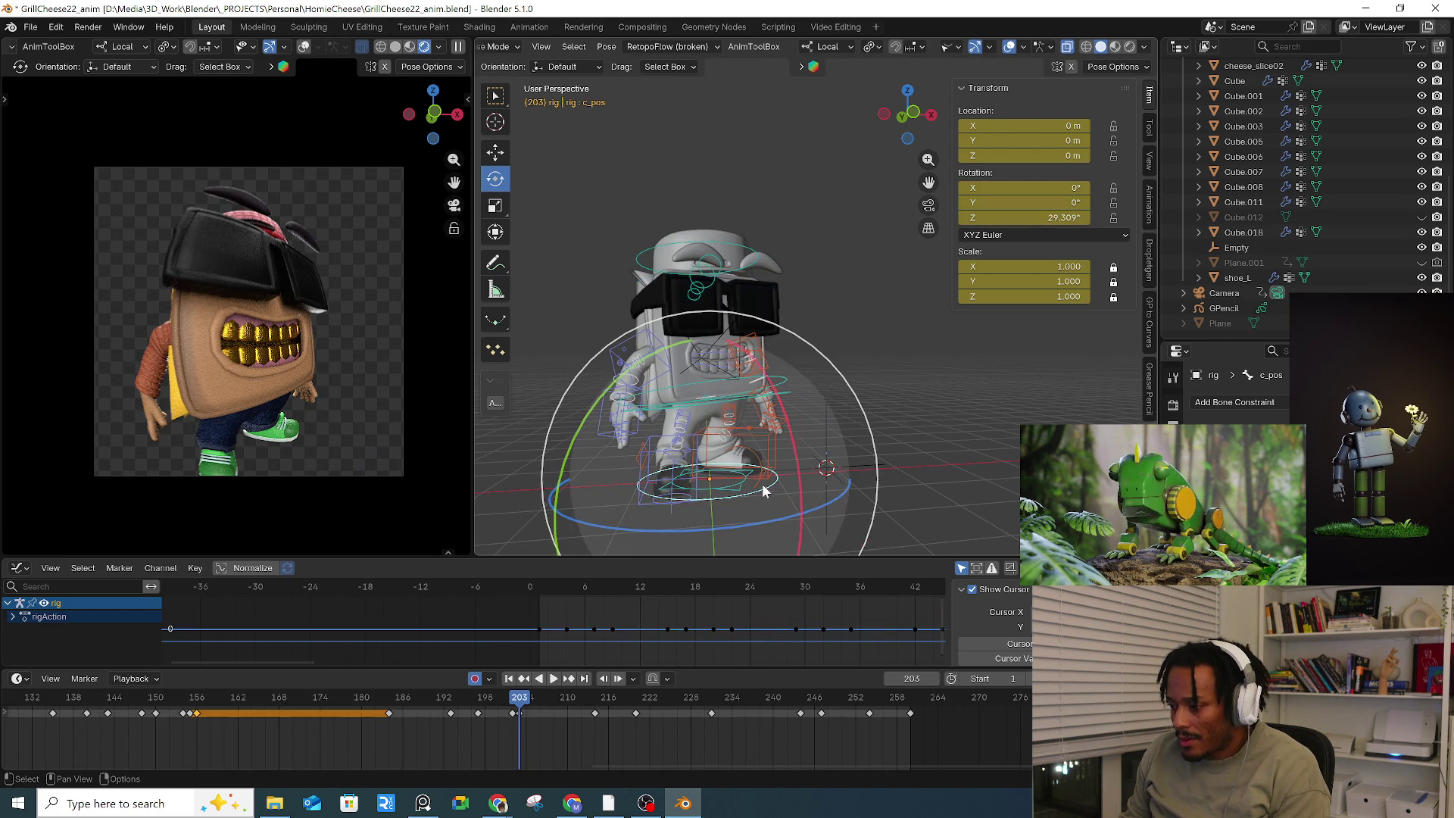
key("ctrl+z")
key("ctrl+z")
left_click_drag(819, 503, 727, 530)
mouse_move(523, 700)
left_mouse_down()
mouse_move(610, 701)
mouse_move(530, 701)
left_mouse_up()
key("space")
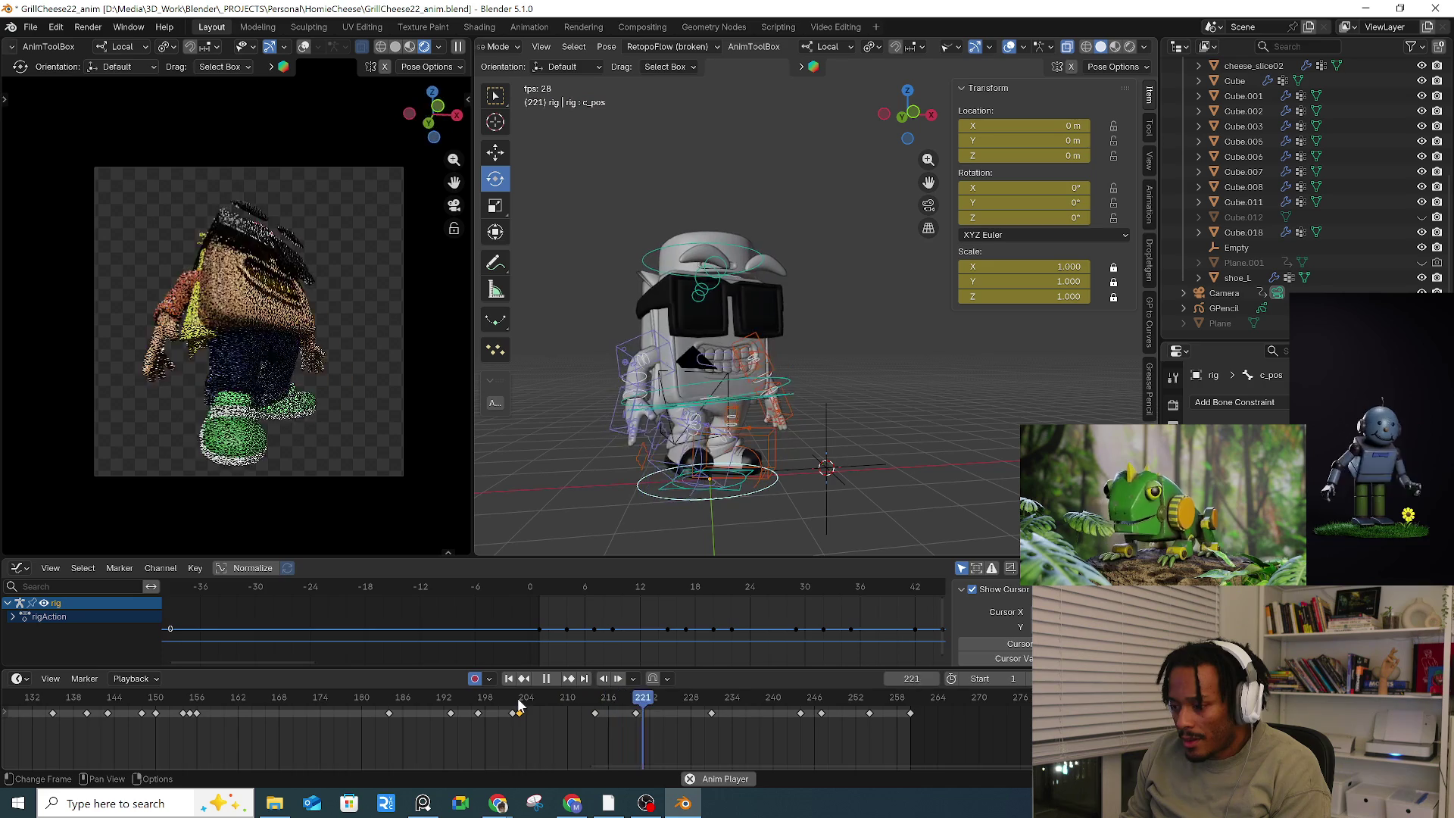
left_click(502, 704)
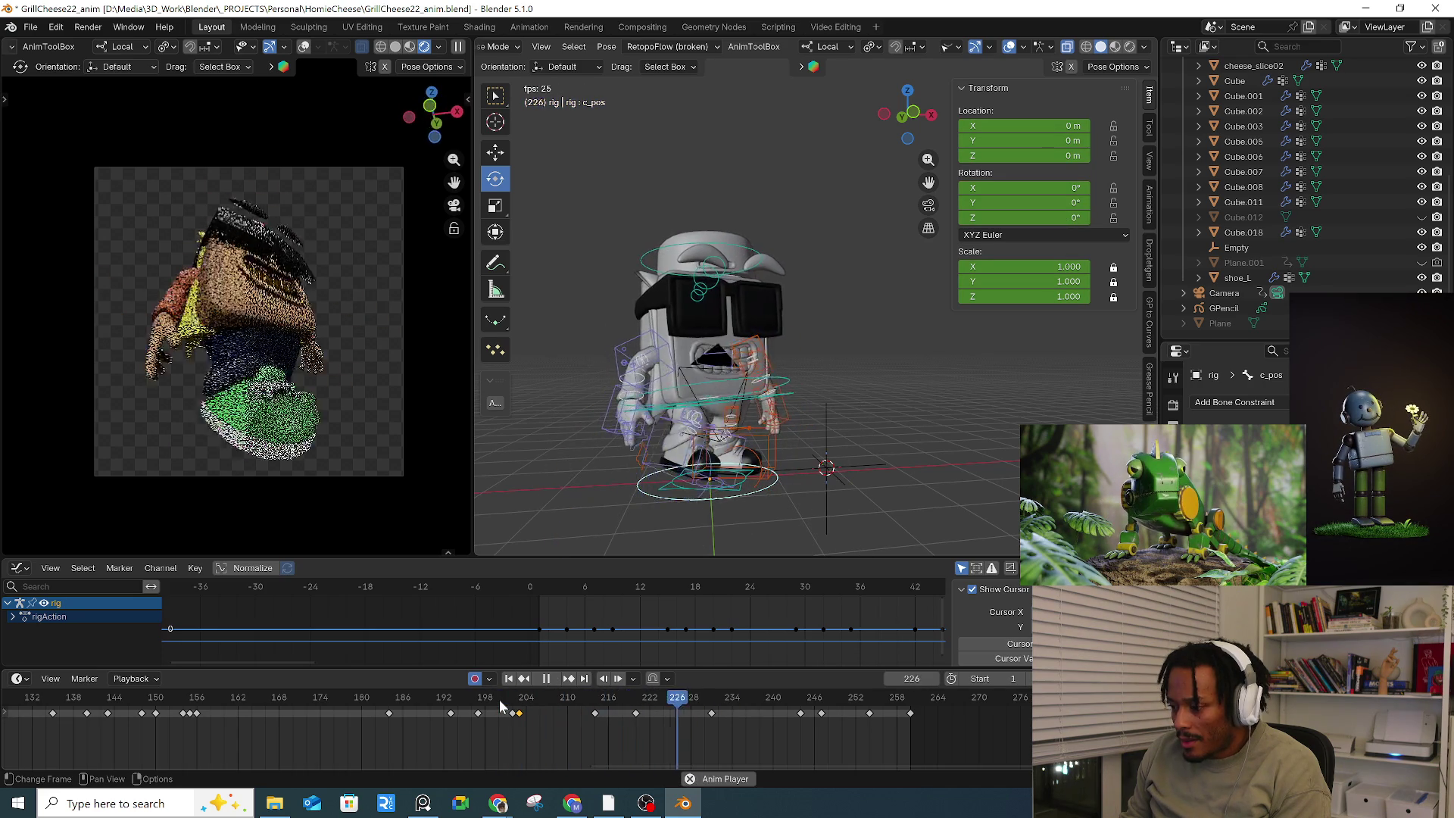
Step: Play frames 201–226, pasting the pose keys at frame 208
key("Escape")
key("space")
key("space")
left_click_drag(535, 705, 554, 708)
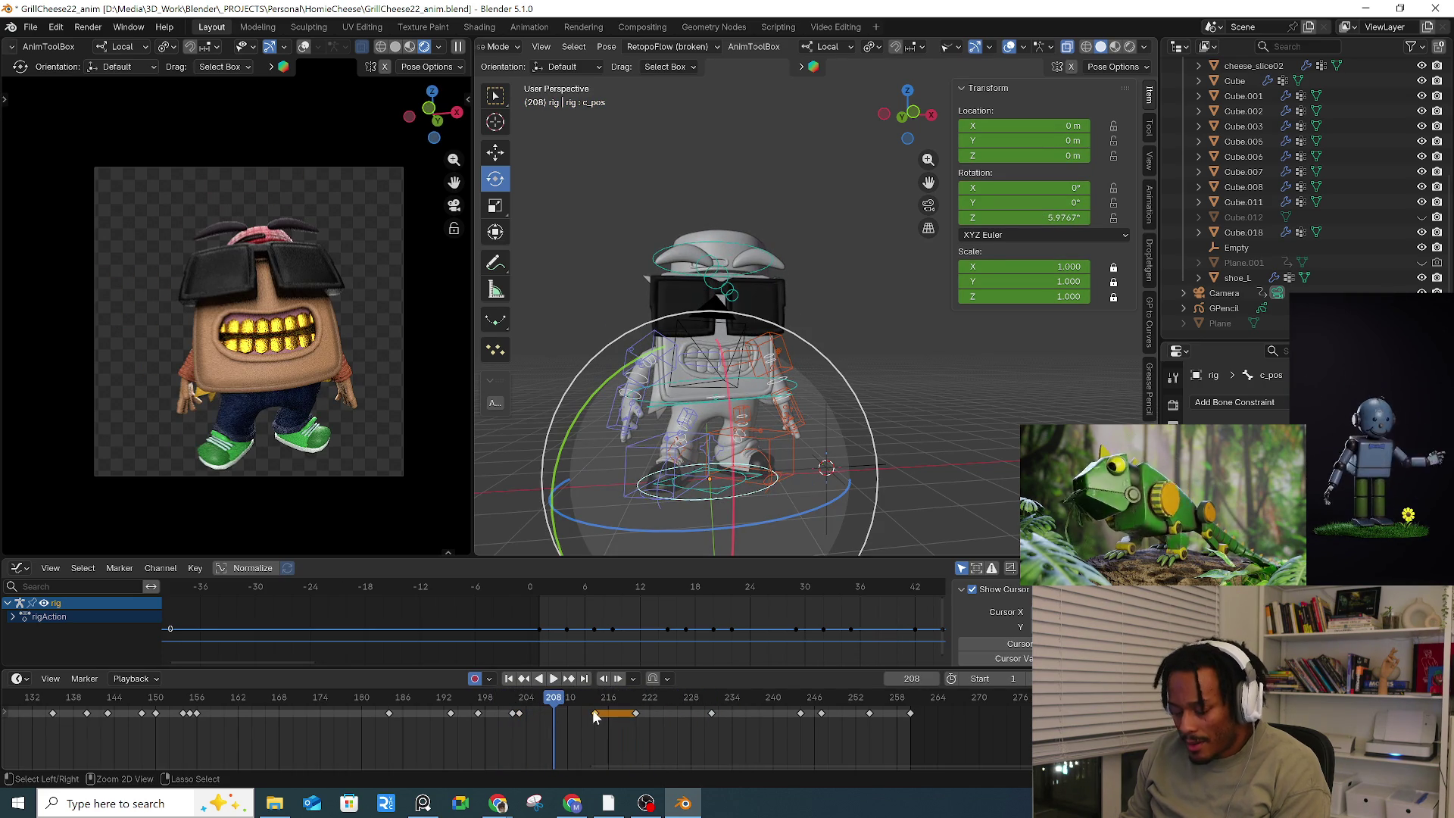
key("ctrl+v")
key("space")
mouse_move(524, 705)
left_mouse_down()
mouse_move(503, 705)
mouse_move(583, 706)
mouse_move(508, 700)
mouse_move(547, 706)
left_mouse_up()
key("space")
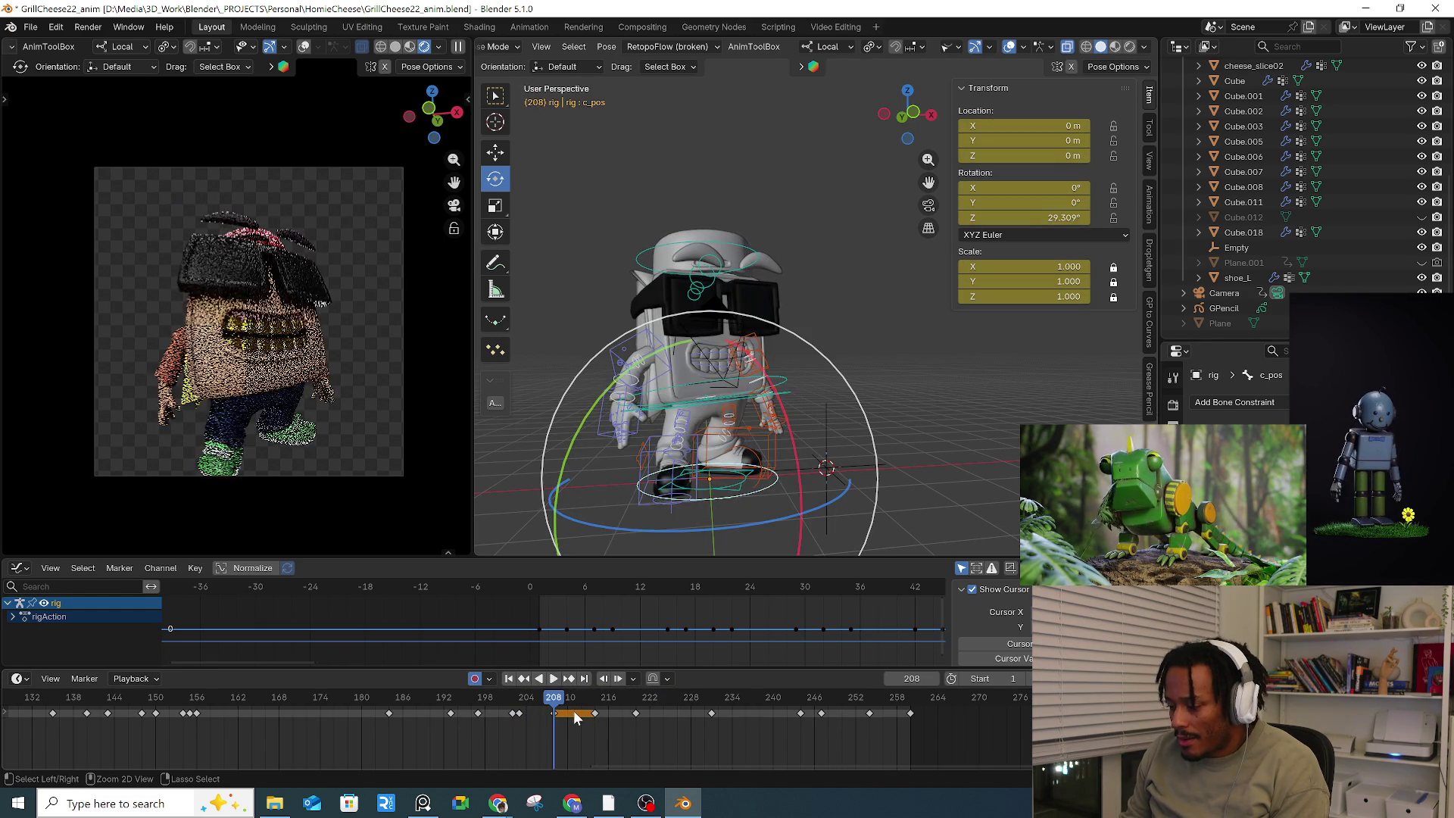
Step: Settle on frame 203, select c_root_master.x, and start moving it lower
key("Right")
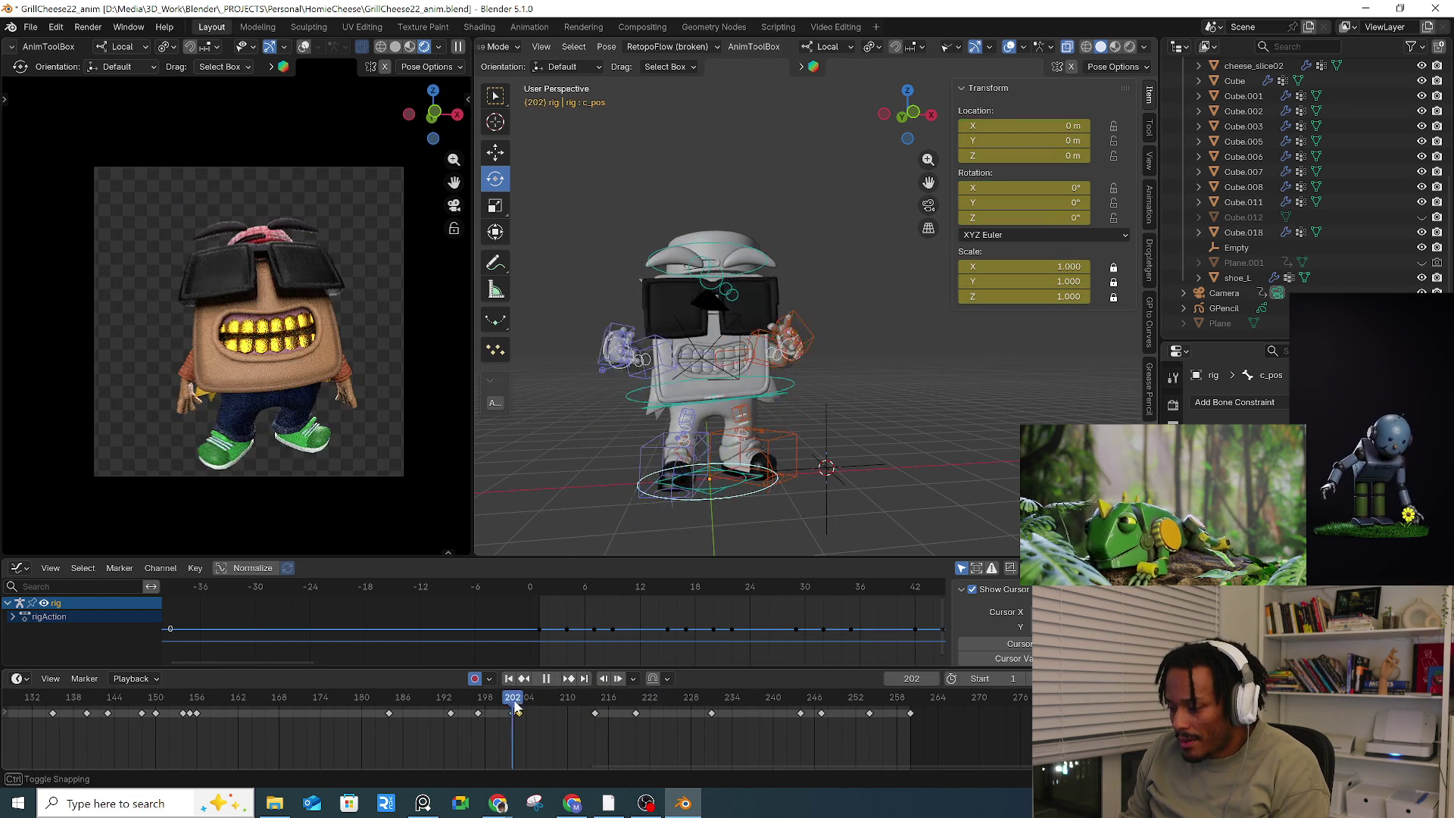
key("Left")
key("Left")
key("Left")
left_click_drag(557, 705, 521, 704)
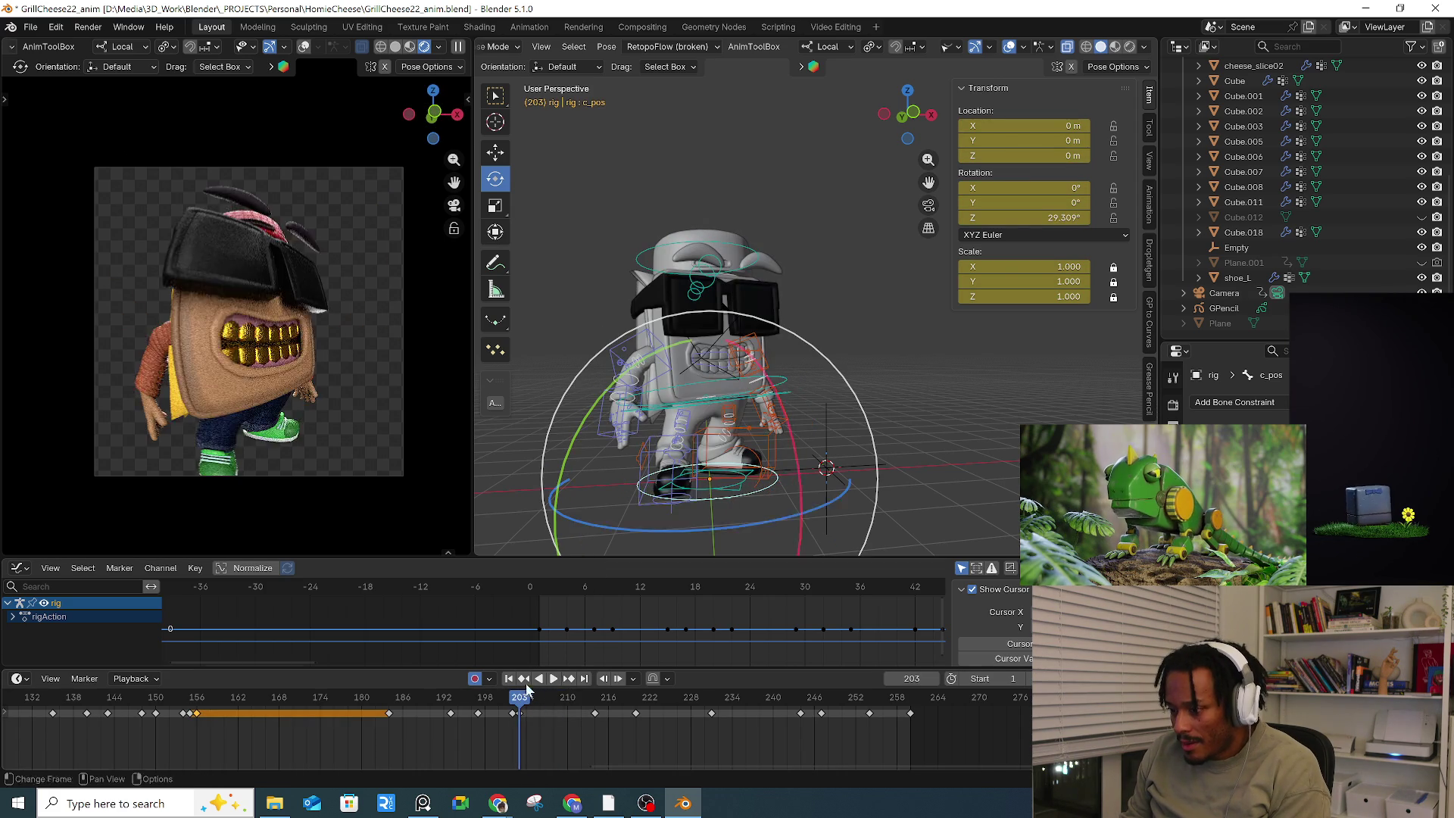
scroll(772, 401, "up", 5)
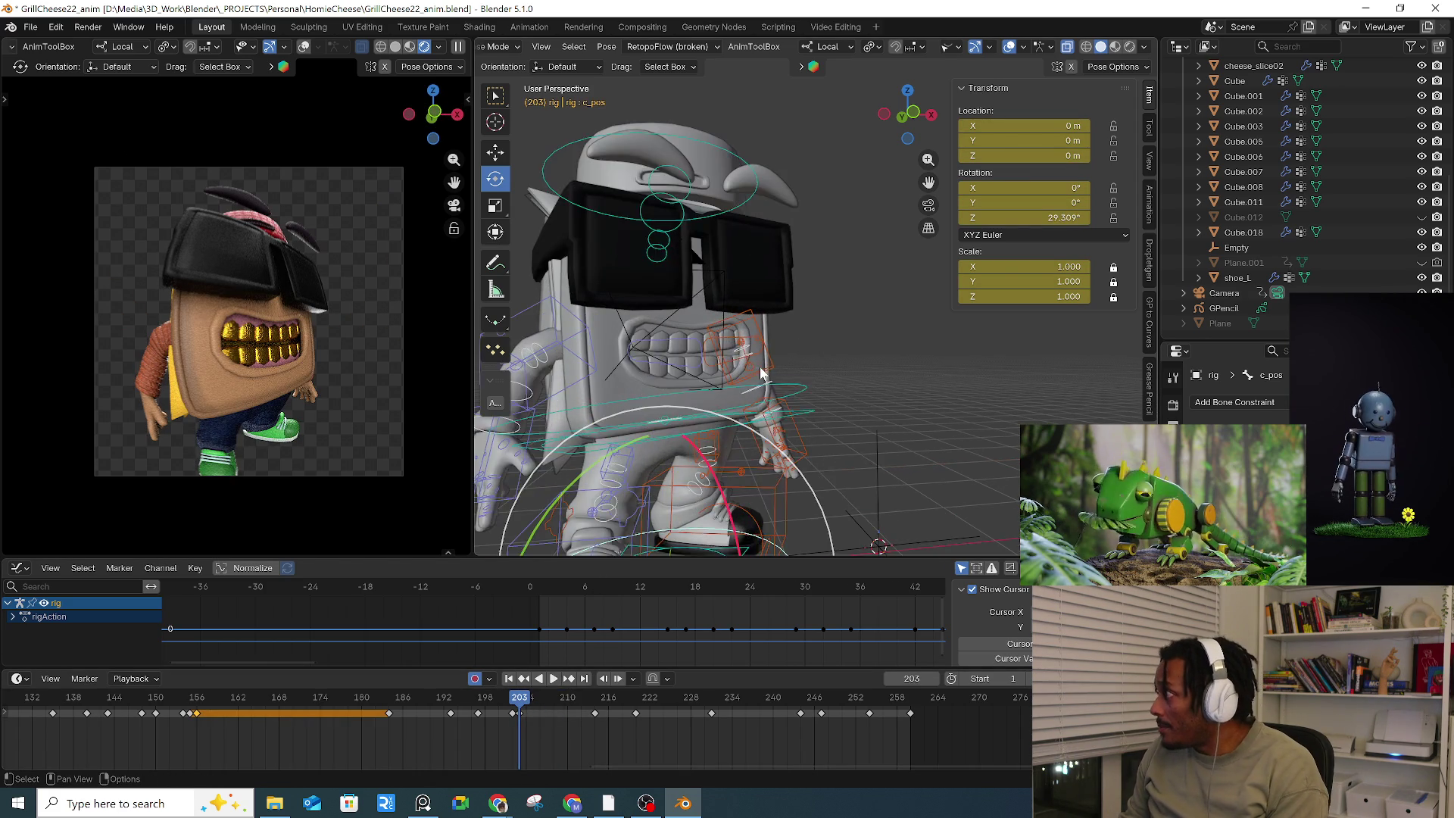
mouse_move(805, 412)
left_mouse_down()
mouse_move(877, 380)
mouse_move(757, 316)
mouse_move(773, 411)
mouse_move(749, 400)
left_mouse_up()
key("g")
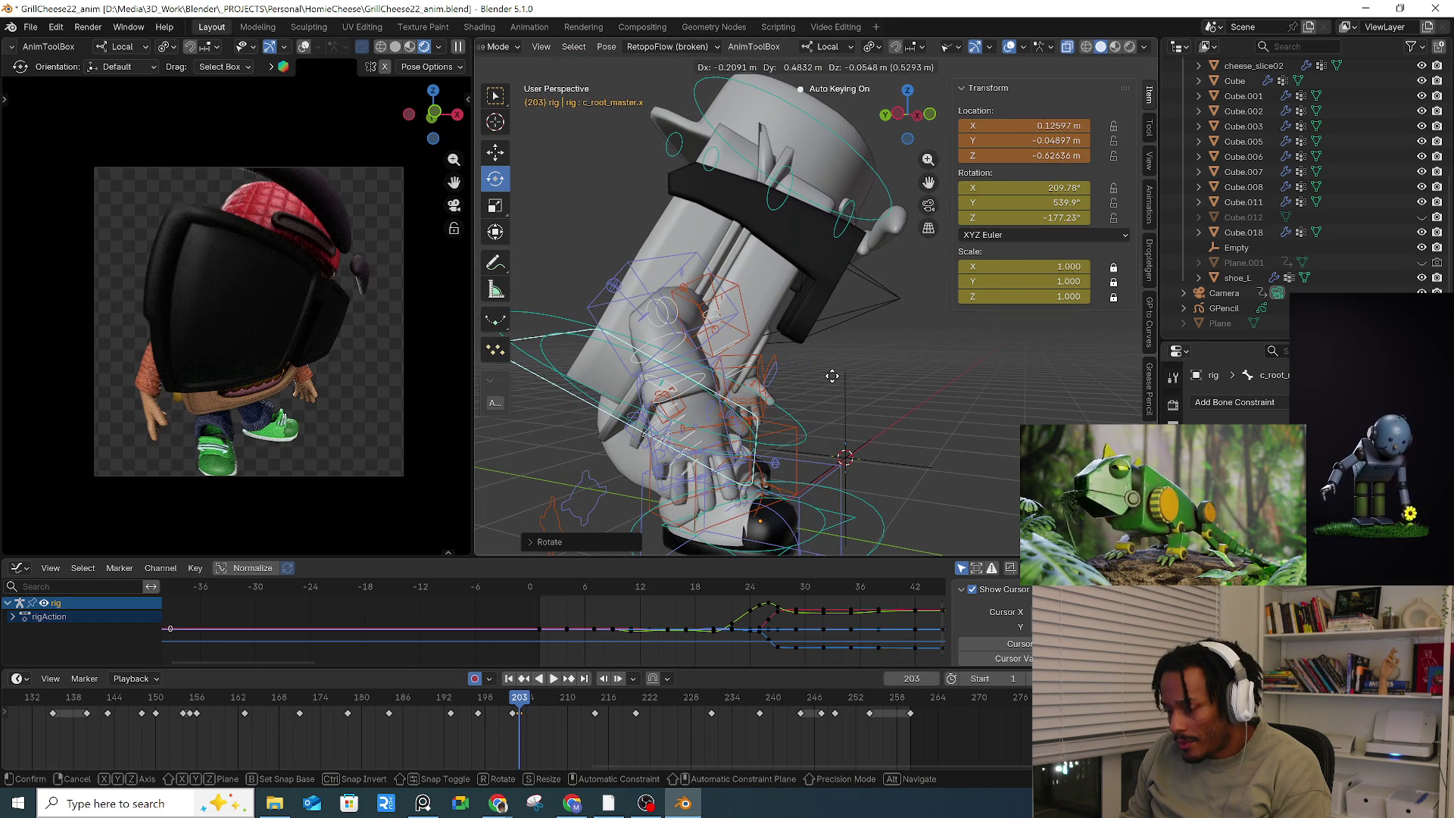
Step: Tumble the root control to a new rotation at frame 203, undoing one attempt and cancelling a move
left_click(831, 374)
middle_click_drag(831, 374, 778, 370)
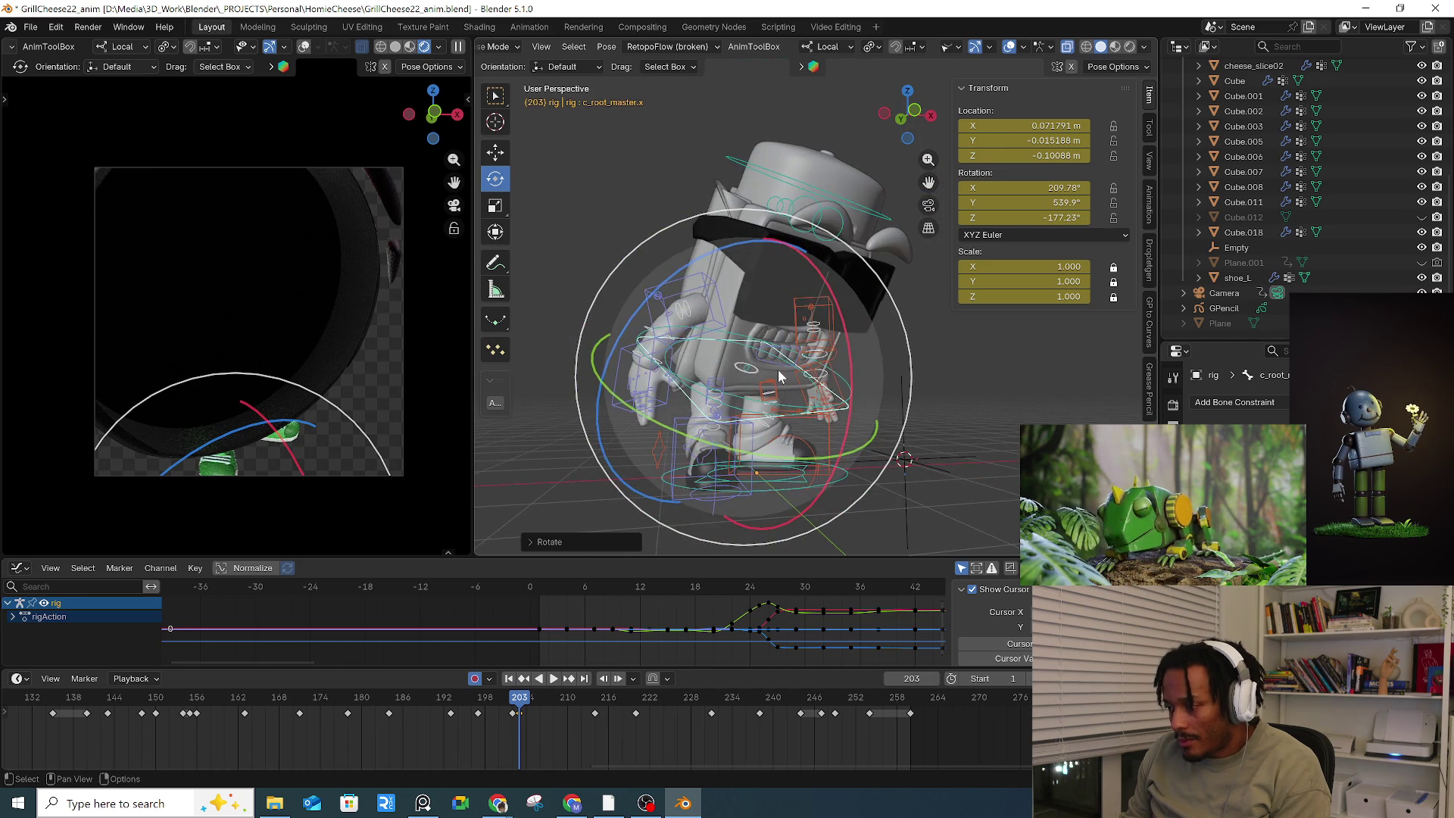
key("ctrl+z")
key("r")
key("r")
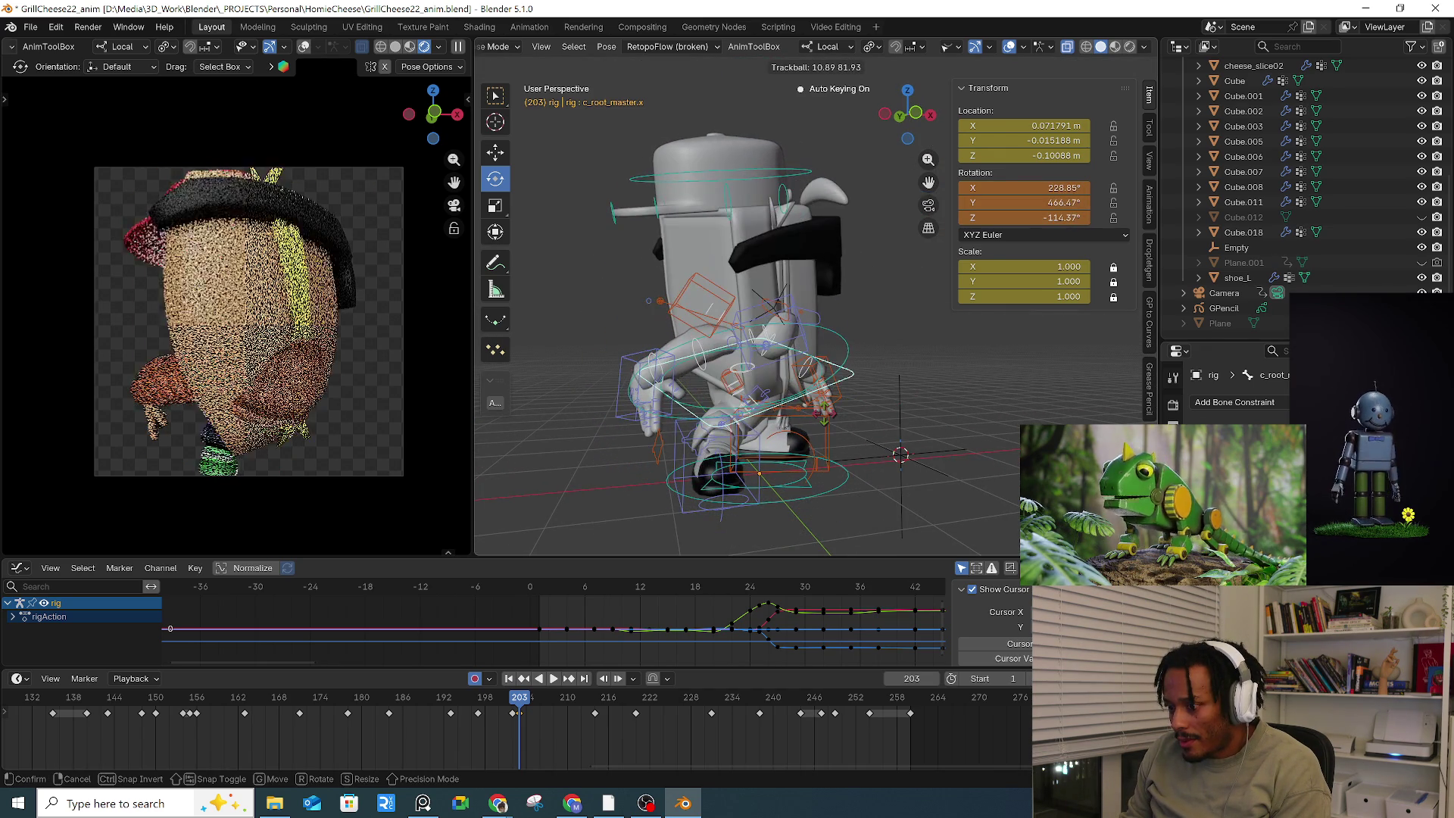
left_click(894, 409)
key("g")
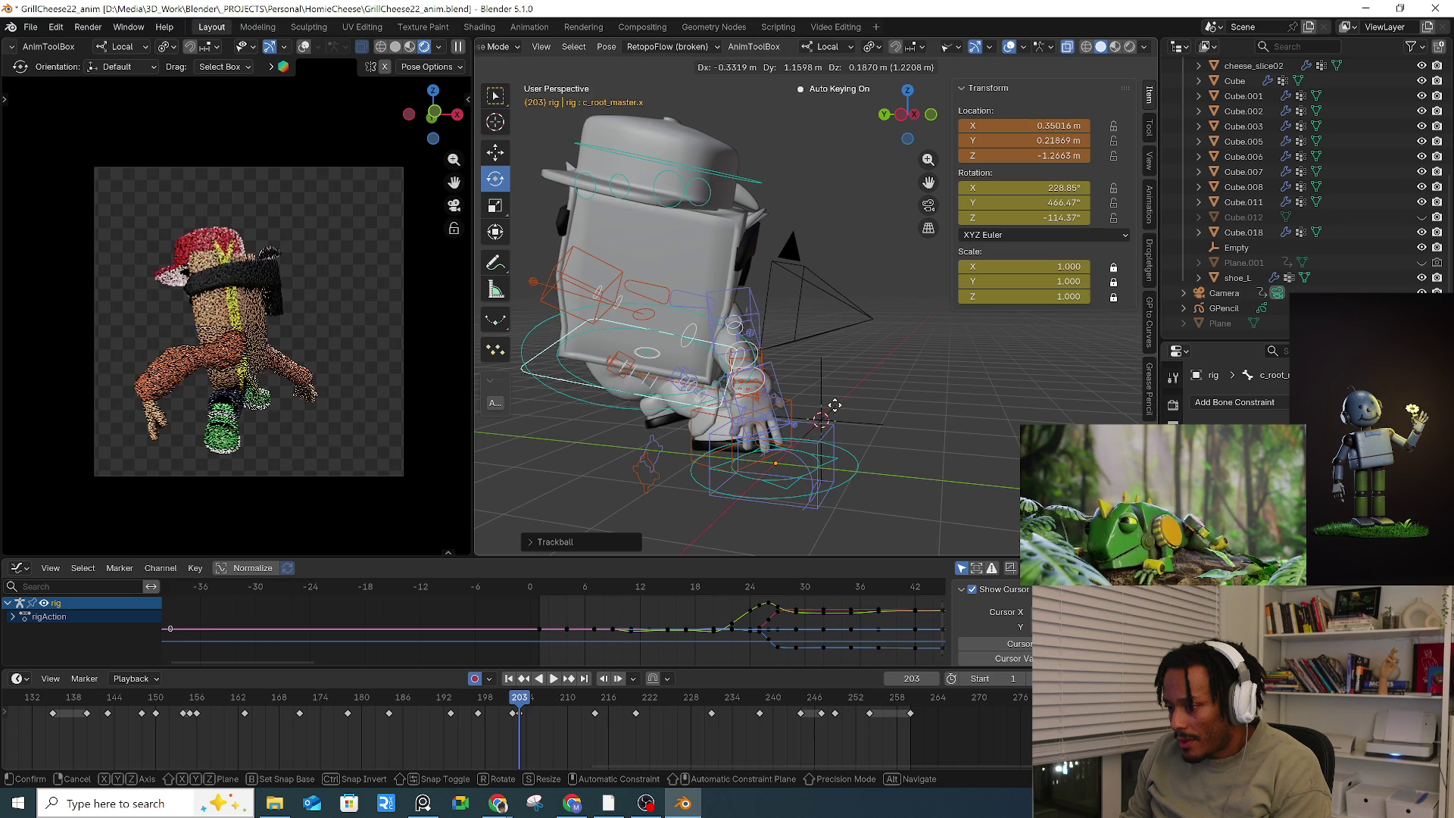
right_click(833, 409)
Step: Shift the root control to a new position and free-rotate it again
middle_click_drag(803, 389, 723, 362)
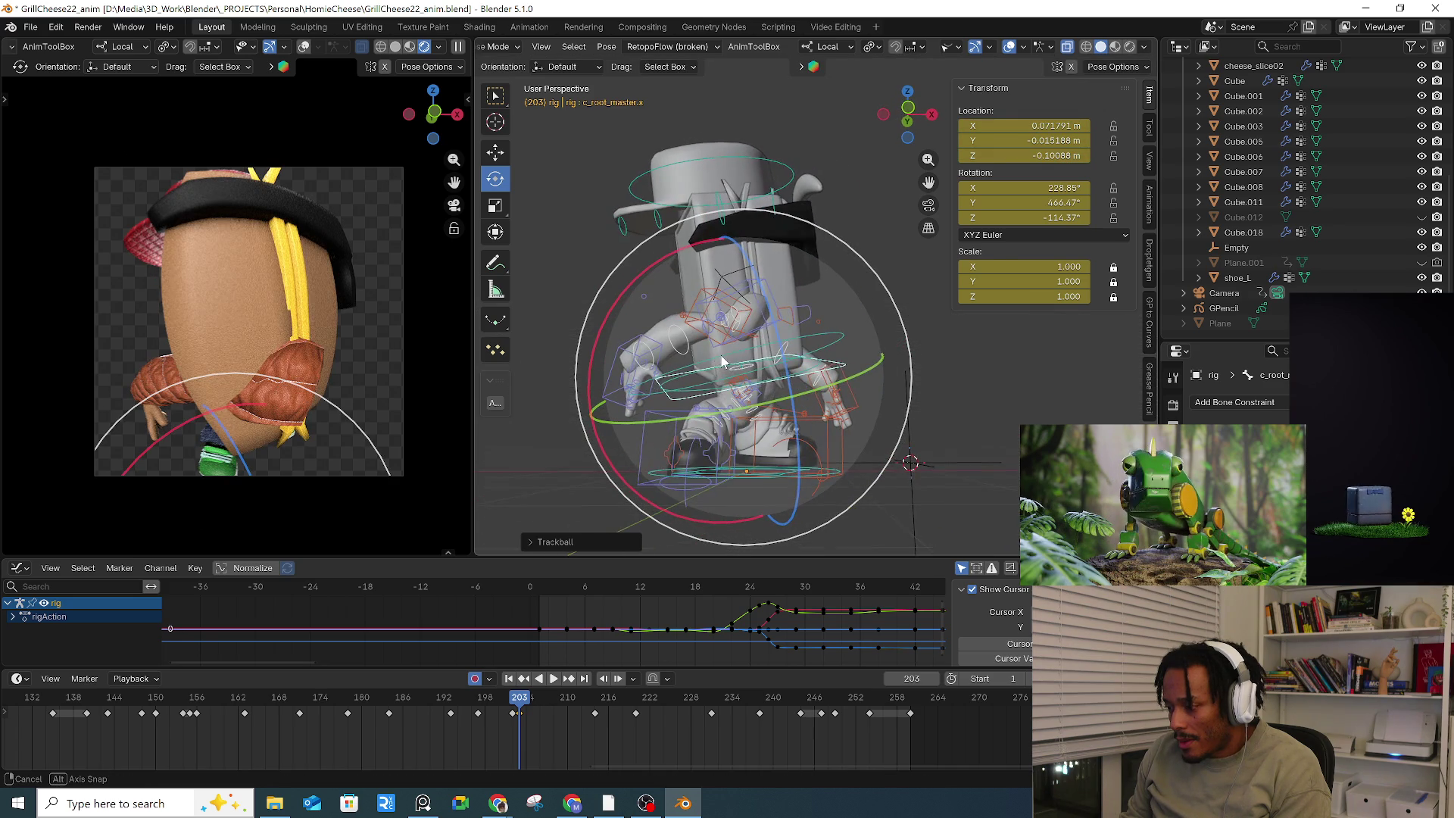
mouse_move(761, 421)
middle_mouse_down()
mouse_move(827, 409)
mouse_move(942, 429)
mouse_move(840, 420)
middle_mouse_up()
key("g")
left_click(909, 430)
key("r")
key("r")
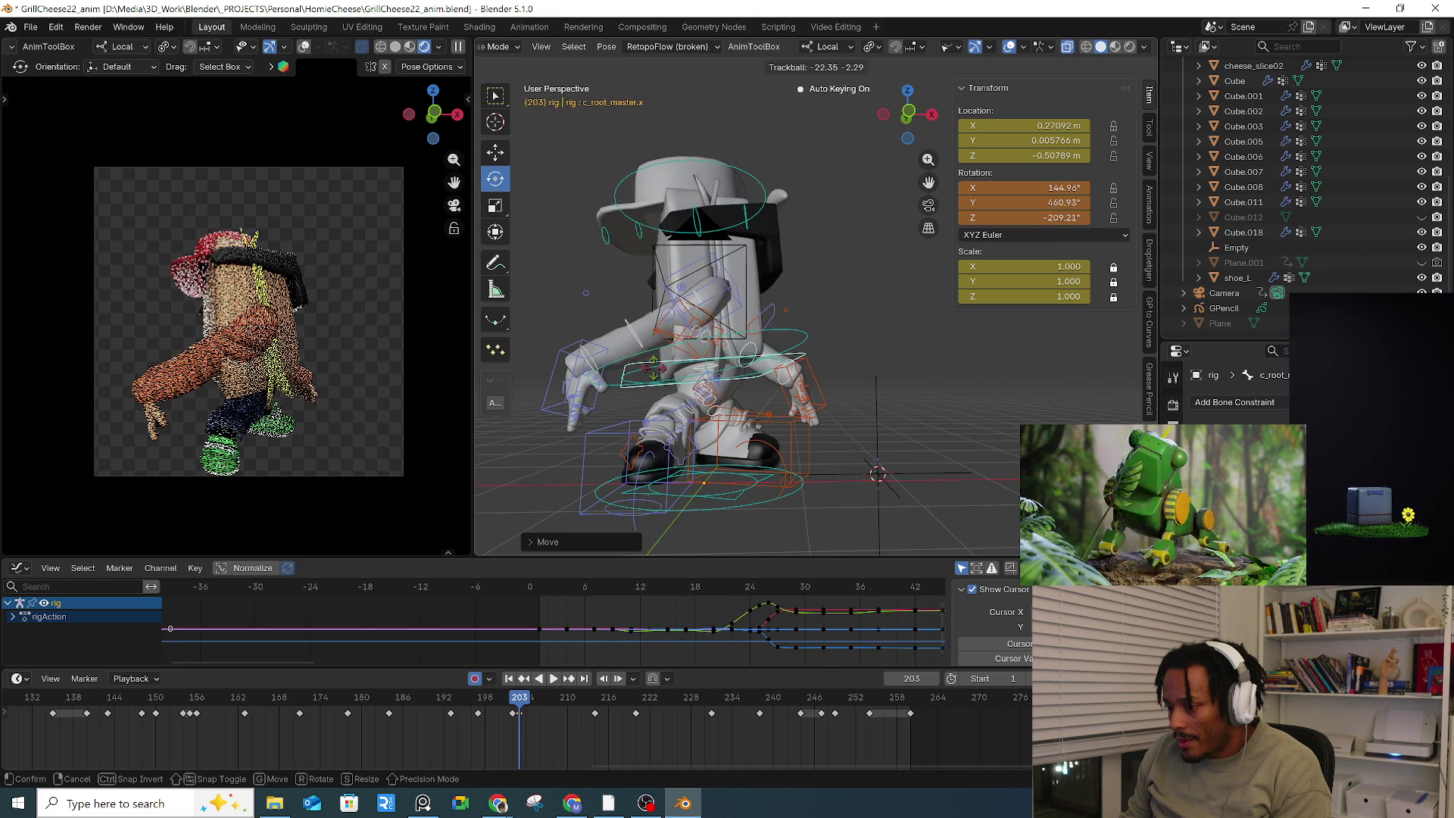
left_click(727, 364)
Step: Give c_root_master.x two more free rotations and spin it further around one axis
middle_click_drag(727, 363, 804, 352)
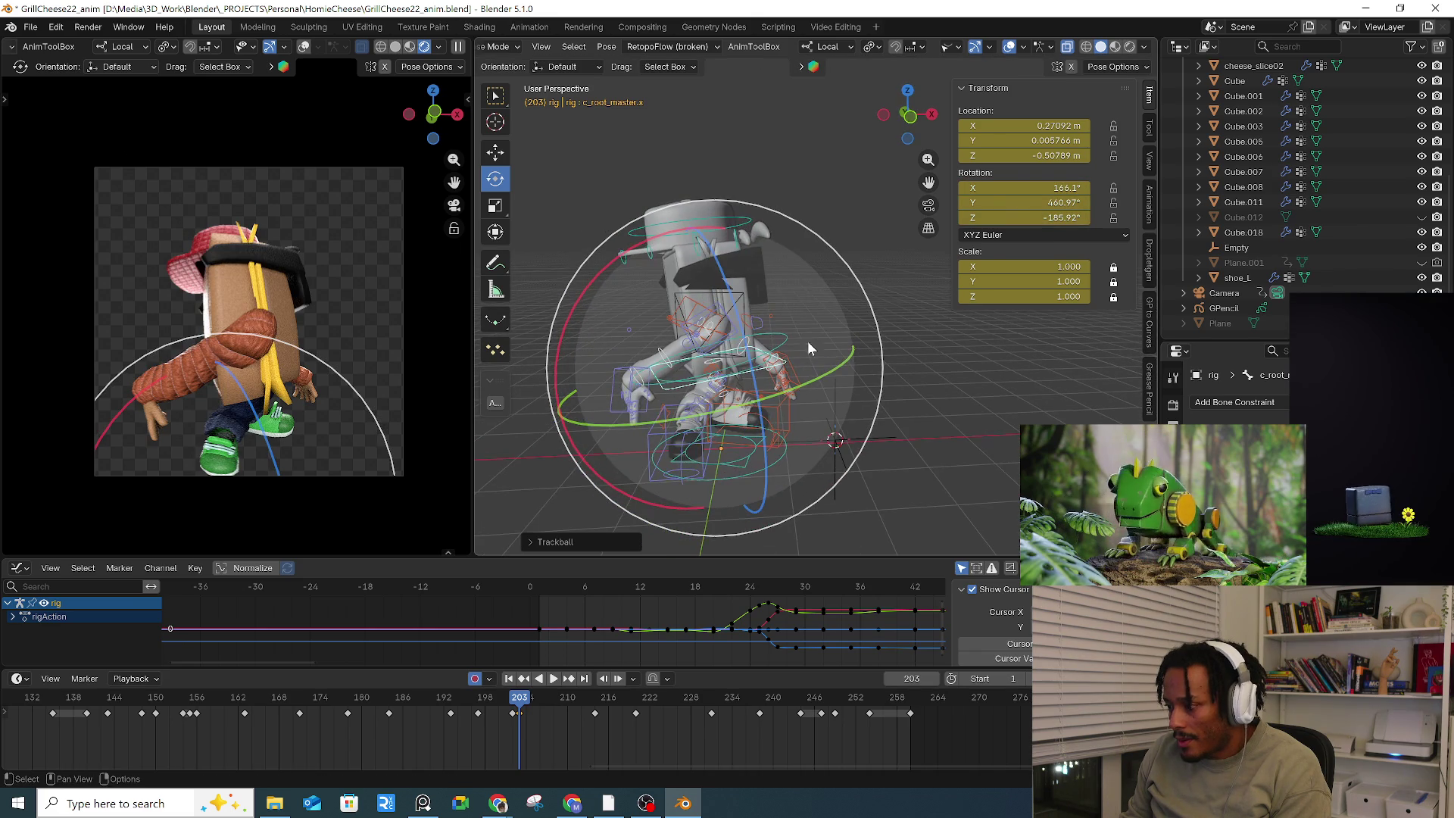
key("r")
key("r")
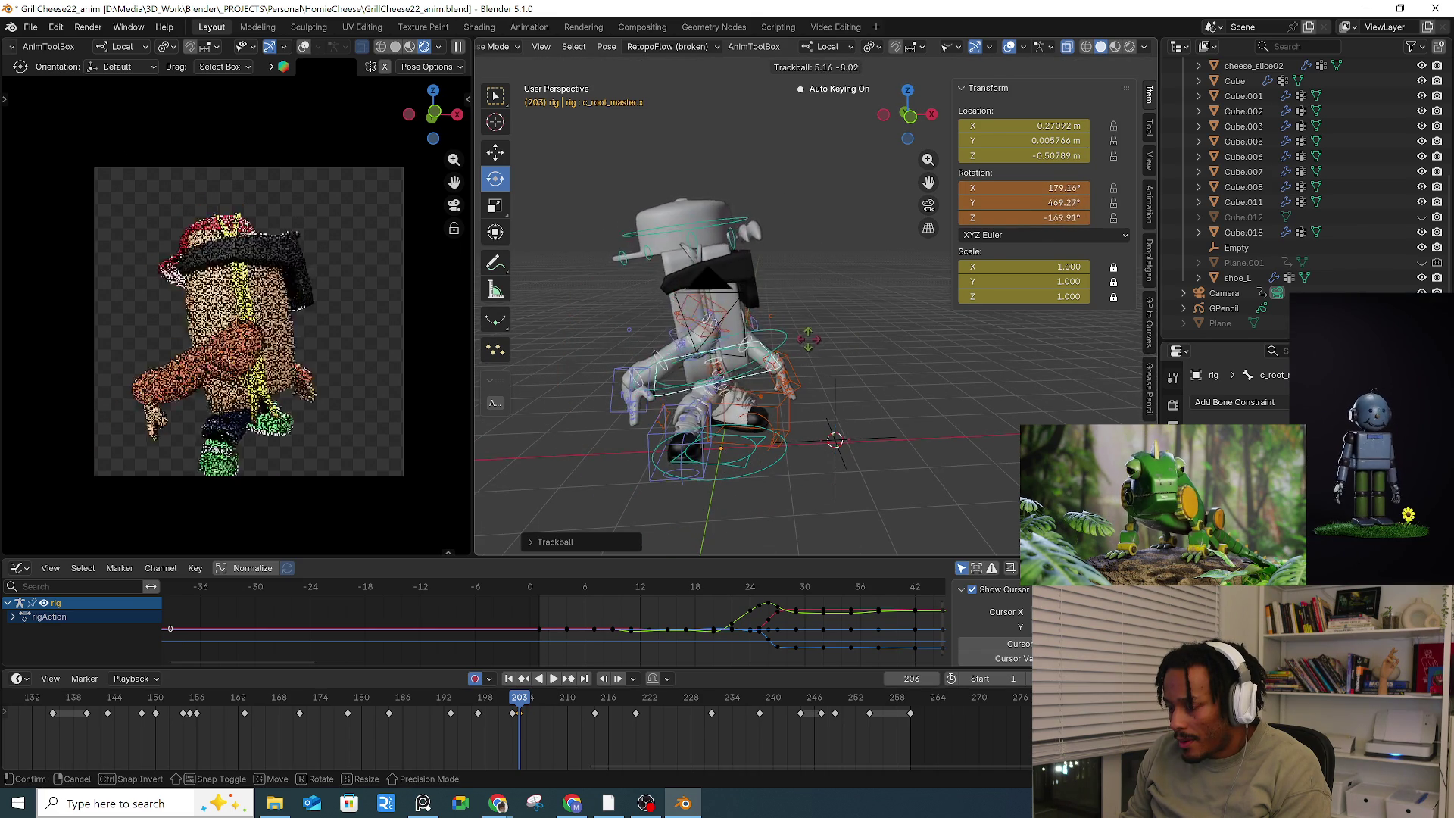
left_click(815, 374)
key("r")
key("r")
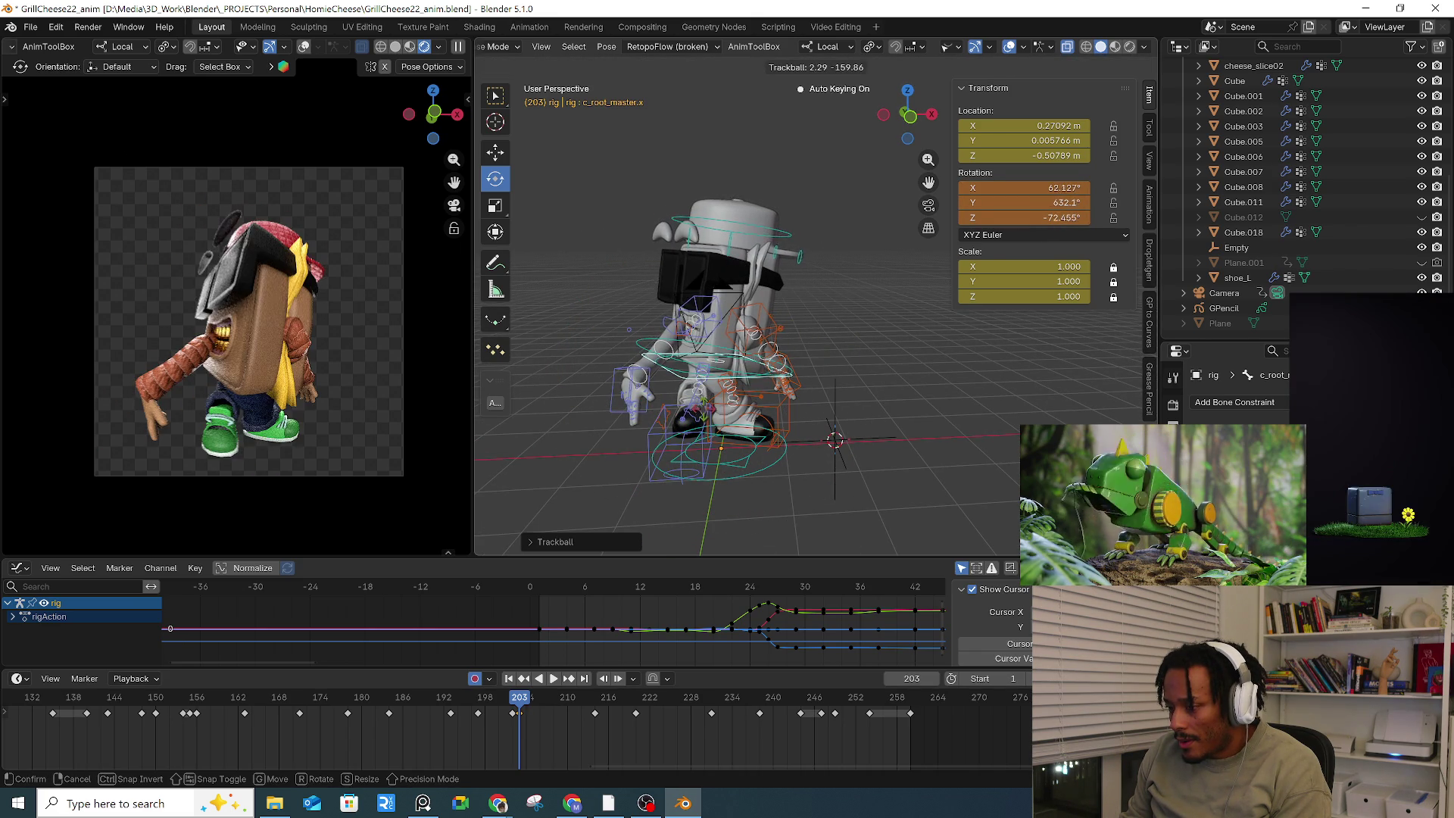
left_click(699, 413)
middle_click_drag(787, 447, 778, 443)
left_click(801, 461)
mouse_move(870, 431)
left_mouse_down()
mouse_move(934, 412)
mouse_move(731, 434)
left_mouse_up()
left_click(730, 434)
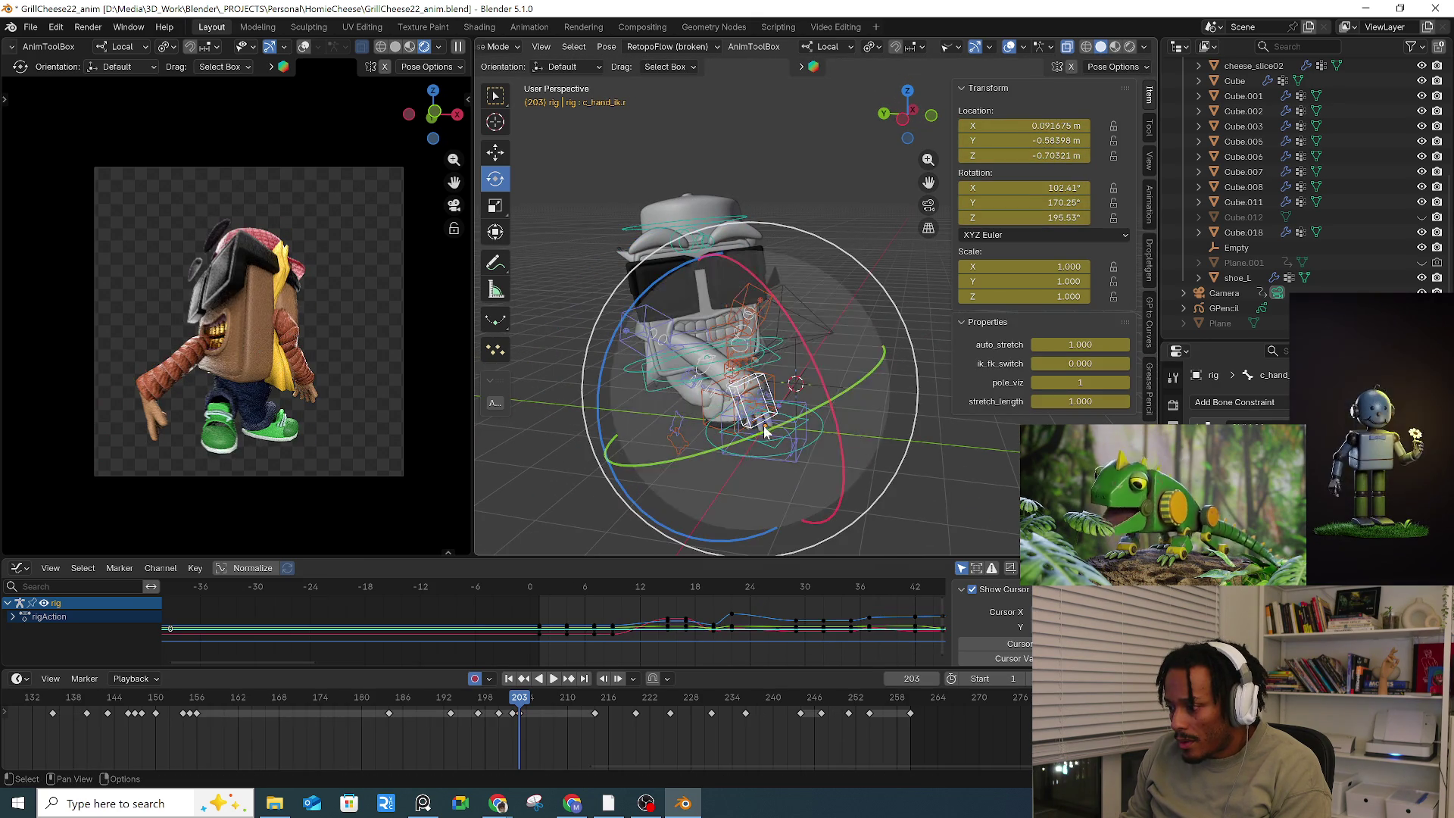
Step: Free-rotate, twist and reposition the right hand IK control c_hand_ik.r
middle_click_drag(764, 401, 853, 383)
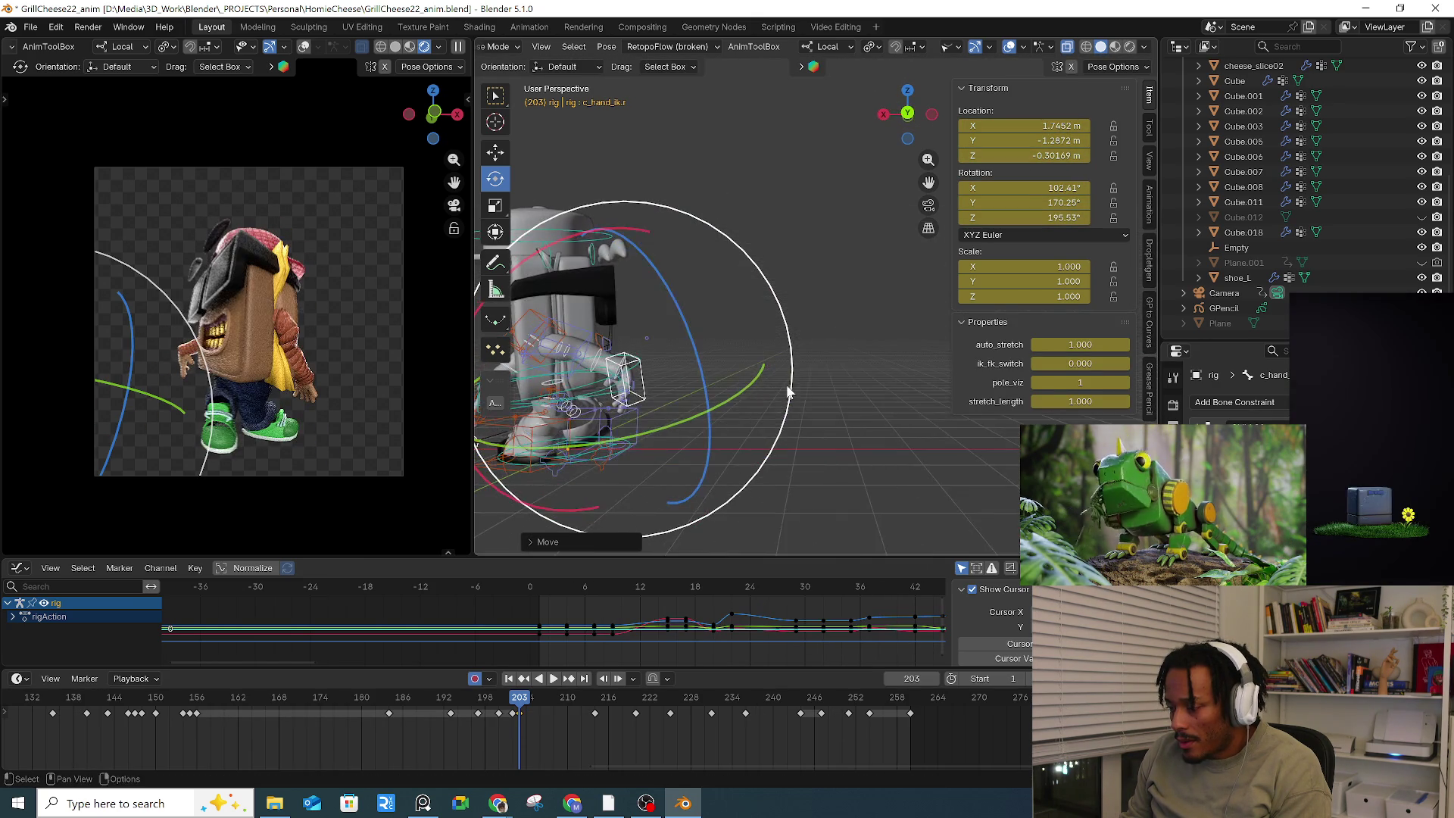
key("r")
key("r")
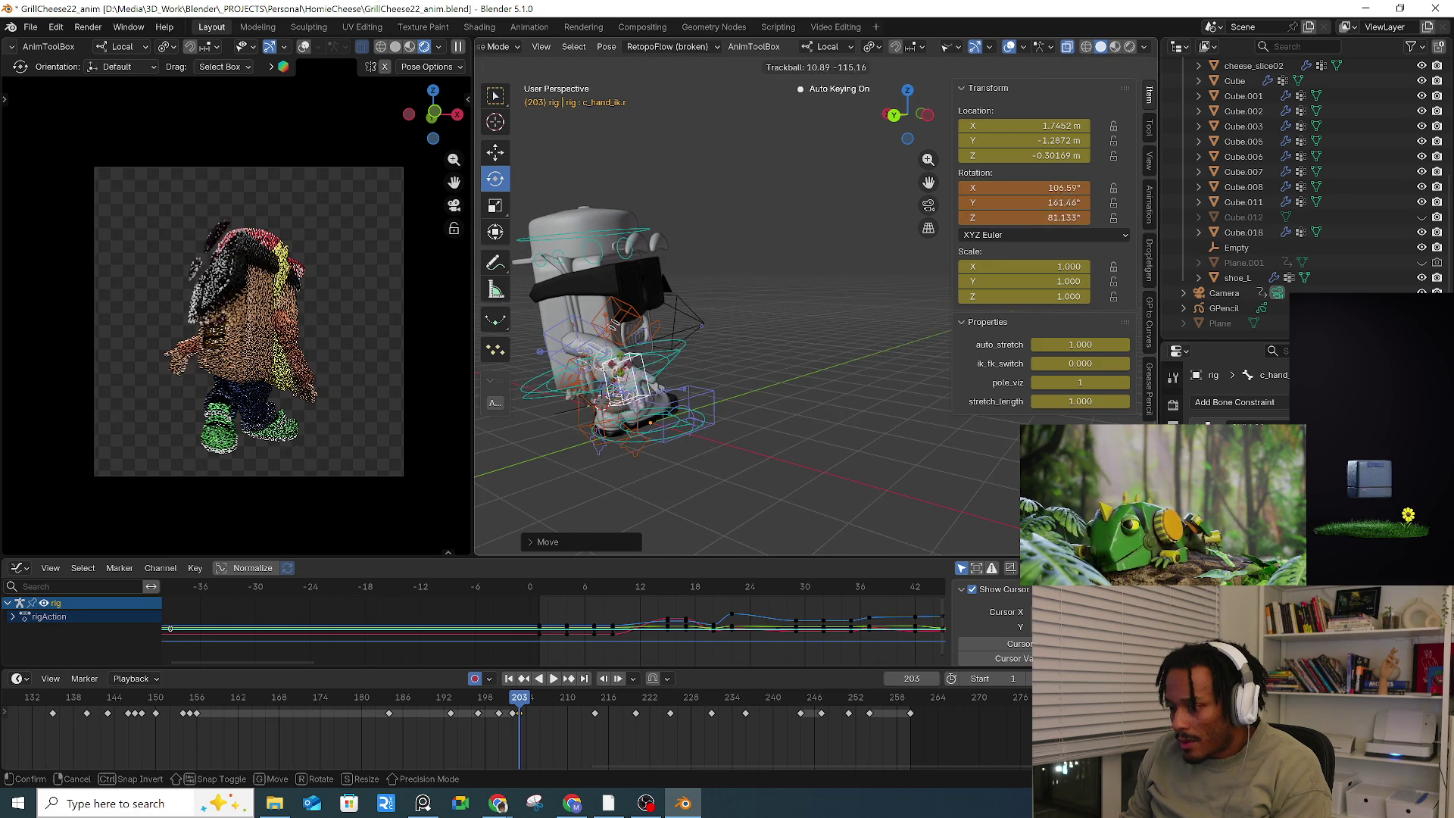
left_click(739, 392)
key("r")
key("r")
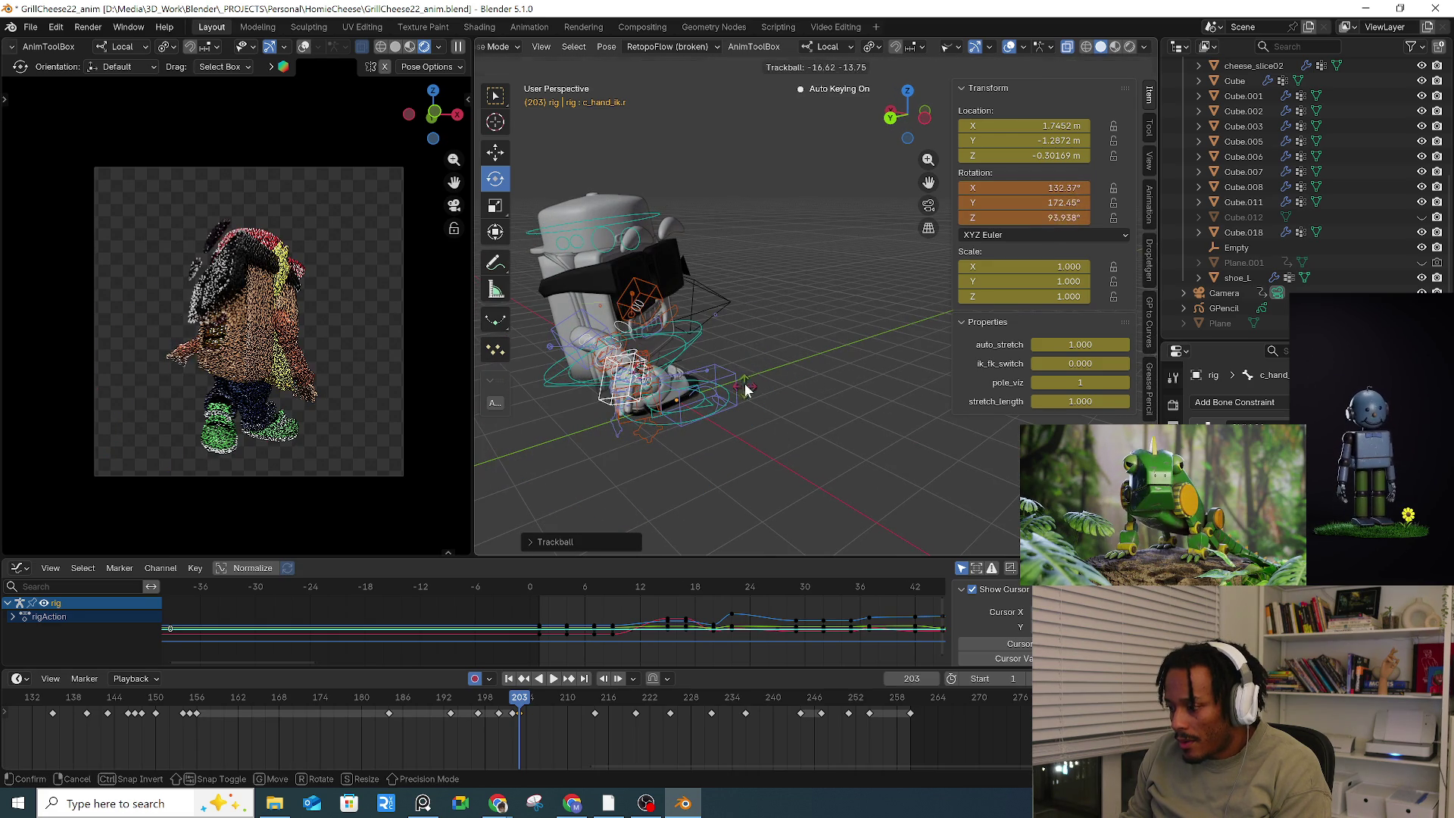
left_click(757, 397)
left_click_drag(775, 432, 788, 371)
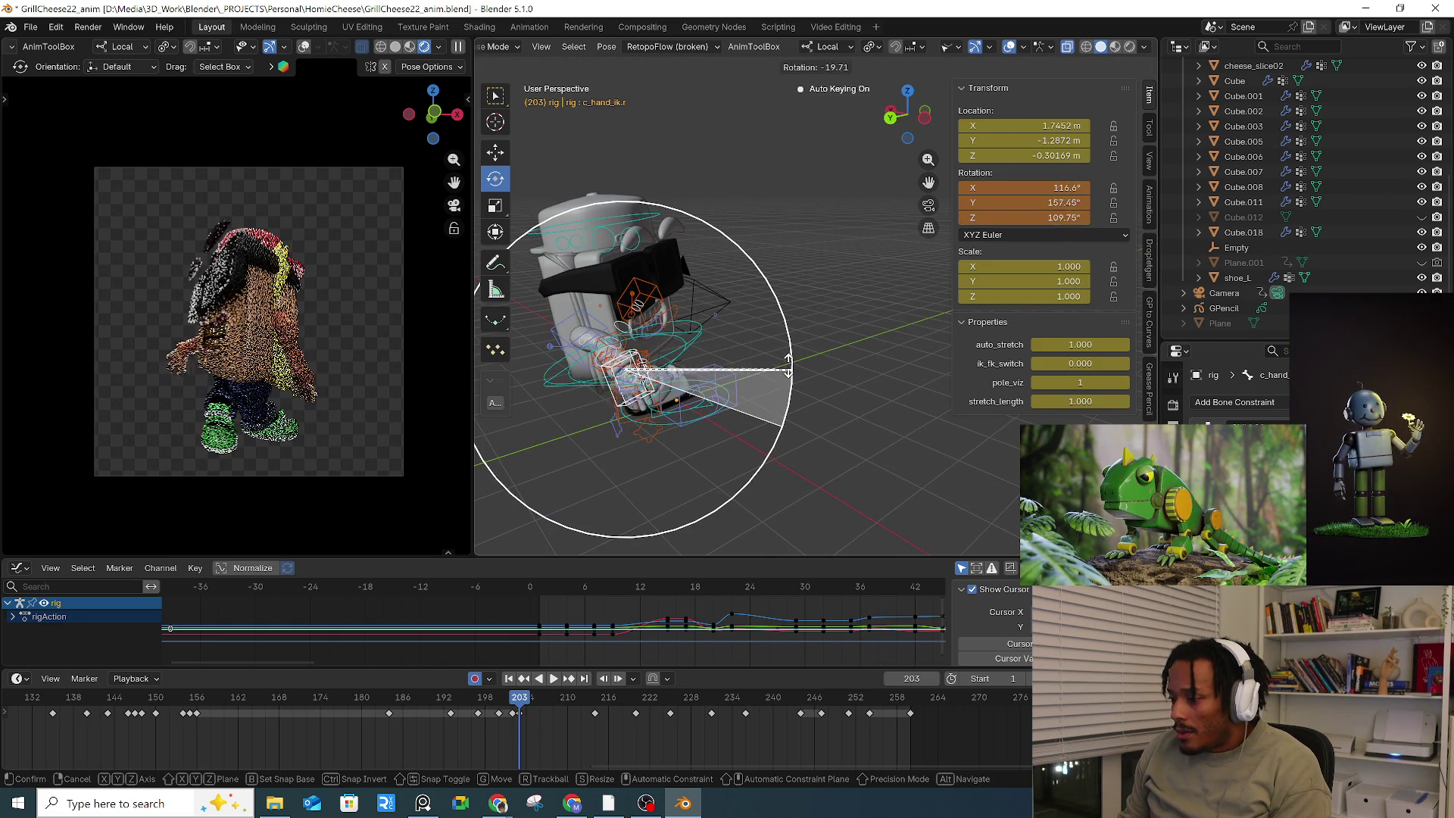
left_click_drag(780, 318, 803, 333)
key("g")
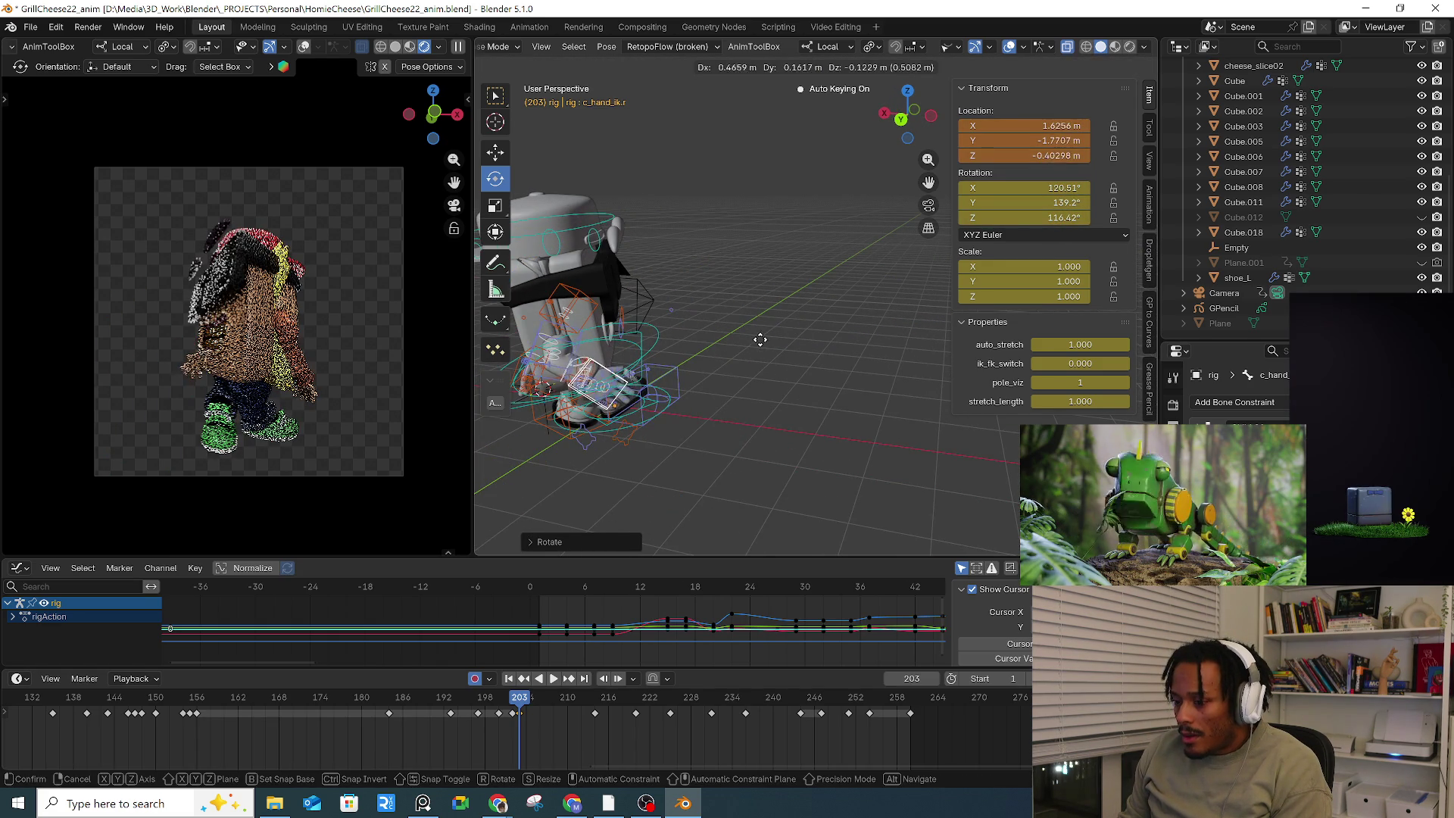
left_click(758, 339)
Step: Move and rotate c_hand_ik.l to about 1.0303, -1.3141, -0.15951 m
mouse_move(759, 341)
middle_mouse_down()
mouse_move(723, 349)
mouse_move(776, 406)
mouse_move(803, 388)
mouse_move(787, 371)
mouse_move(720, 365)
mouse_move(833, 438)
middle_mouse_up()
left_click(787, 371)
left_click_drag(833, 437, 814, 409)
key("g")
left_click(823, 401)
mouse_move(822, 401)
middle_mouse_down()
mouse_move(868, 429)
mouse_move(746, 371)
middle_mouse_up()
key("g")
left_click(829, 398)
key("r")
key("r")
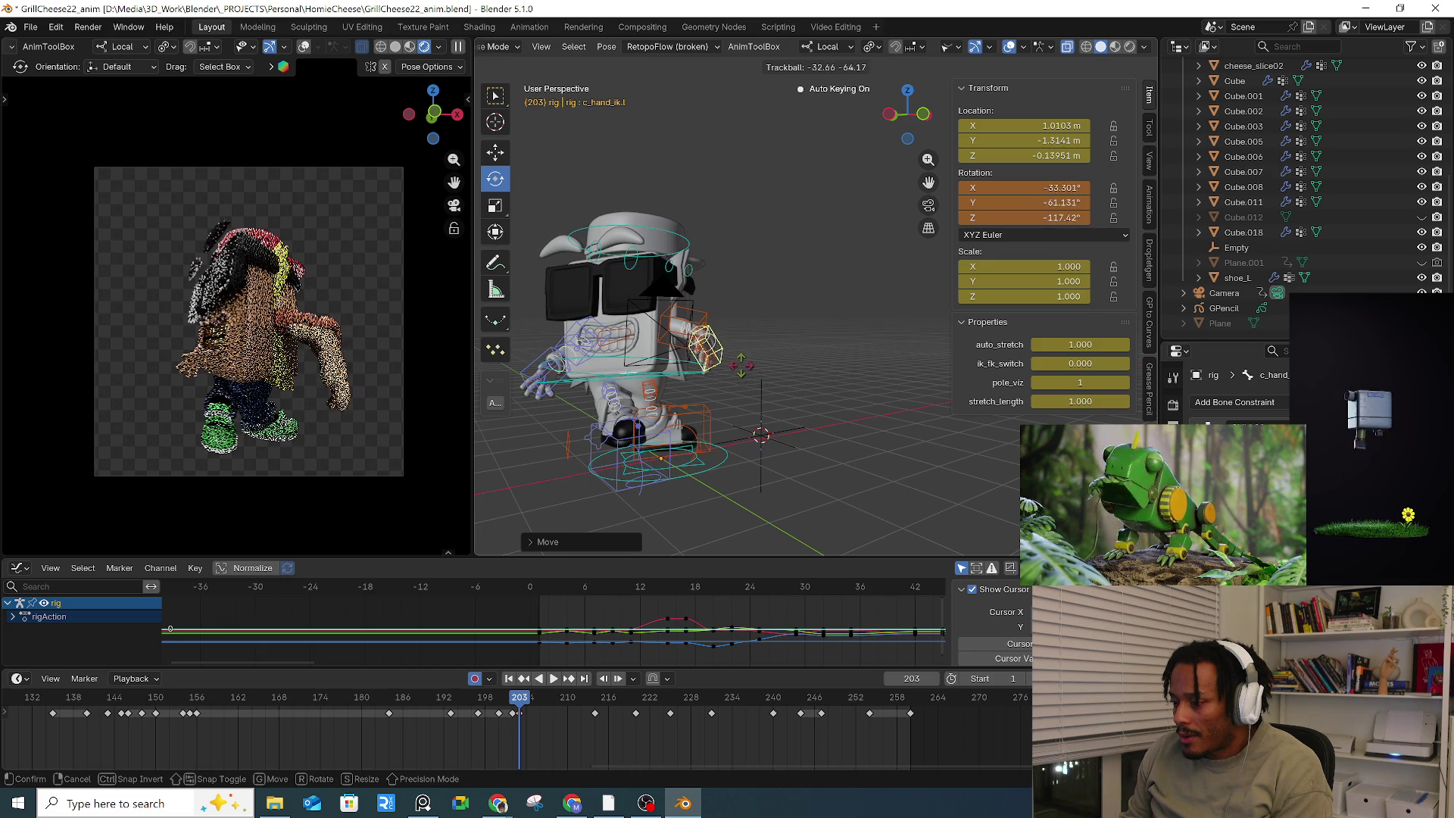
left_click(742, 362)
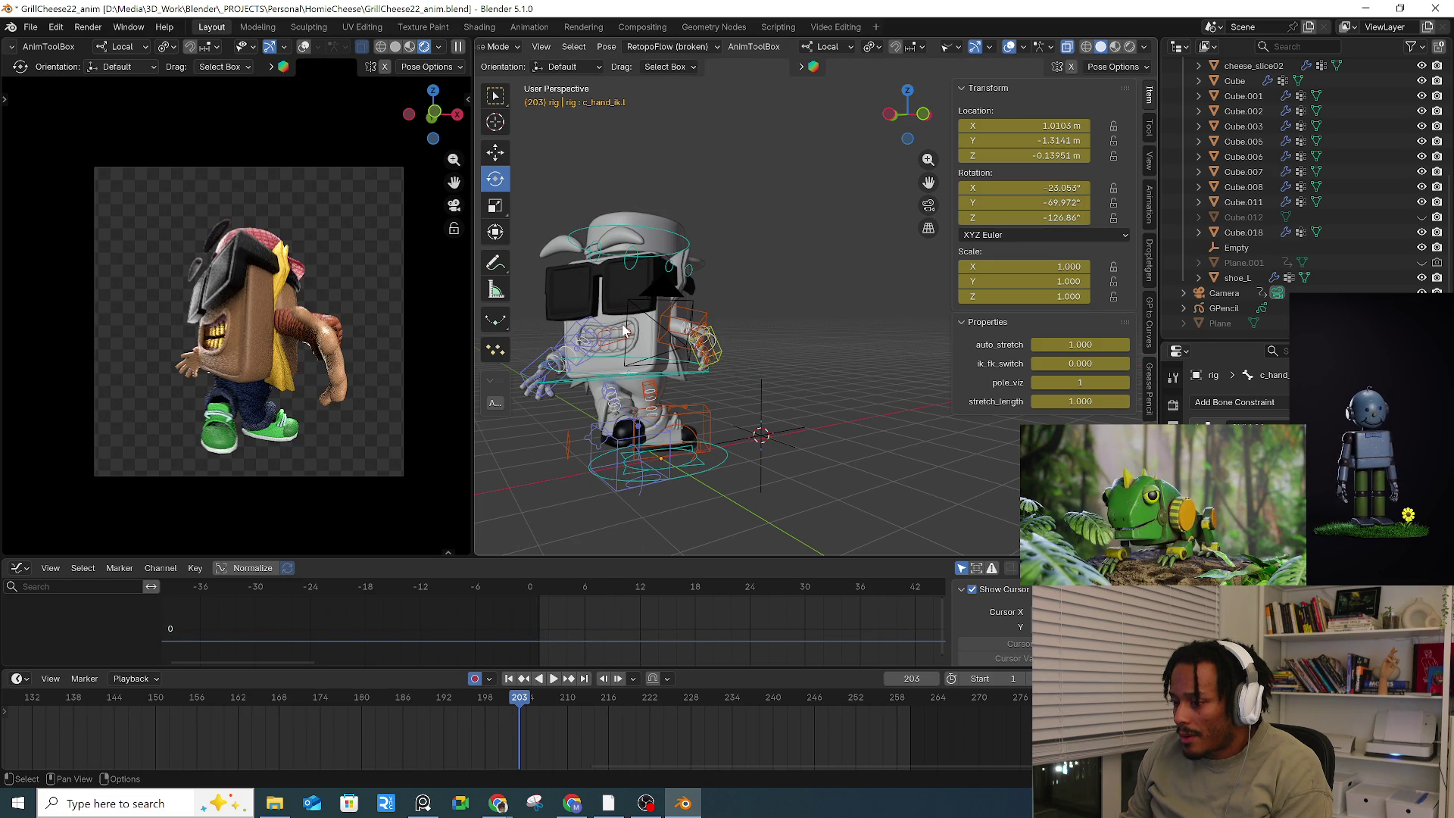
Step: Rotate and tilt the whole character from the root control, then cancel and undo it
mouse_move(685, 301)
middle_mouse_down()
mouse_move(707, 371)
mouse_move(784, 345)
middle_mouse_up()
left_click(783, 343)
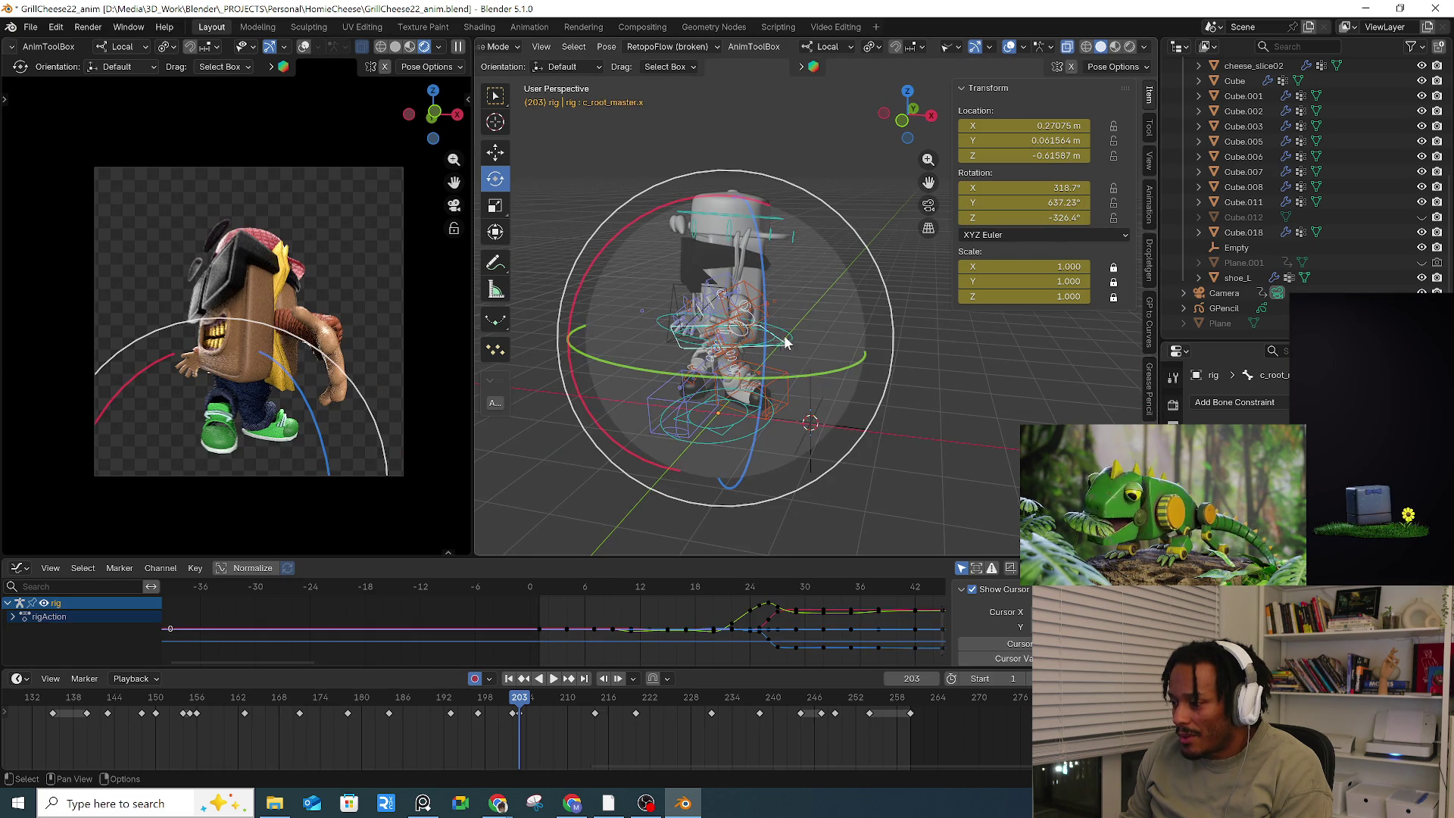
key("r")
key("r")
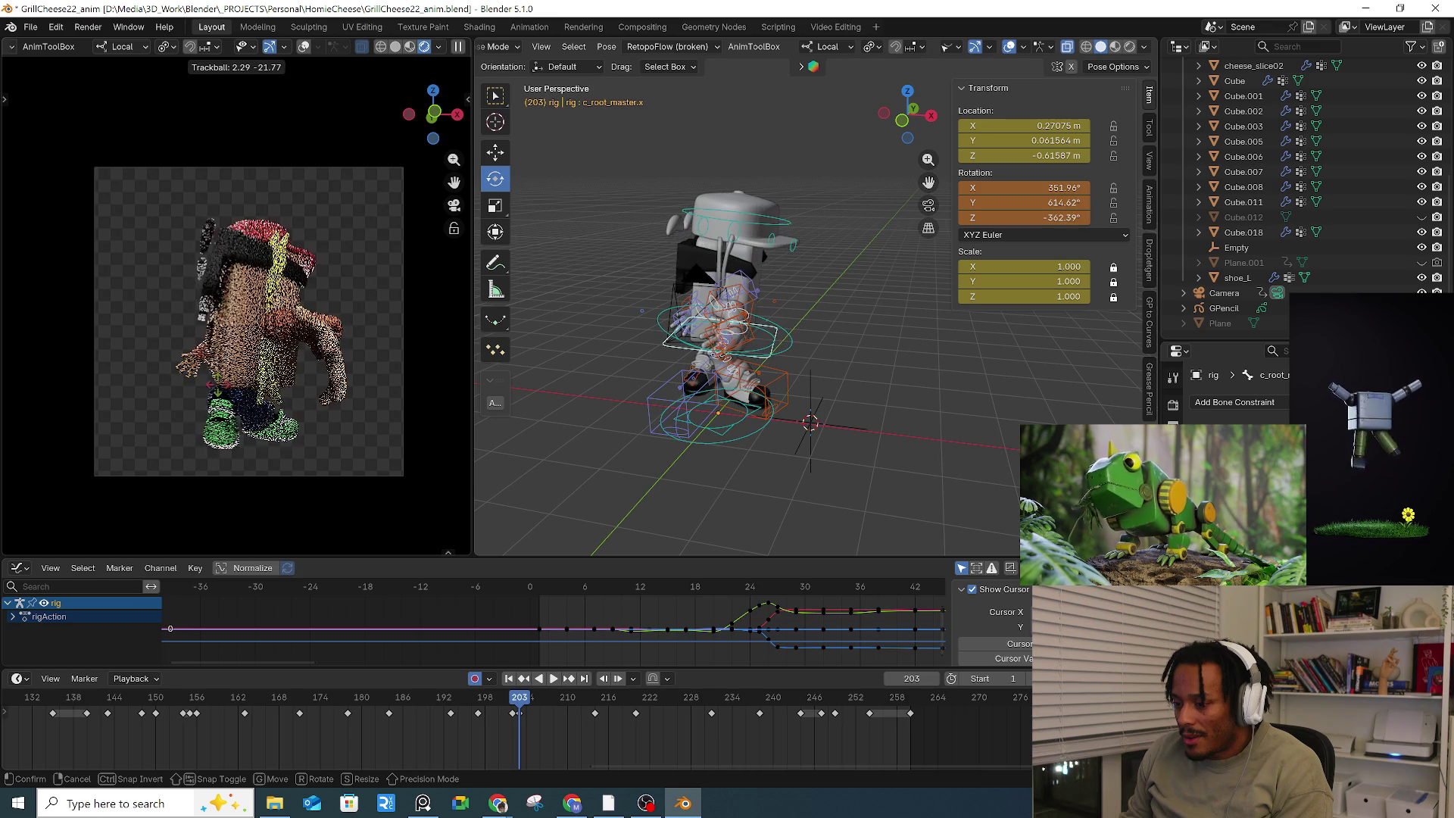
left_click(672, 271)
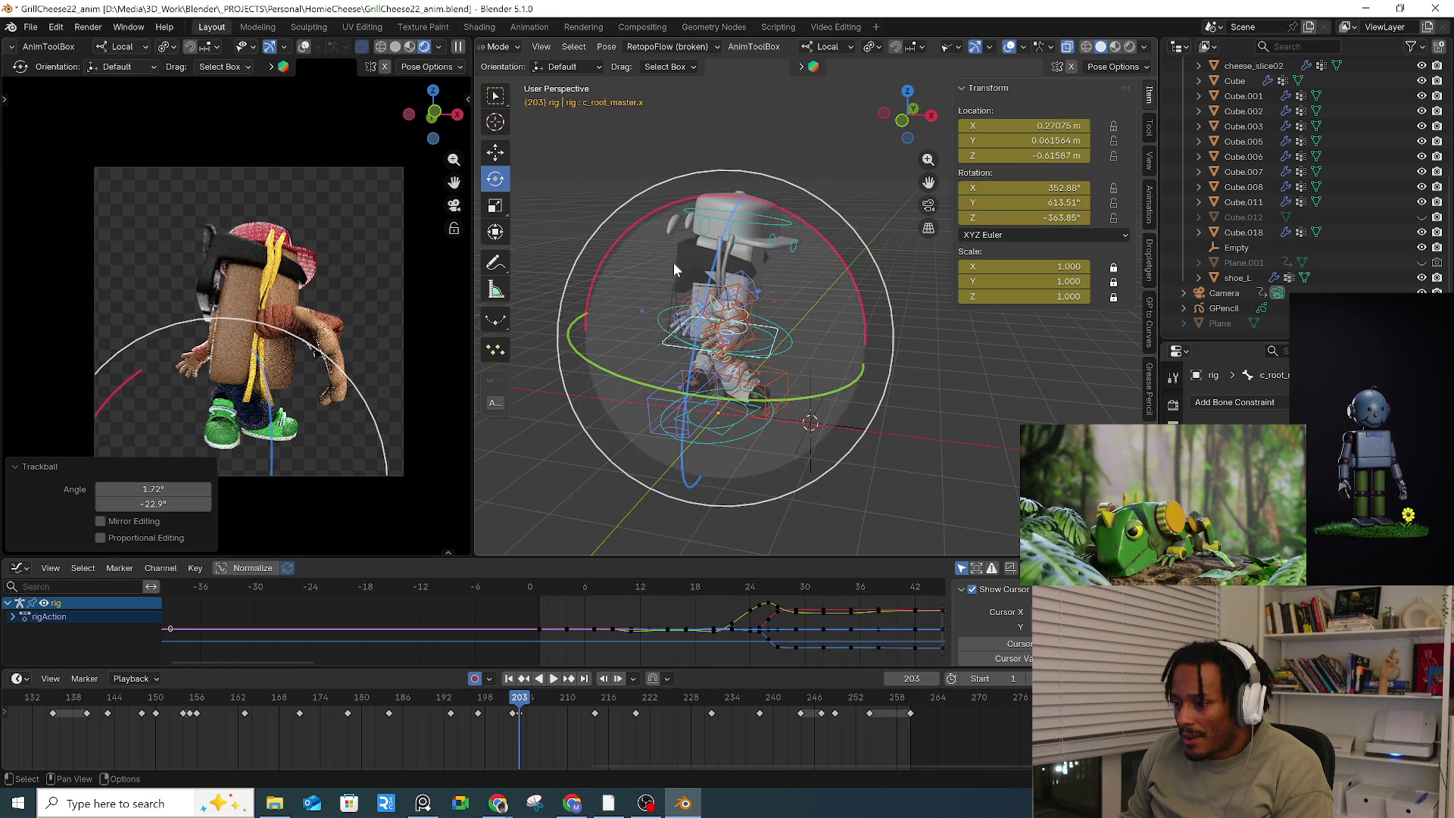
mouse_move(768, 265)
left_mouse_down()
mouse_move(753, 295)
mouse_move(773, 283)
left_mouse_up()
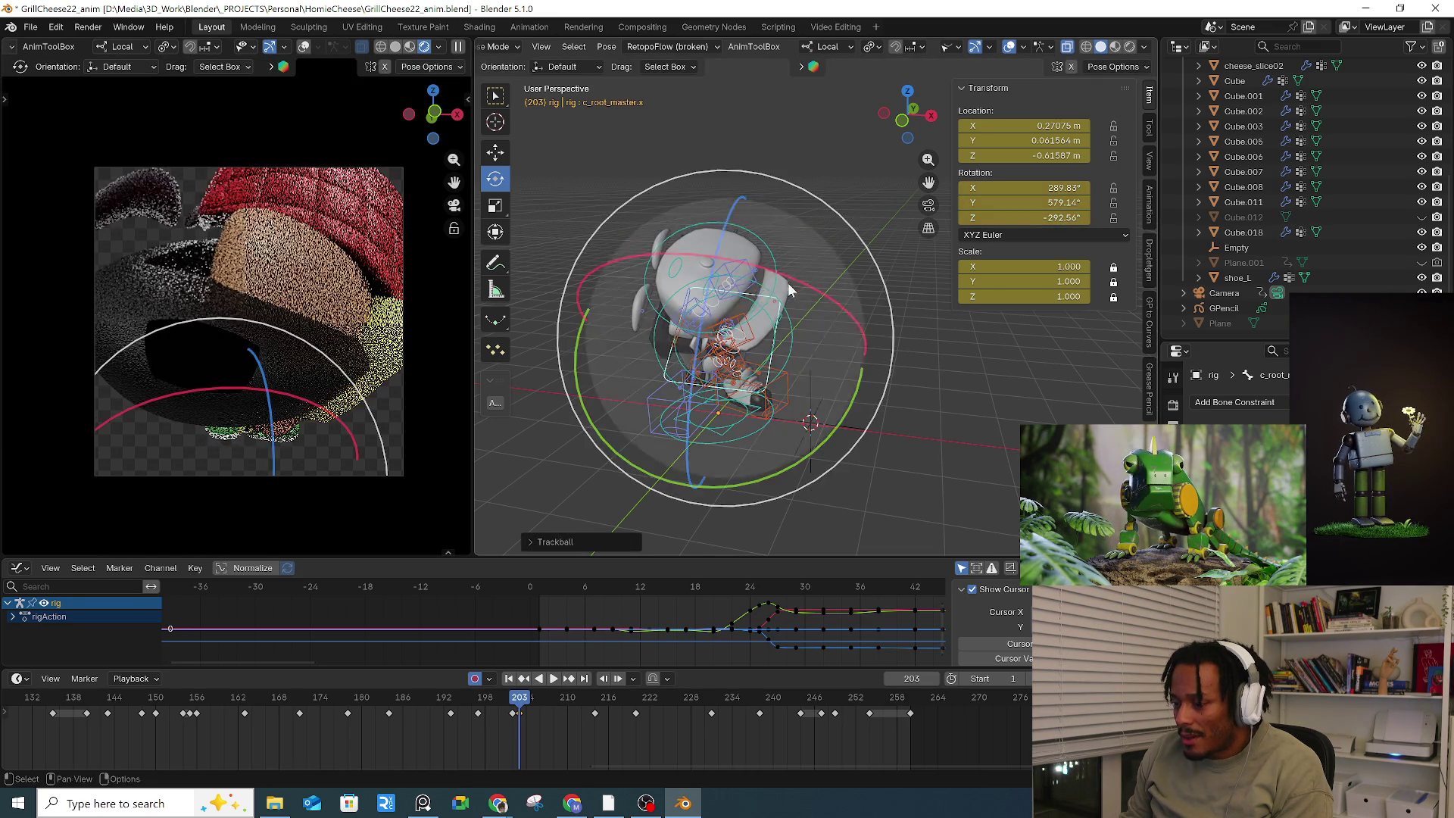
key("g")
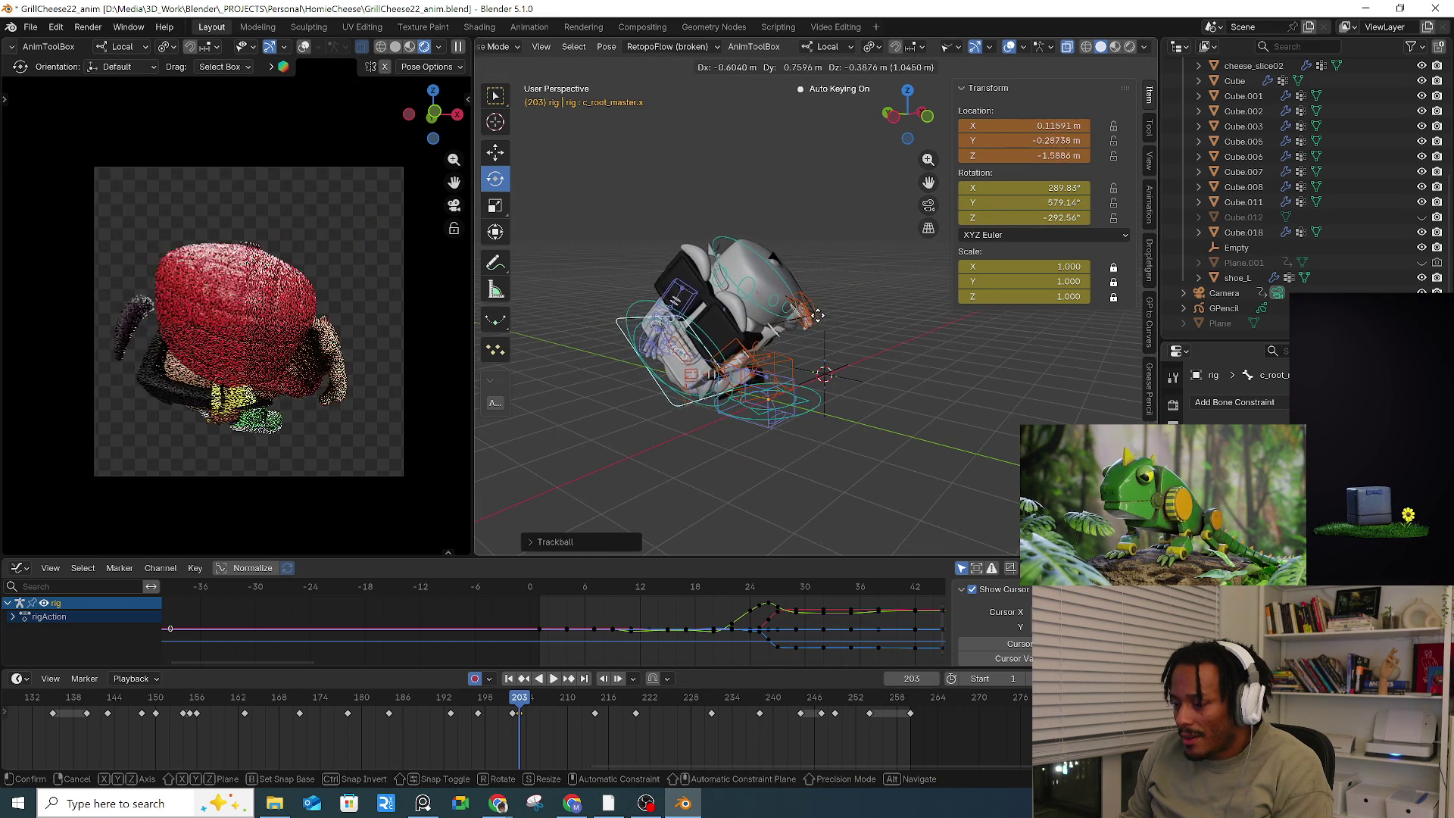
key("Escape")
key("ctrl+z")
key("ctrl+z")
key("ctrl+z")
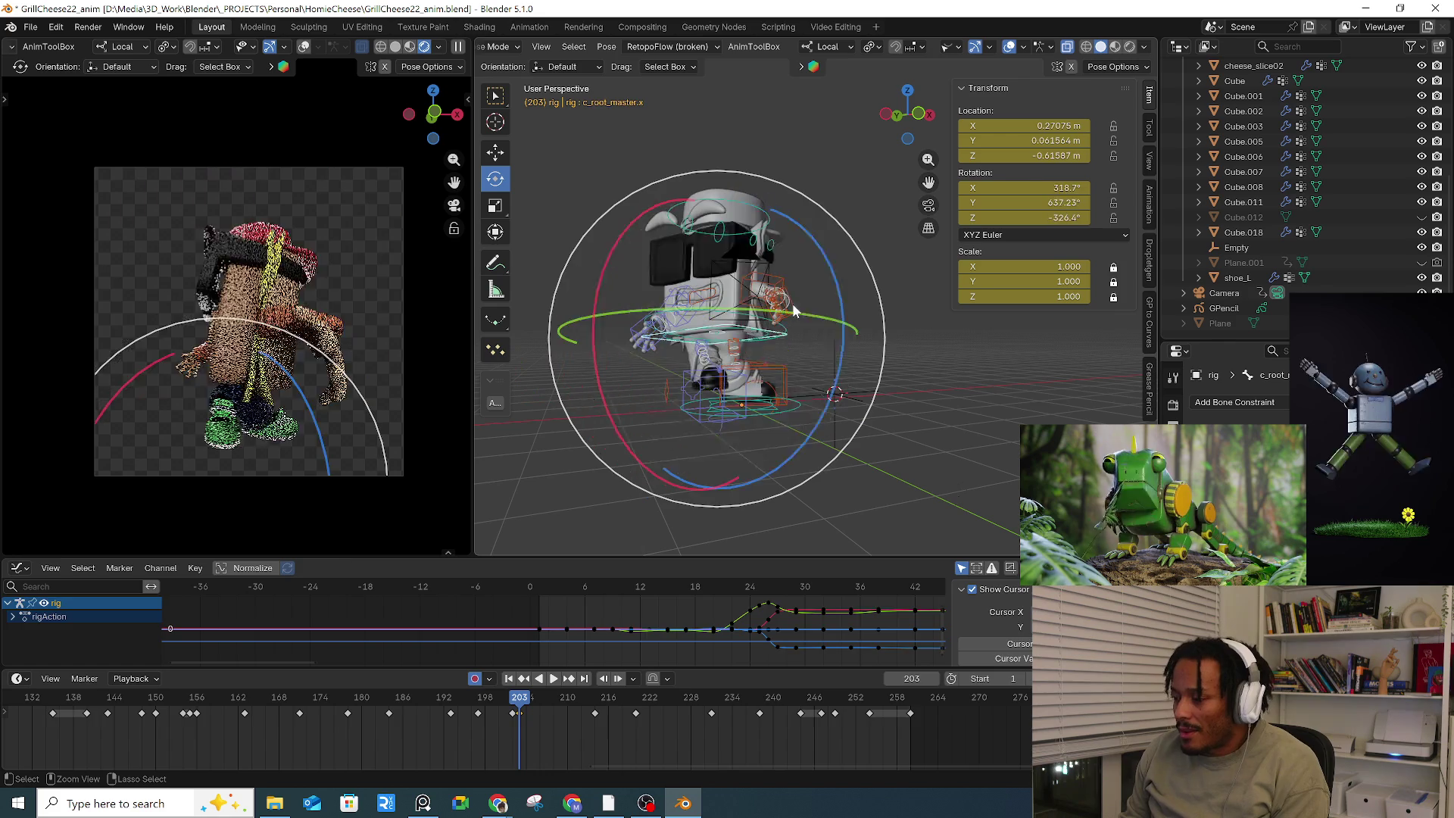
Step: Undo back to the earlier root pose and spin c_pos around its vertical axis
left_click(794, 311)
key("r")
key("r")
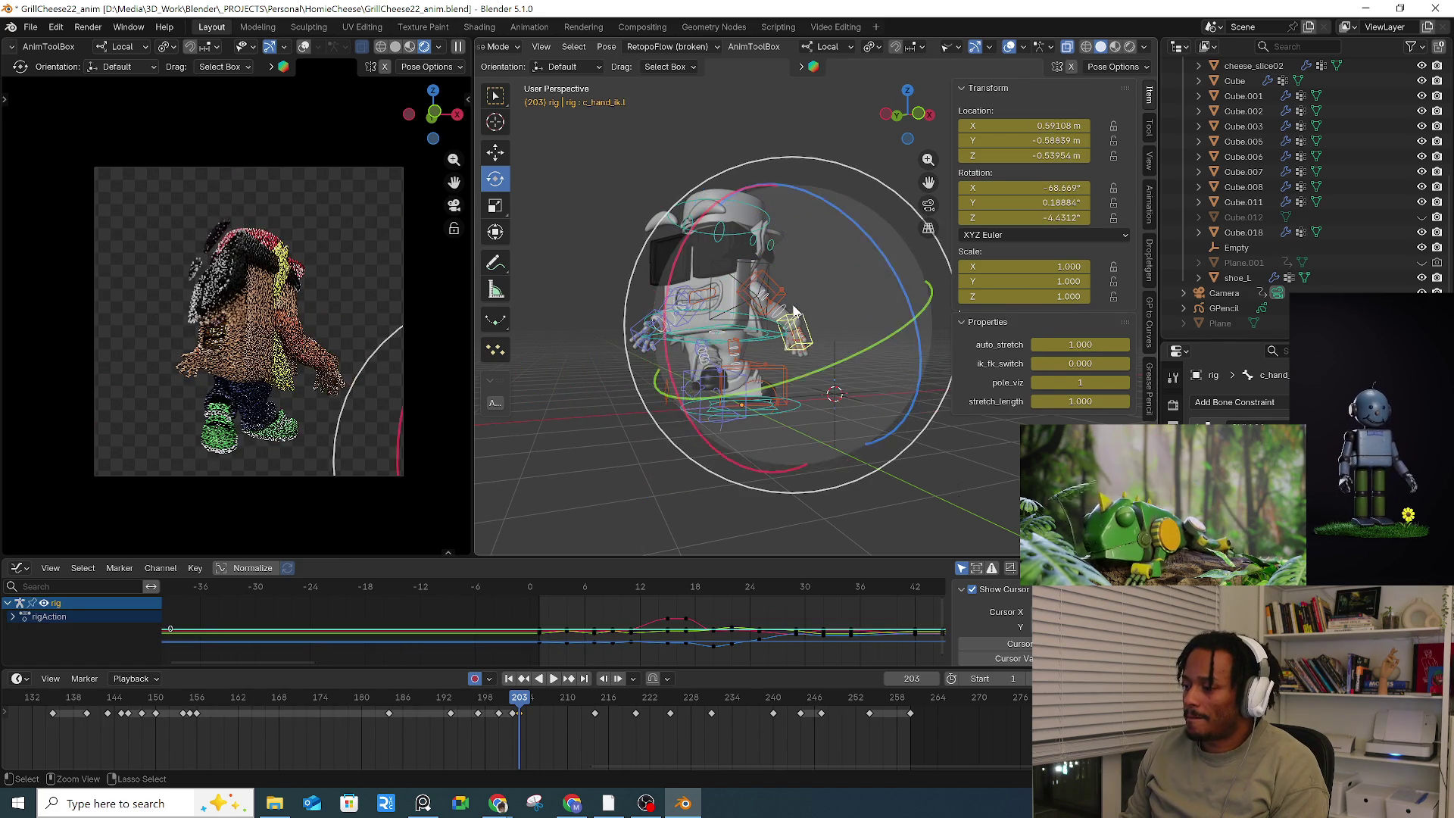
key("ctrl+z")
key("ctrl+z")
key("ctrl+z")
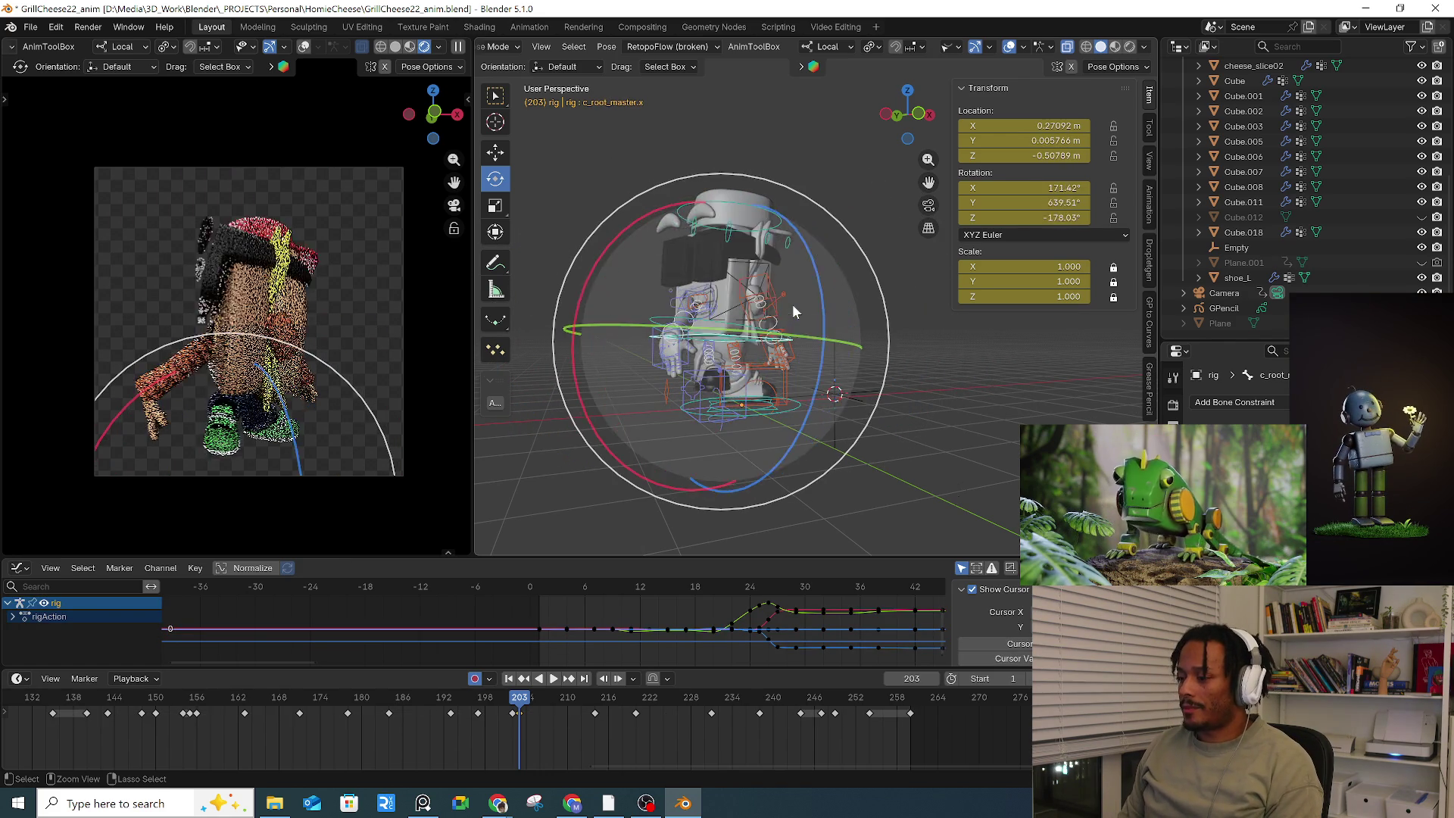
key("ctrl+z")
key("ctrl+z")
key("ctrl+z")
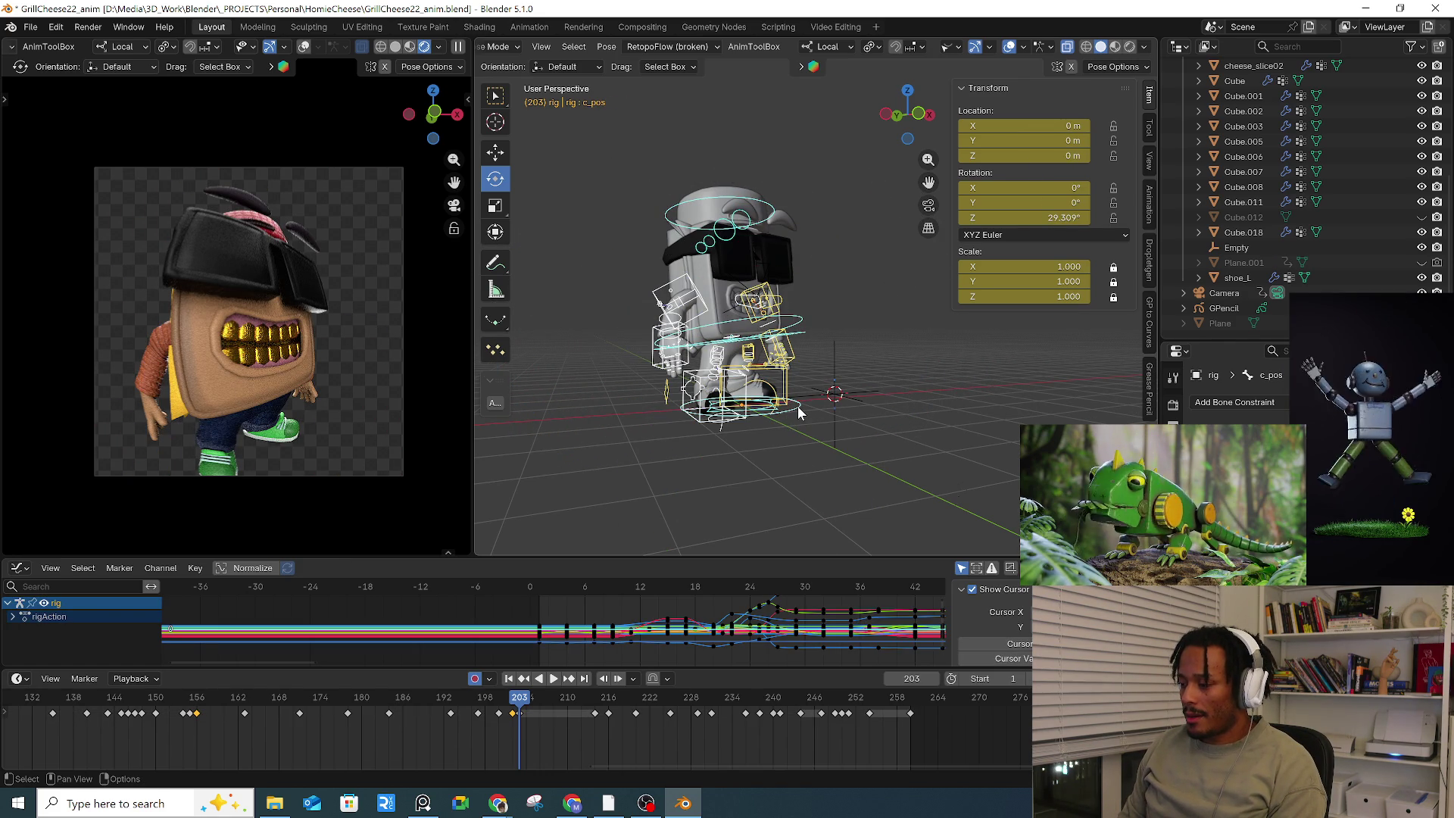
mouse_move(801, 426)
left_mouse_down()
mouse_move(765, 439)
mouse_move(655, 418)
mouse_move(682, 428)
left_mouse_up()
key("g")
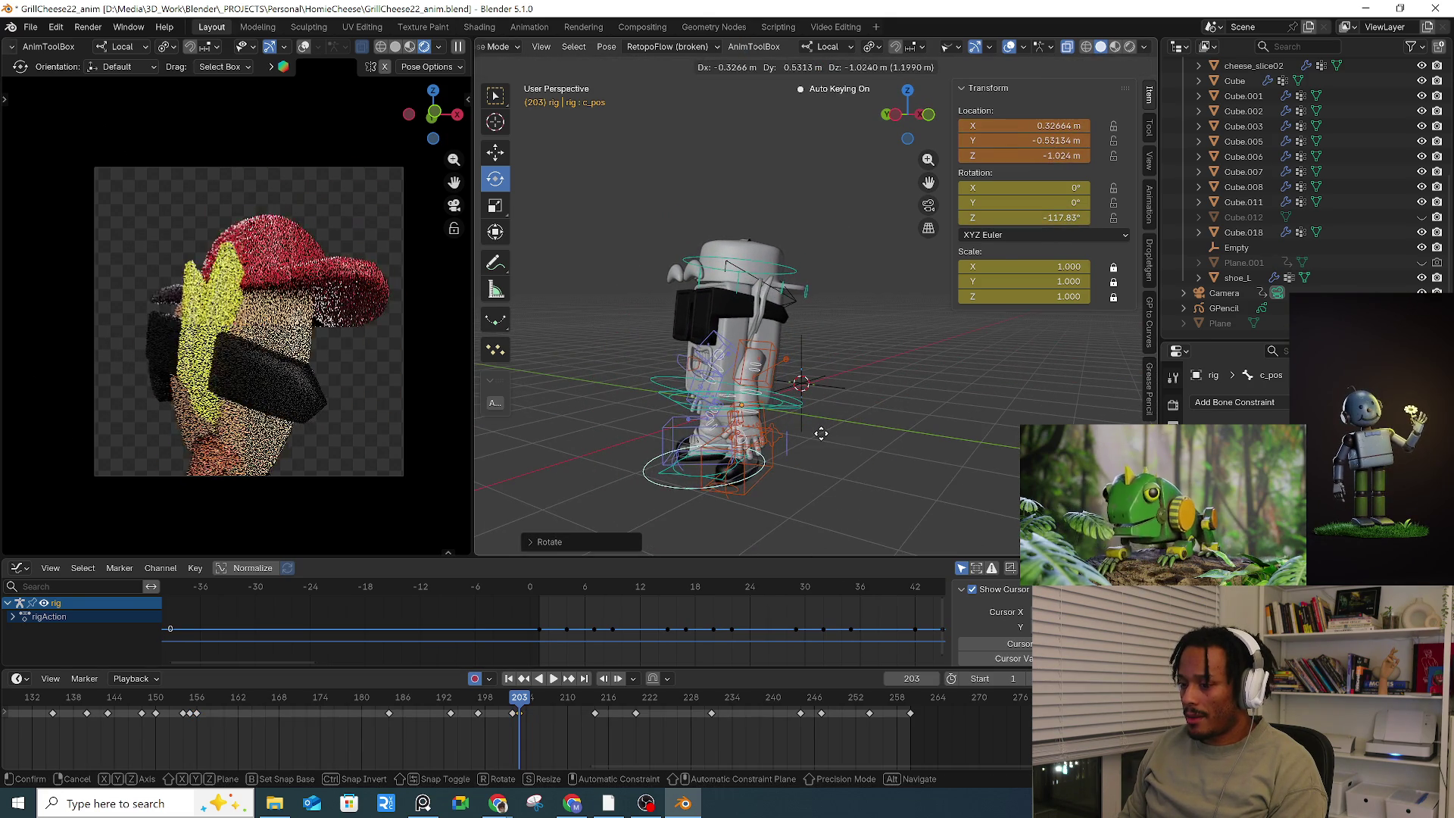
key("Escape")
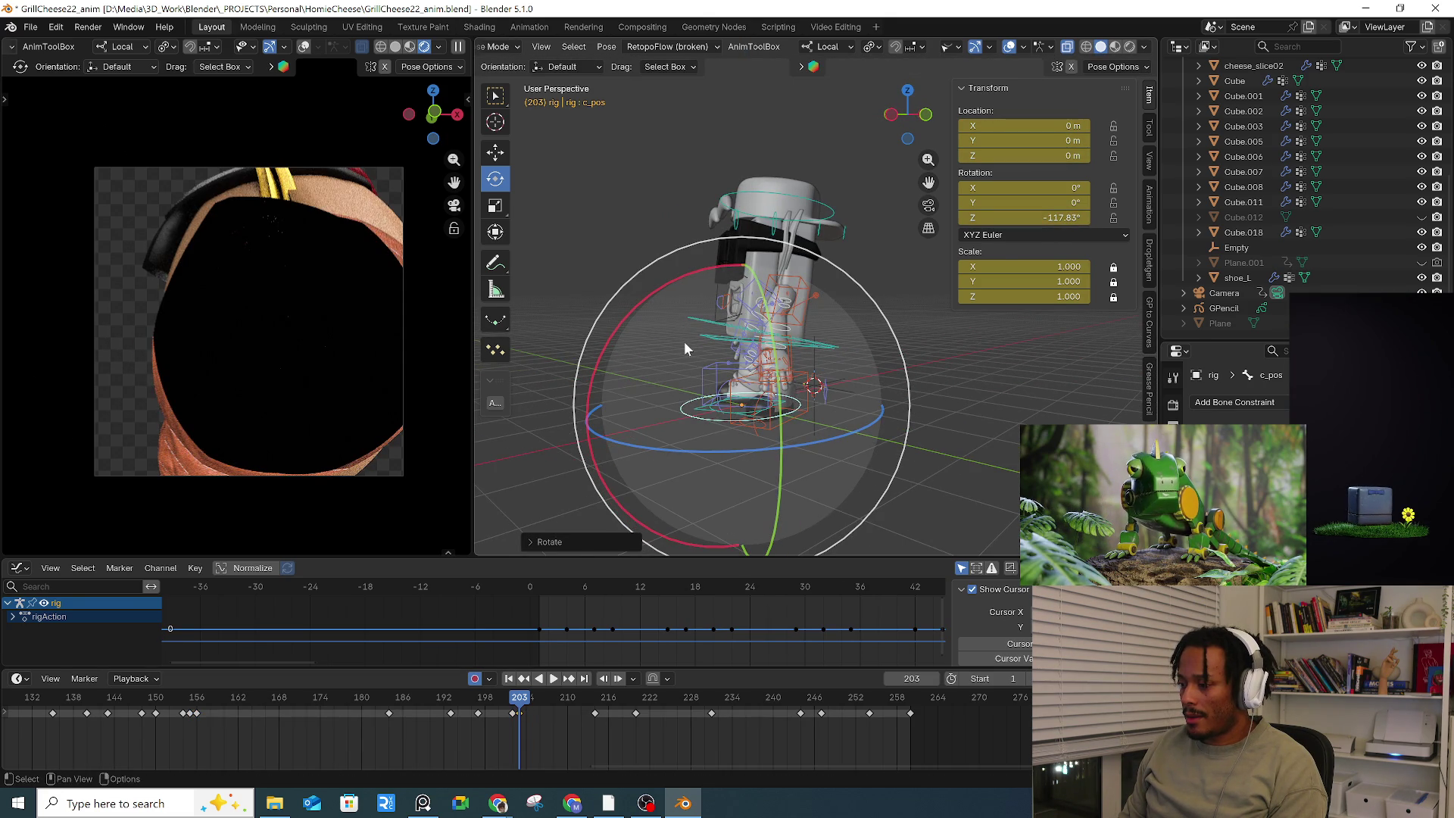
Step: Shift c_root_master.x and trackball-rotate it to re-tumble the character
left_click(701, 327)
middle_click_drag(701, 327, 782, 372)
left_click(781, 373)
key("g")
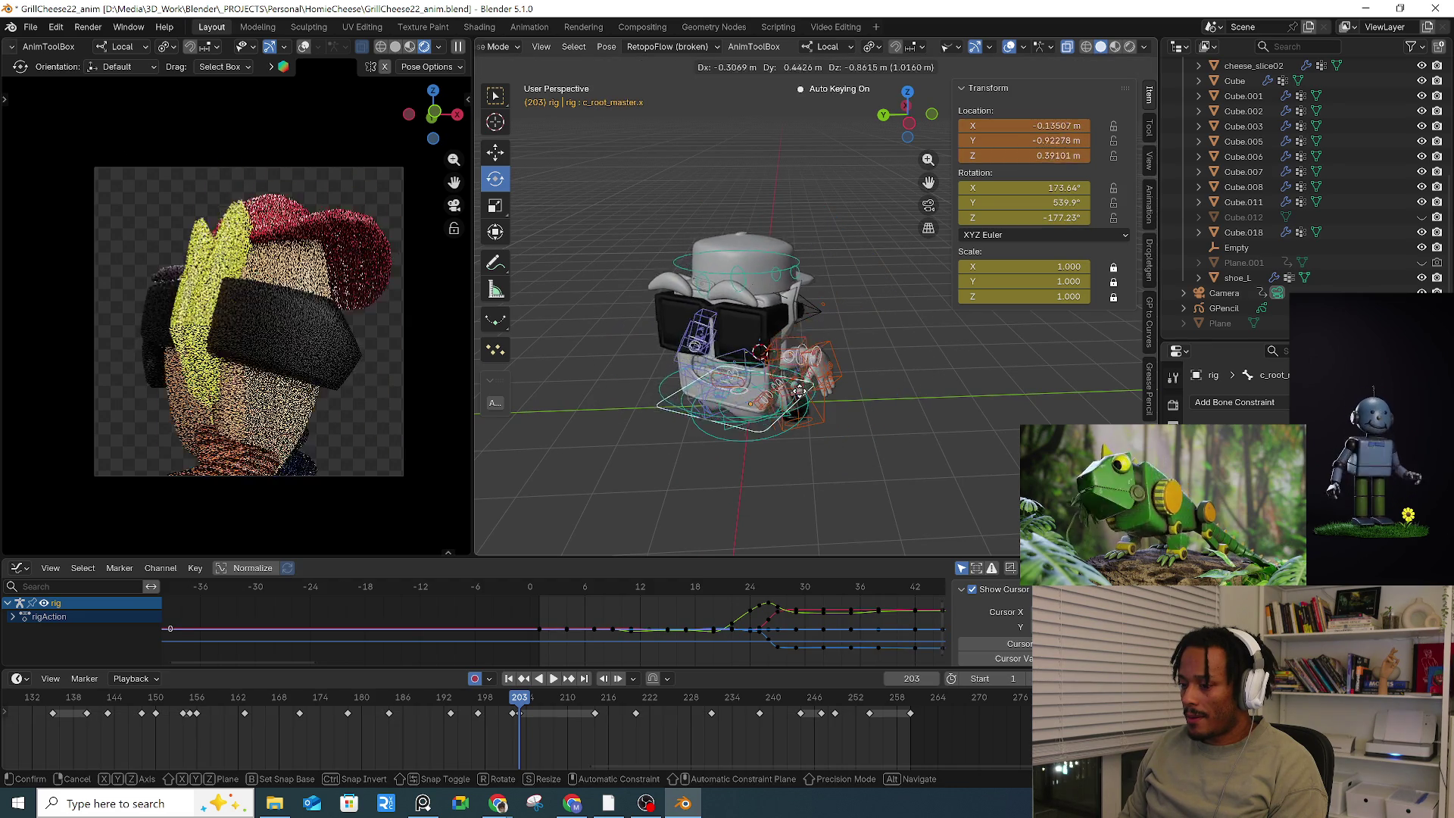
left_click(788, 409)
middle_click_drag(787, 409, 745, 347)
key("g")
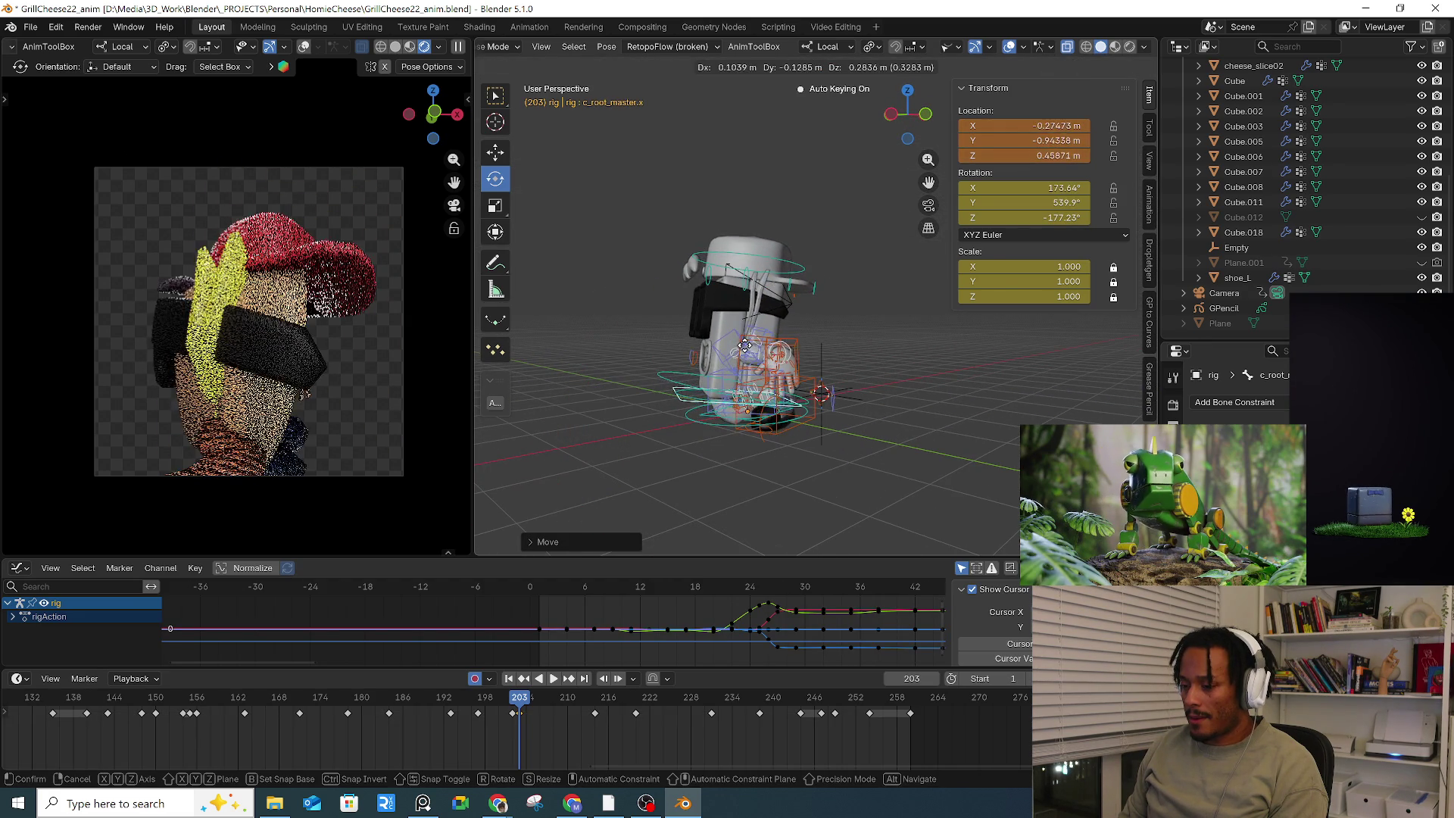
key("r")
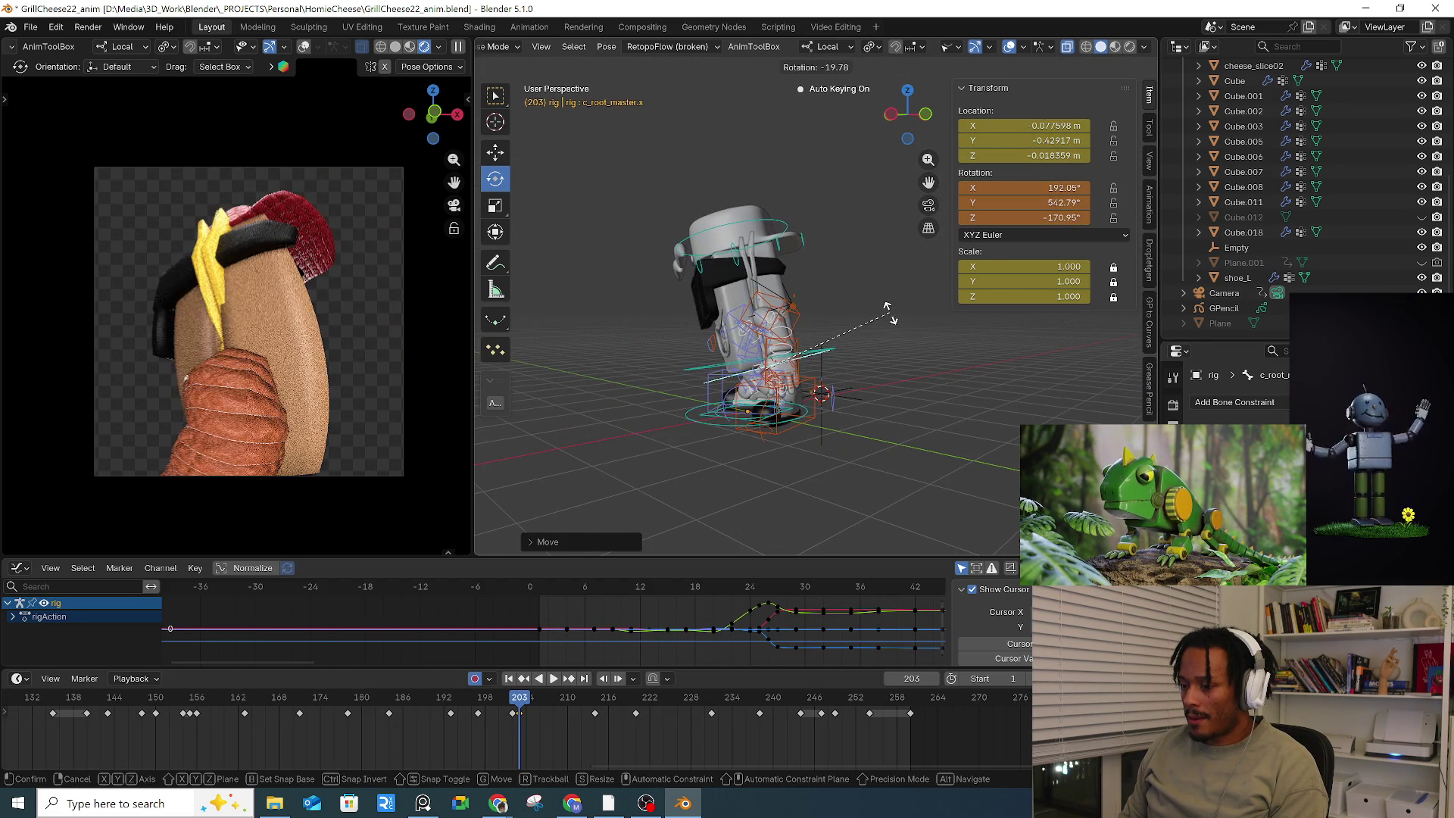
key("r")
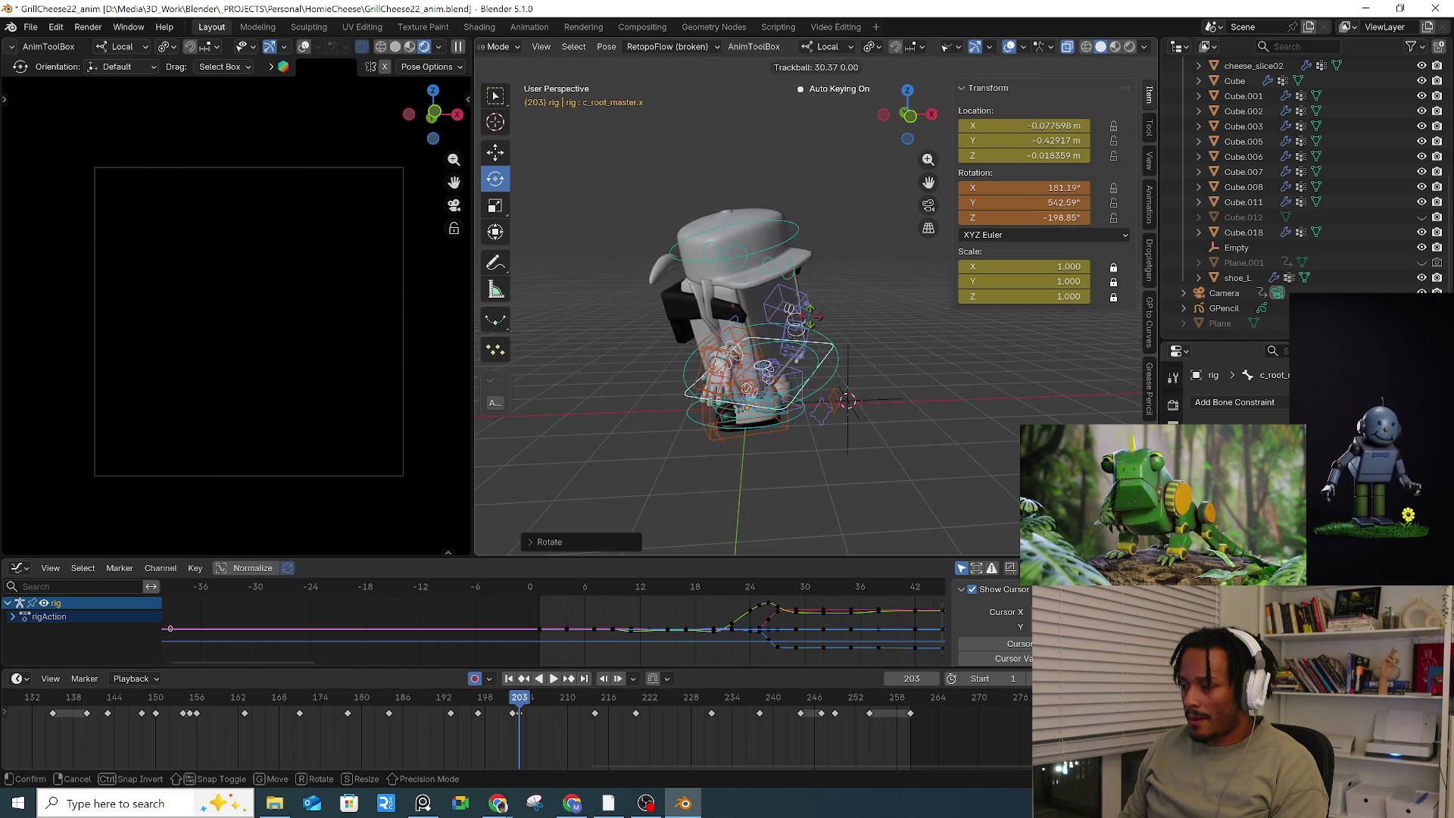
left_click(848, 402)
mouse_move(947, 315)
middle_mouse_down()
mouse_move(924, 350)
mouse_move(867, 352)
middle_mouse_up()
key("g")
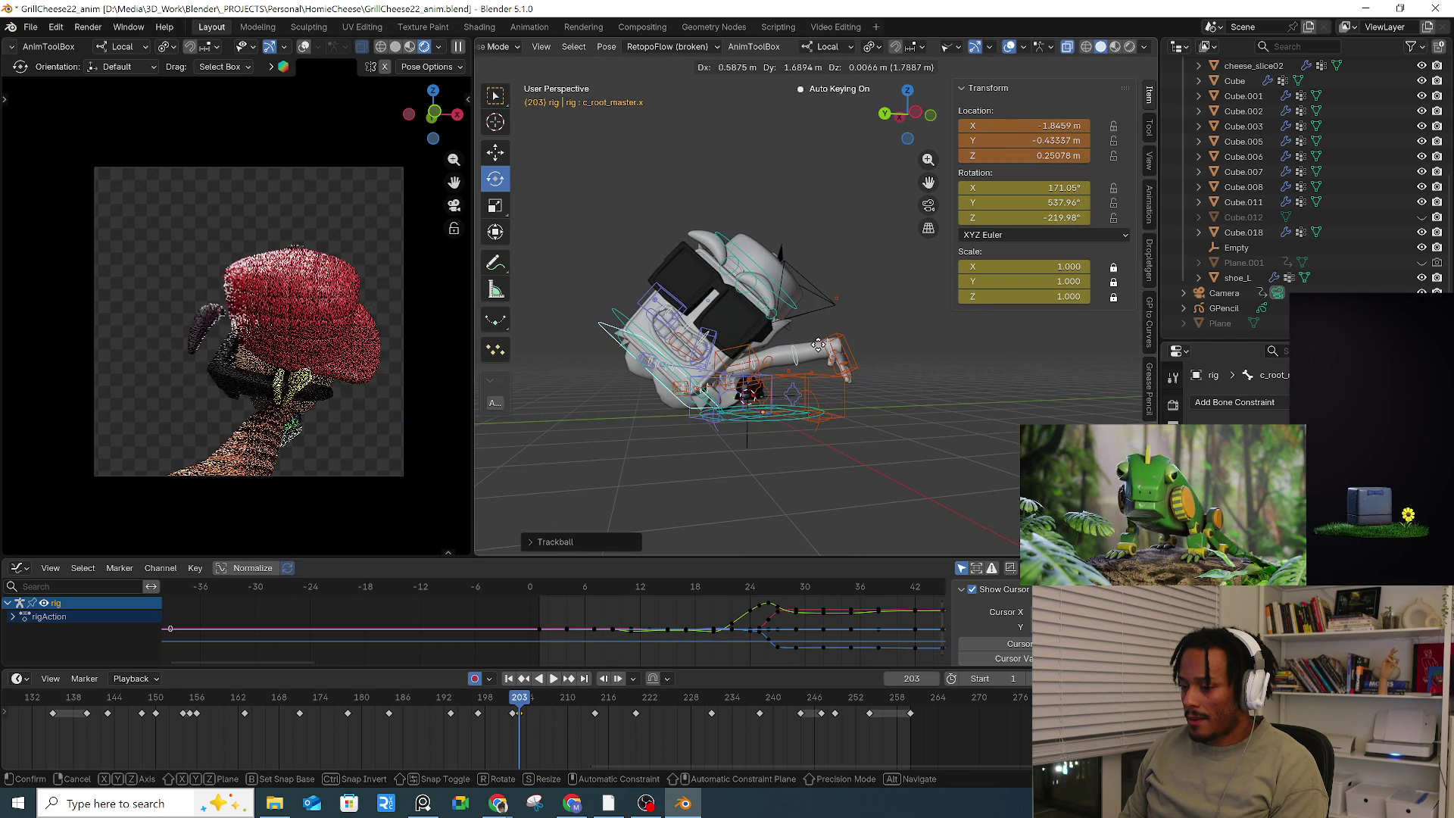
key("Escape")
Step: Undo the root and c_pos changes, deselect all bones, and switch the rig to Object Mode
key("ctrl+z")
key("ctrl+z")
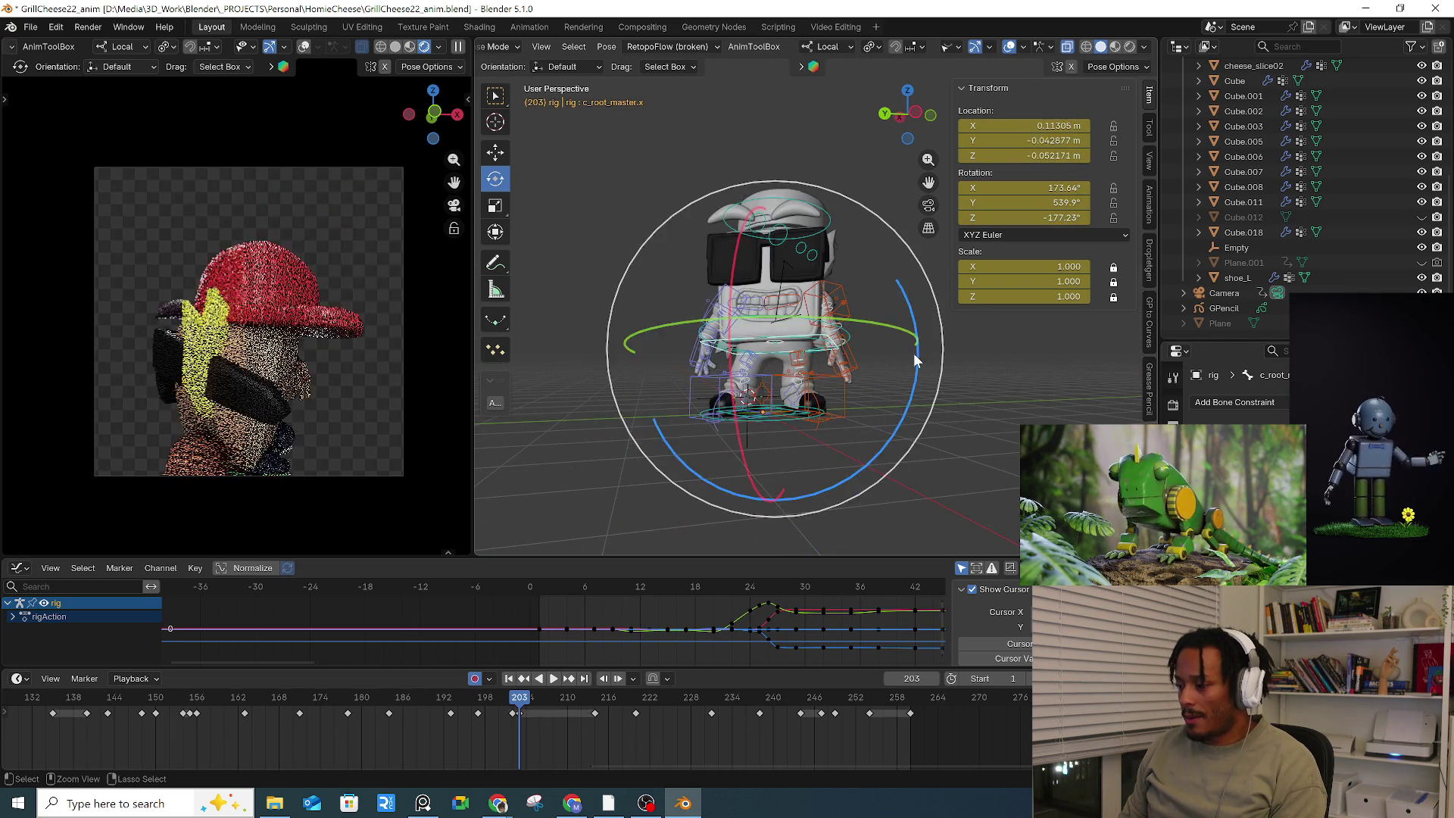
key("ctrl+z")
middle_click_drag(916, 361, 806, 363)
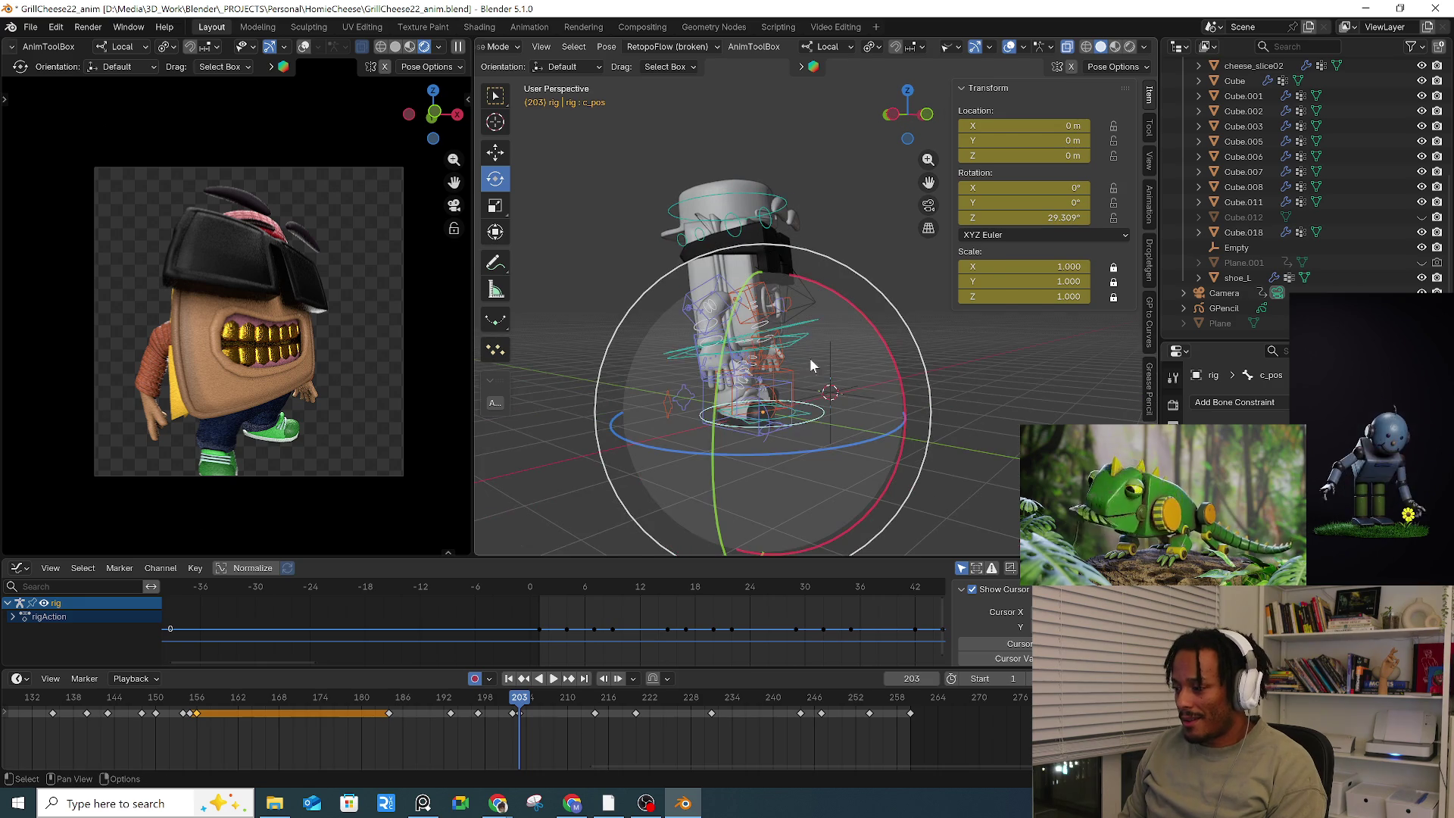
key("alt+a")
key("ctrl+Tab")
left_click(799, 420)
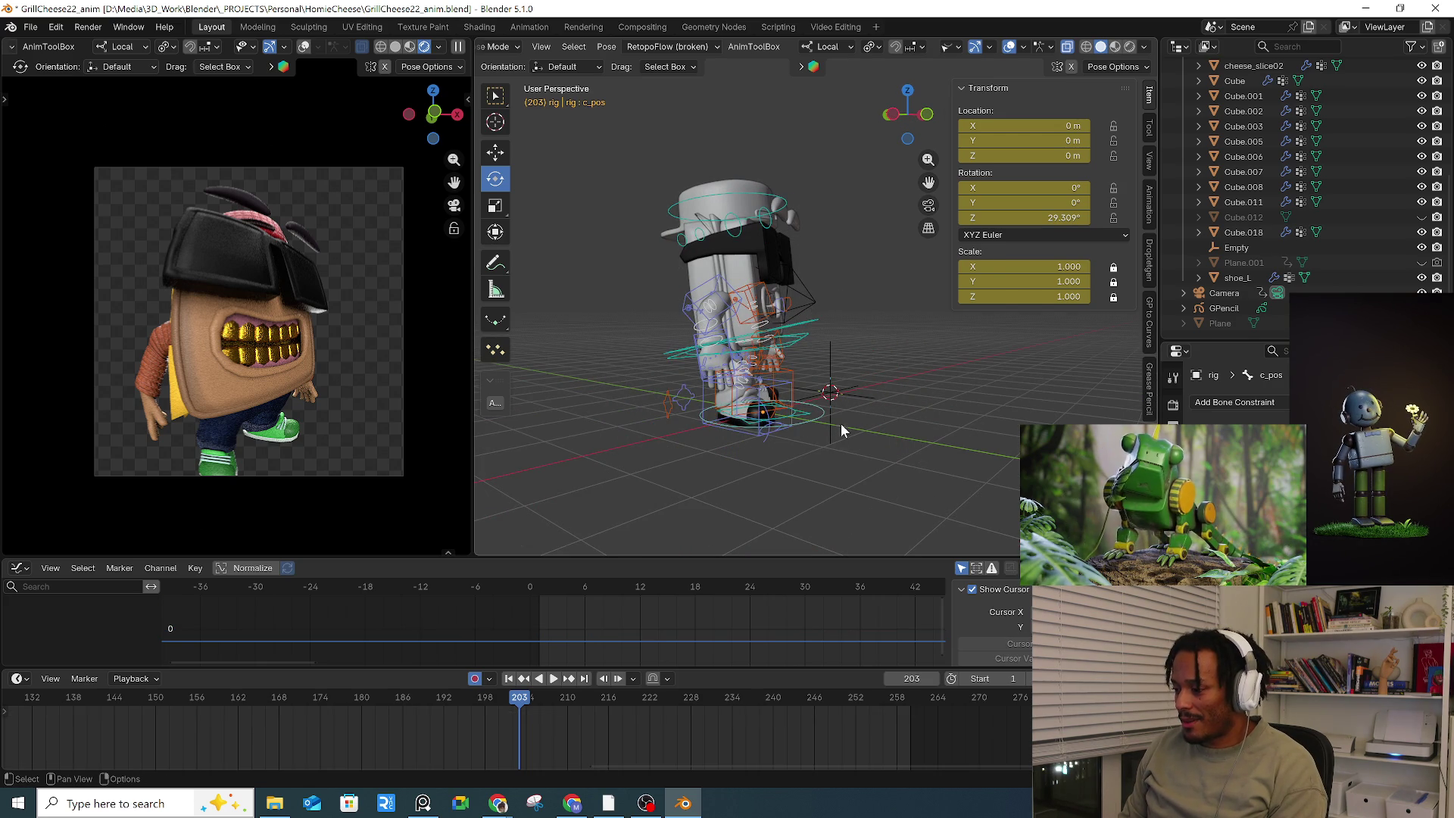
key("ctrl+Tab")
left_click(820, 311)
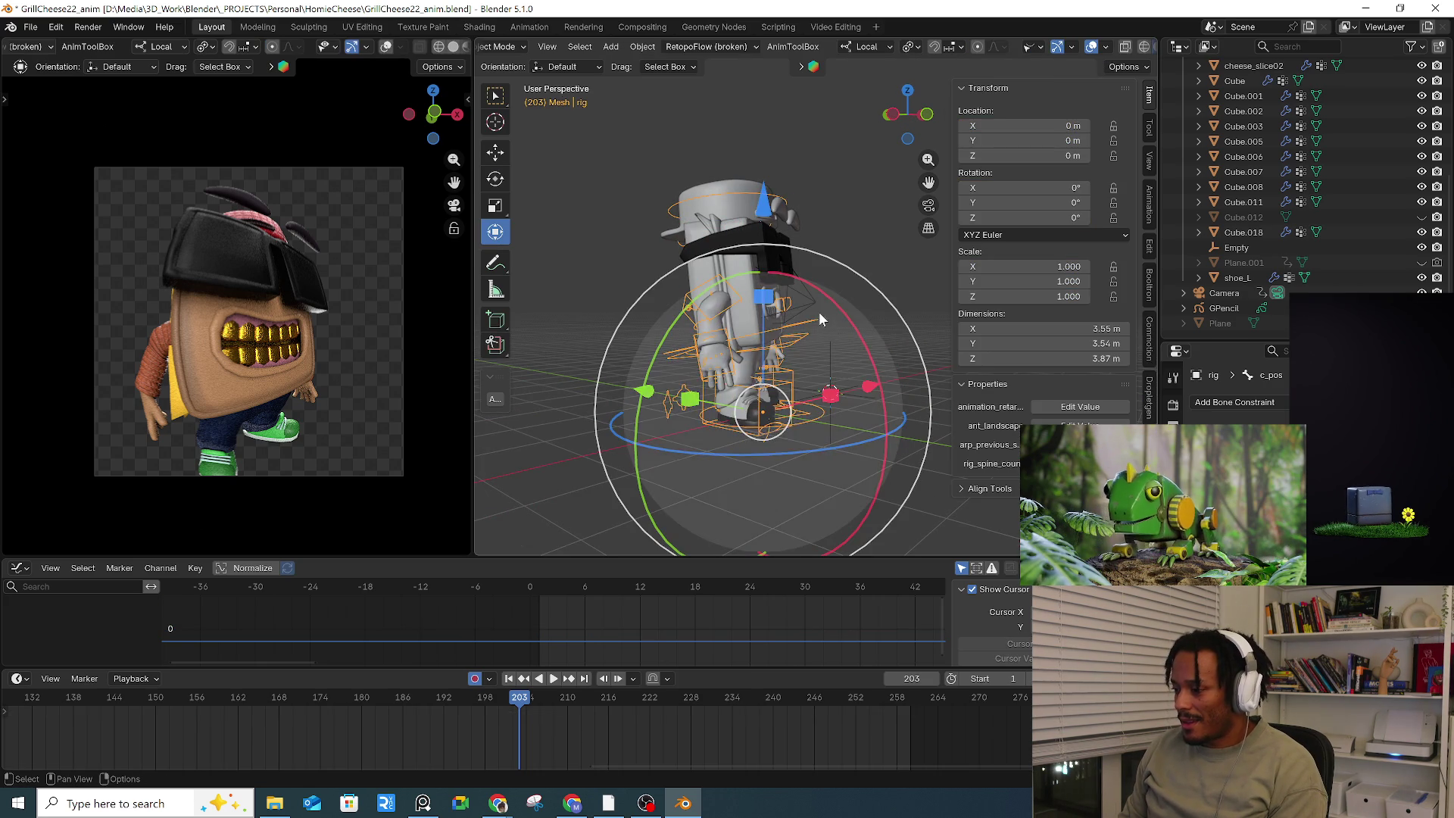
Step: Select the Camera and play through its animation, stopping at frame 204
left_click(806, 298)
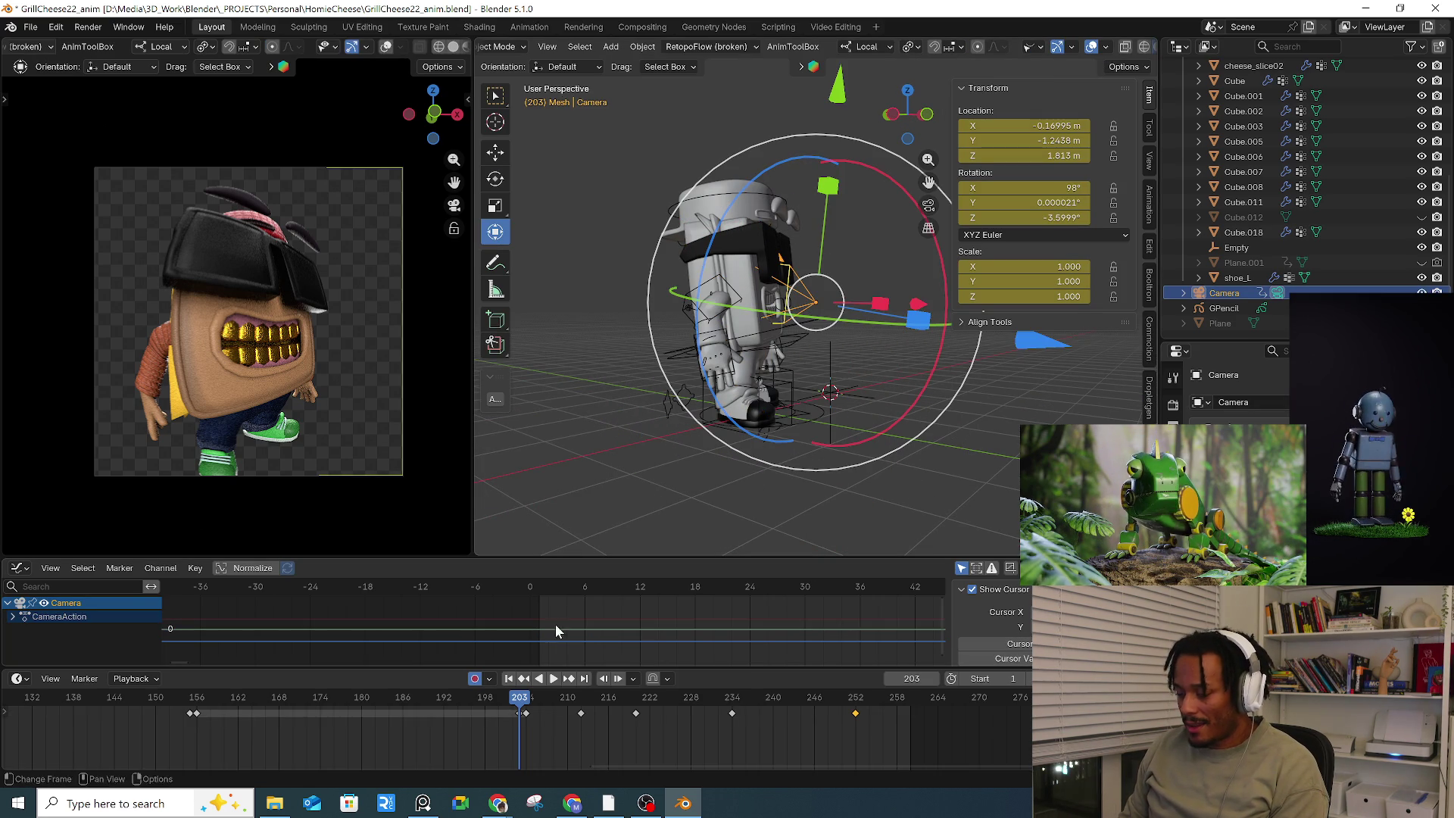
key("space")
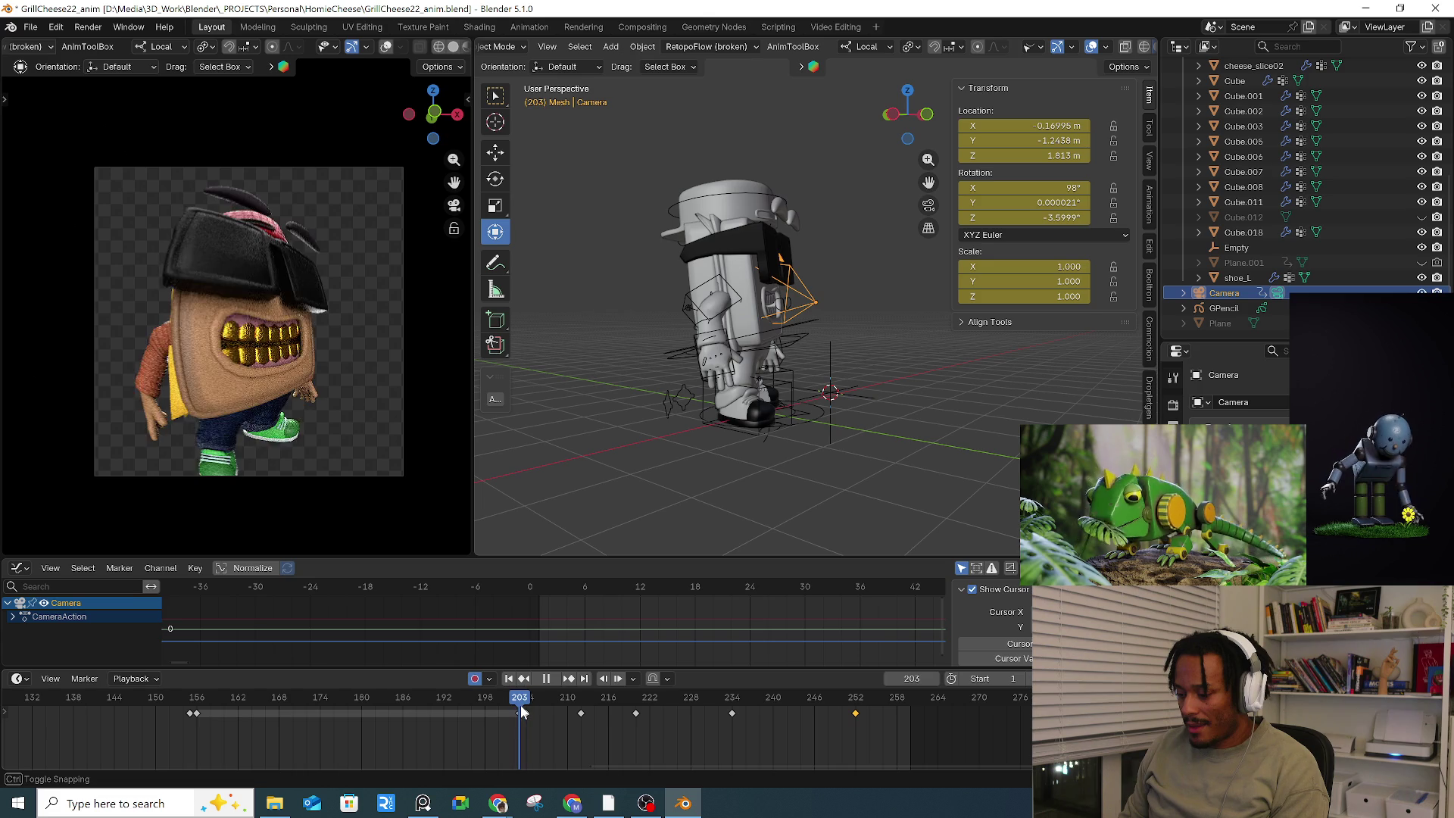
left_click_drag(521, 716, 348, 720)
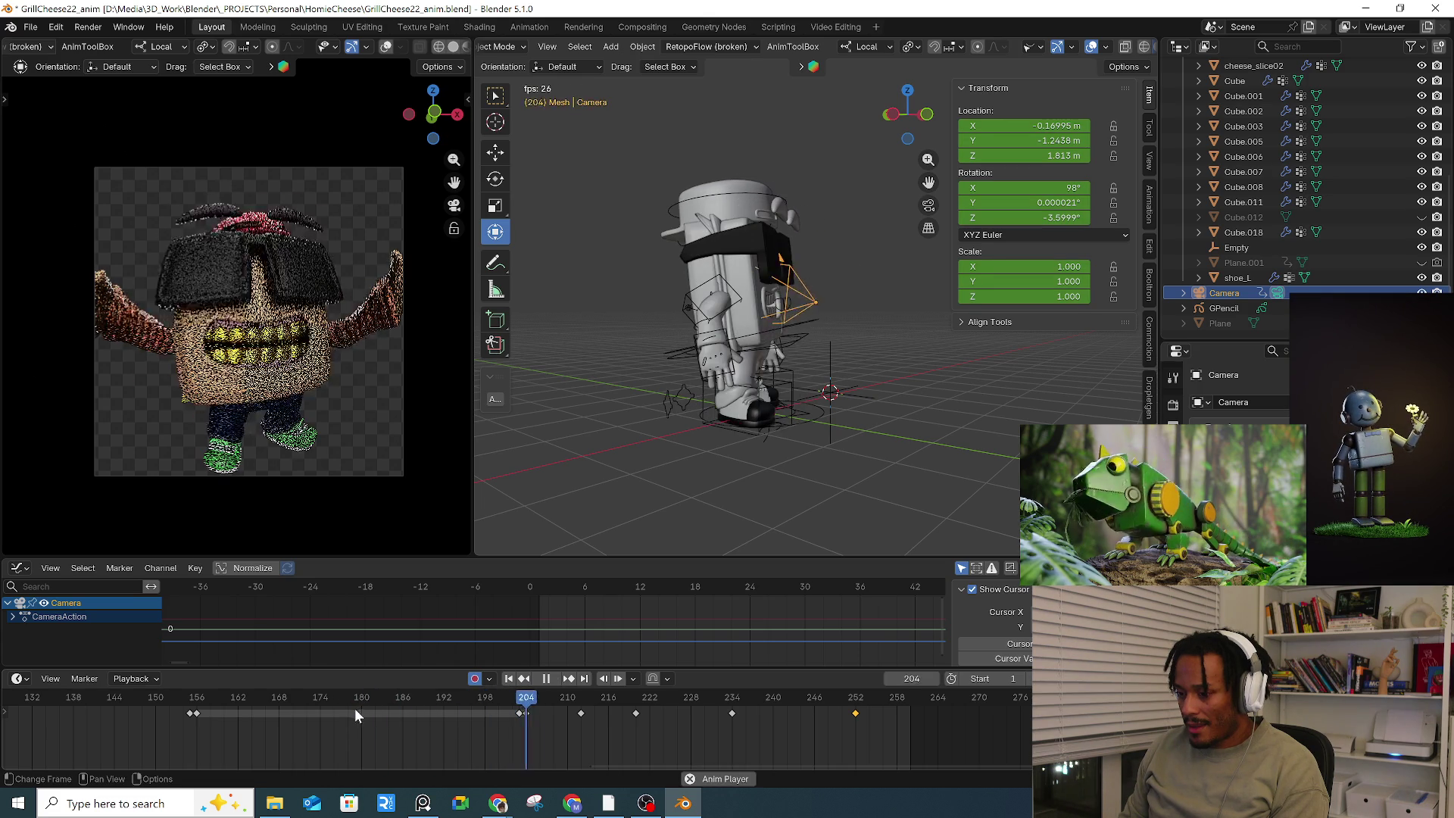
left_click_drag(545, 693, 520, 708)
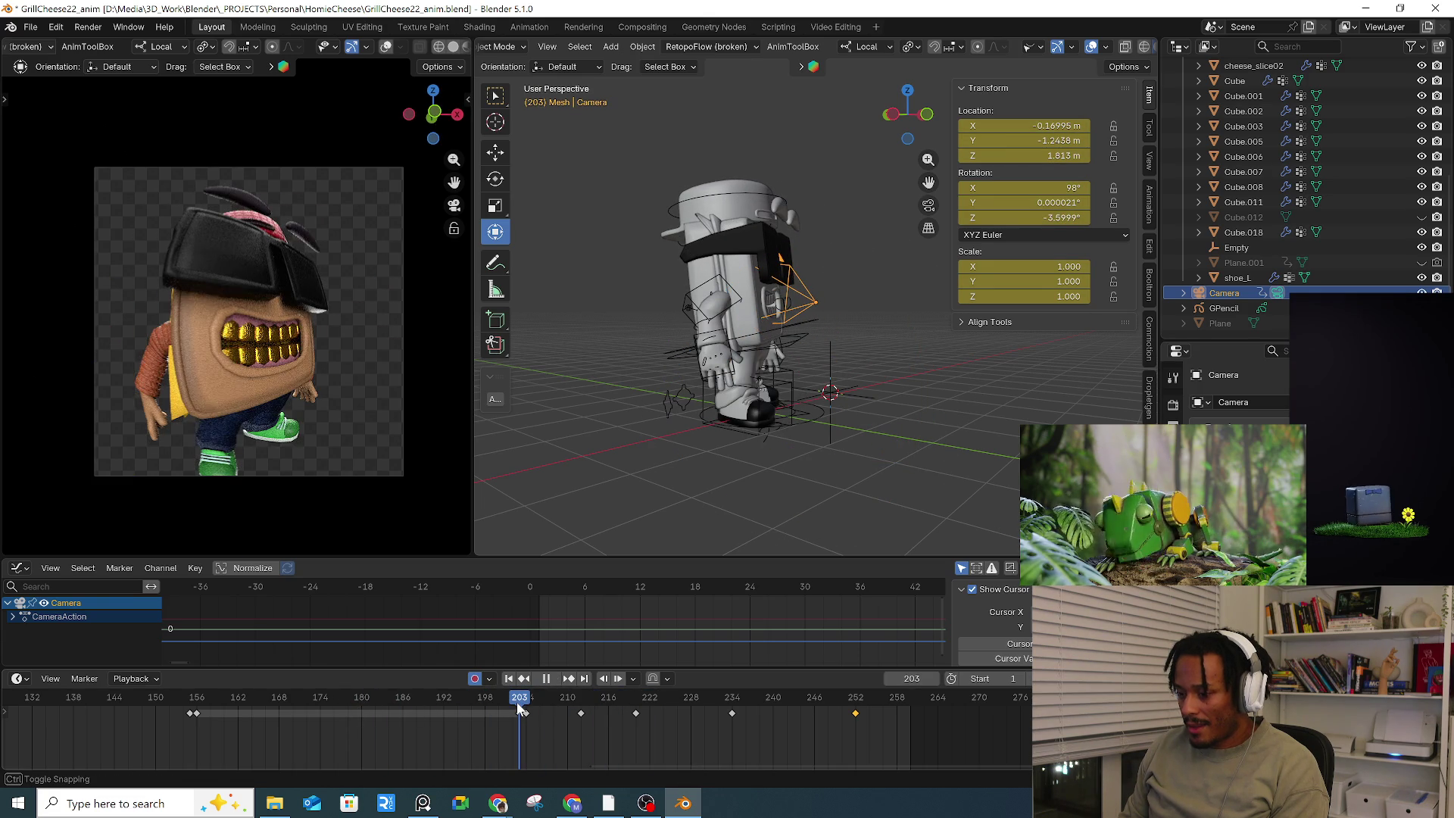
key("space")
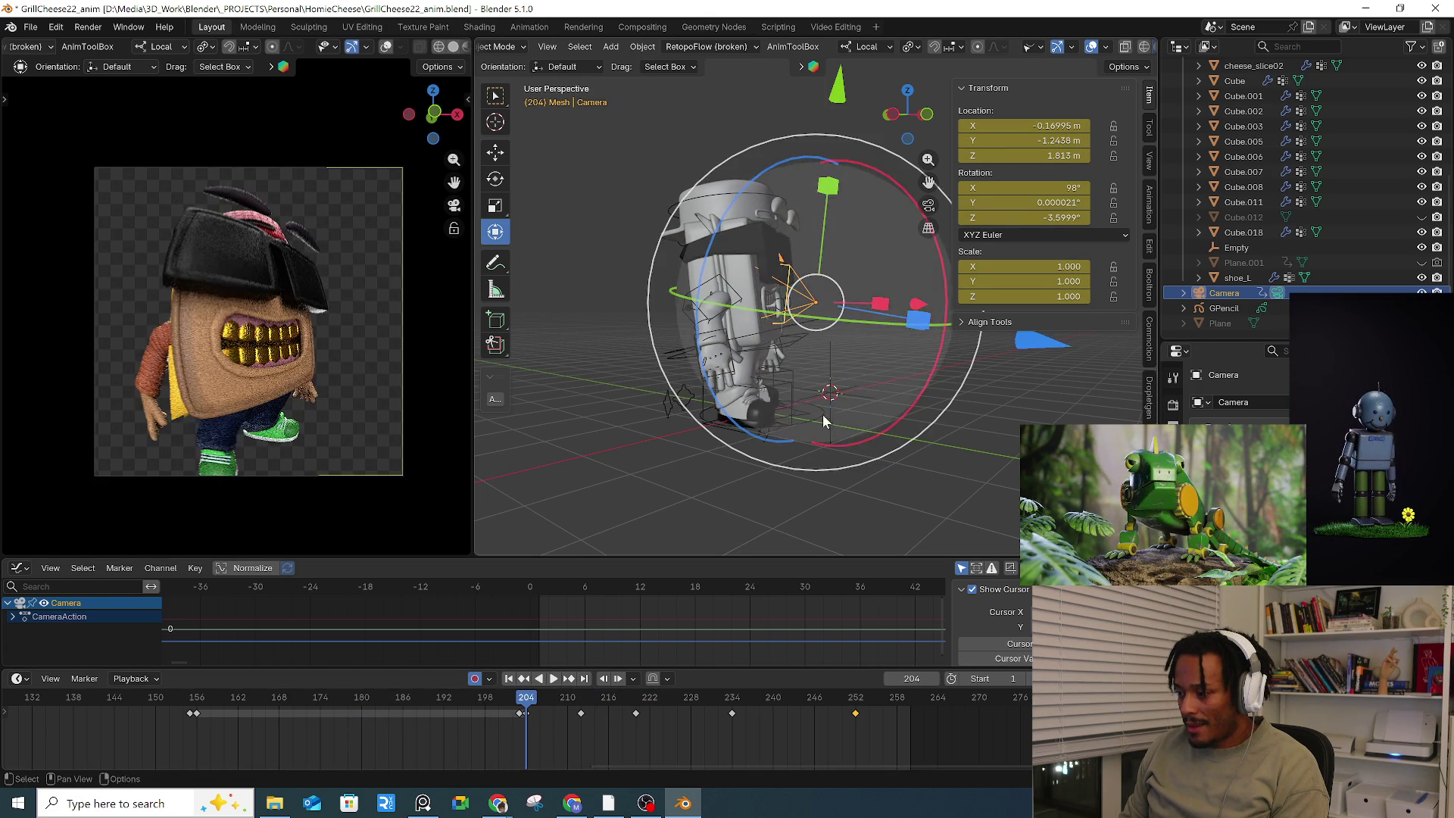
Step: Raise the camera above the character and tilt it on X to look down
key("g")
left_click(870, 349)
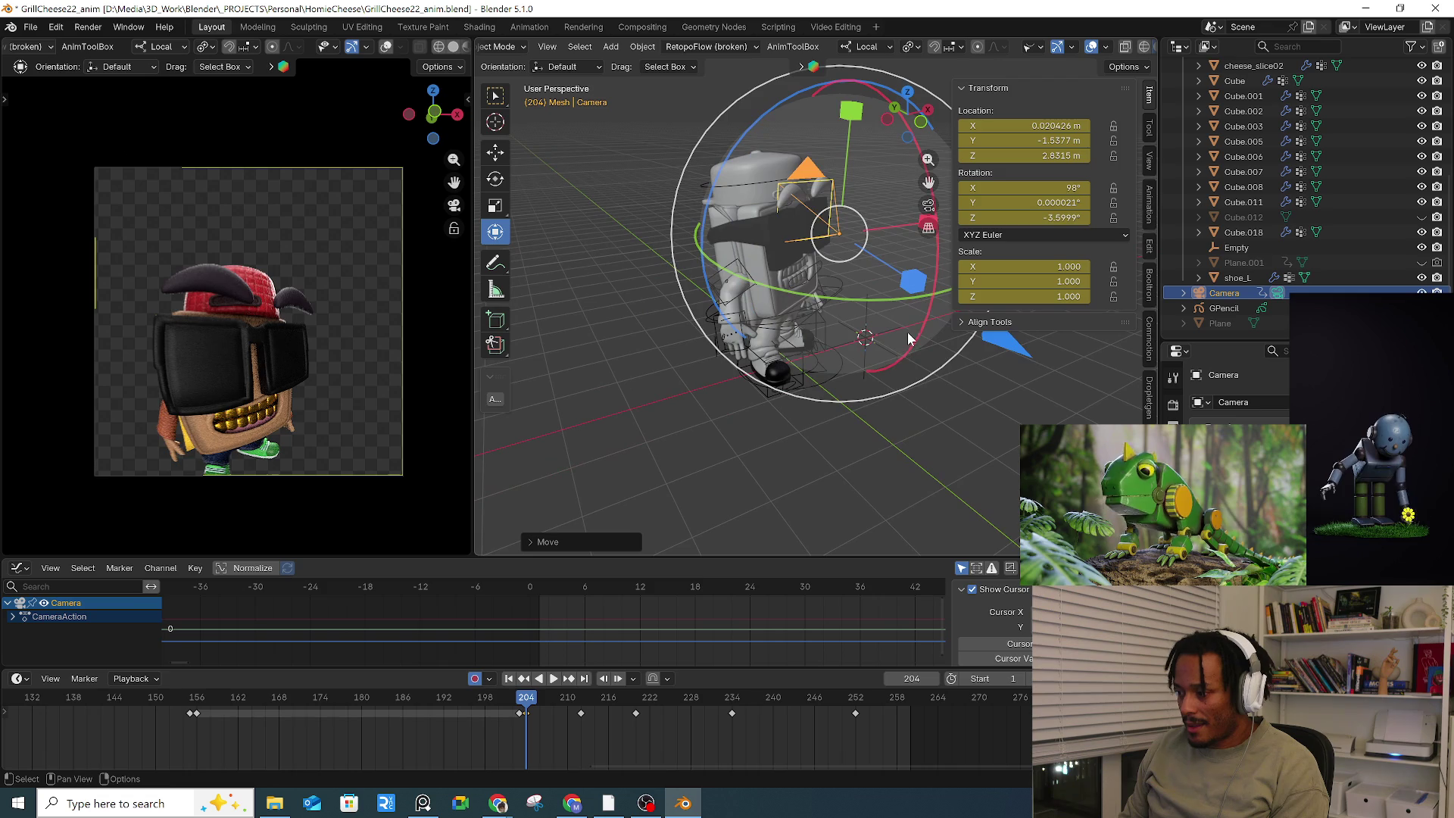
key("r")
key("r")
left_click(910, 299)
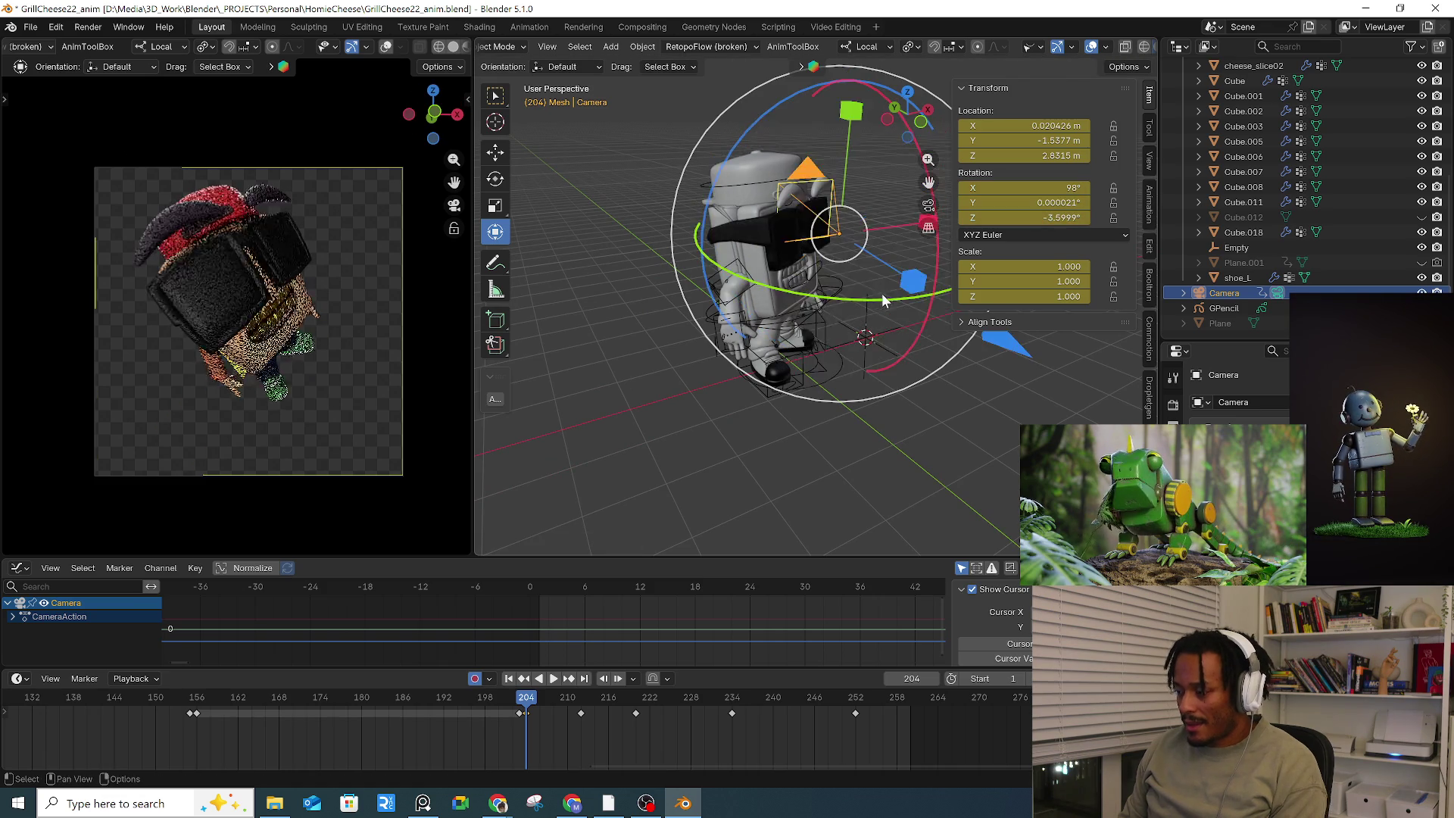
key("ctrl+z")
left_click_drag(783, 319, 774, 248)
key("g")
left_click(756, 247)
Step: Re-aim the camera at the hat from 1.5375, -0.62468, 3.9665 m, rotated 65.383°, -3.8807°, 84.742°
mouse_move(755, 247)
middle_mouse_down()
mouse_move(762, 302)
mouse_move(738, 328)
middle_mouse_up()
key("g")
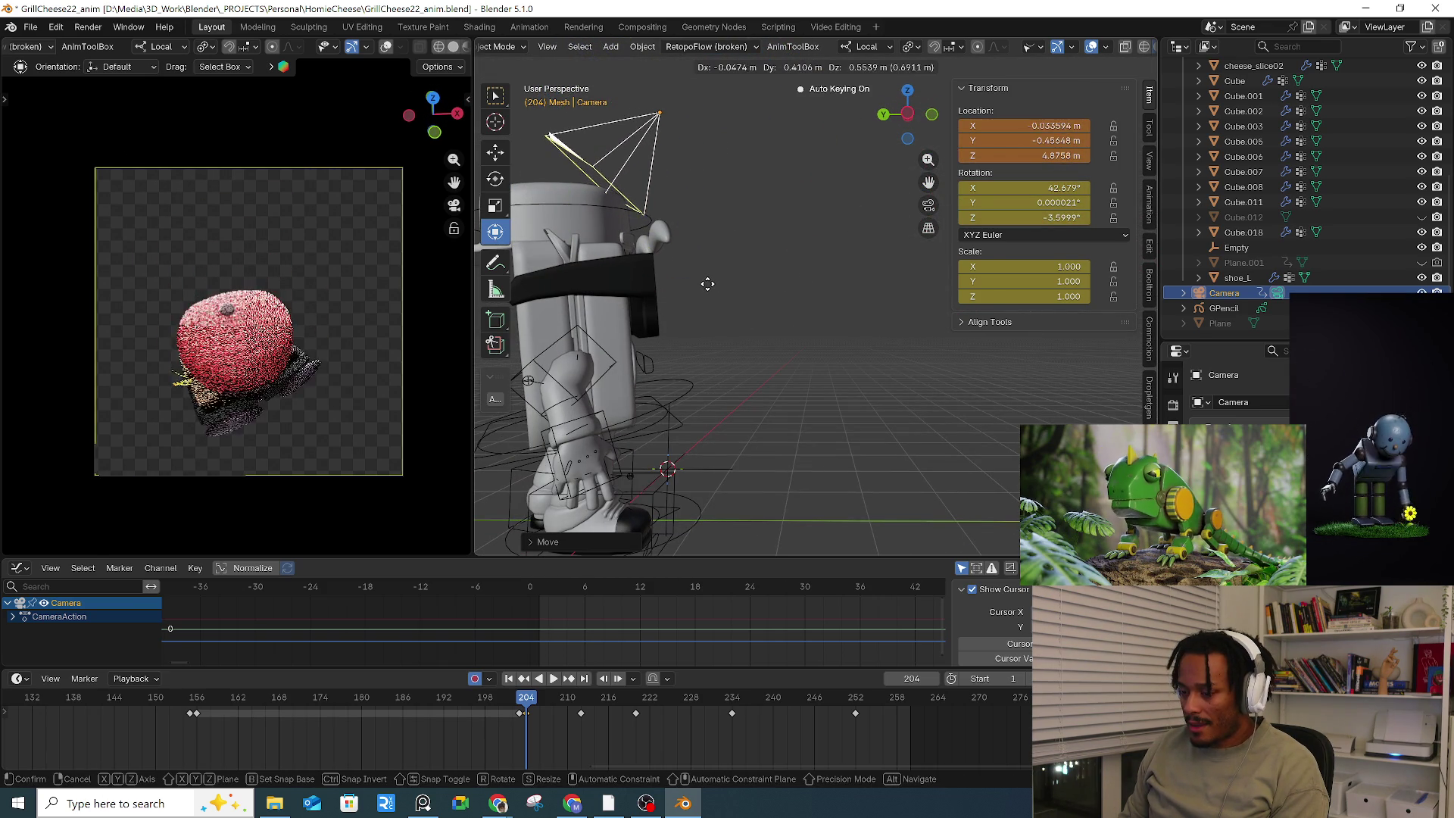
left_click(765, 327)
mouse_move(765, 327)
middle_mouse_down()
mouse_move(700, 311)
mouse_move(779, 318)
middle_mouse_up()
left_click_drag(766, 238, 807, 261)
left_click(810, 271)
middle_click_drag(810, 271, 746, 245)
key("g")
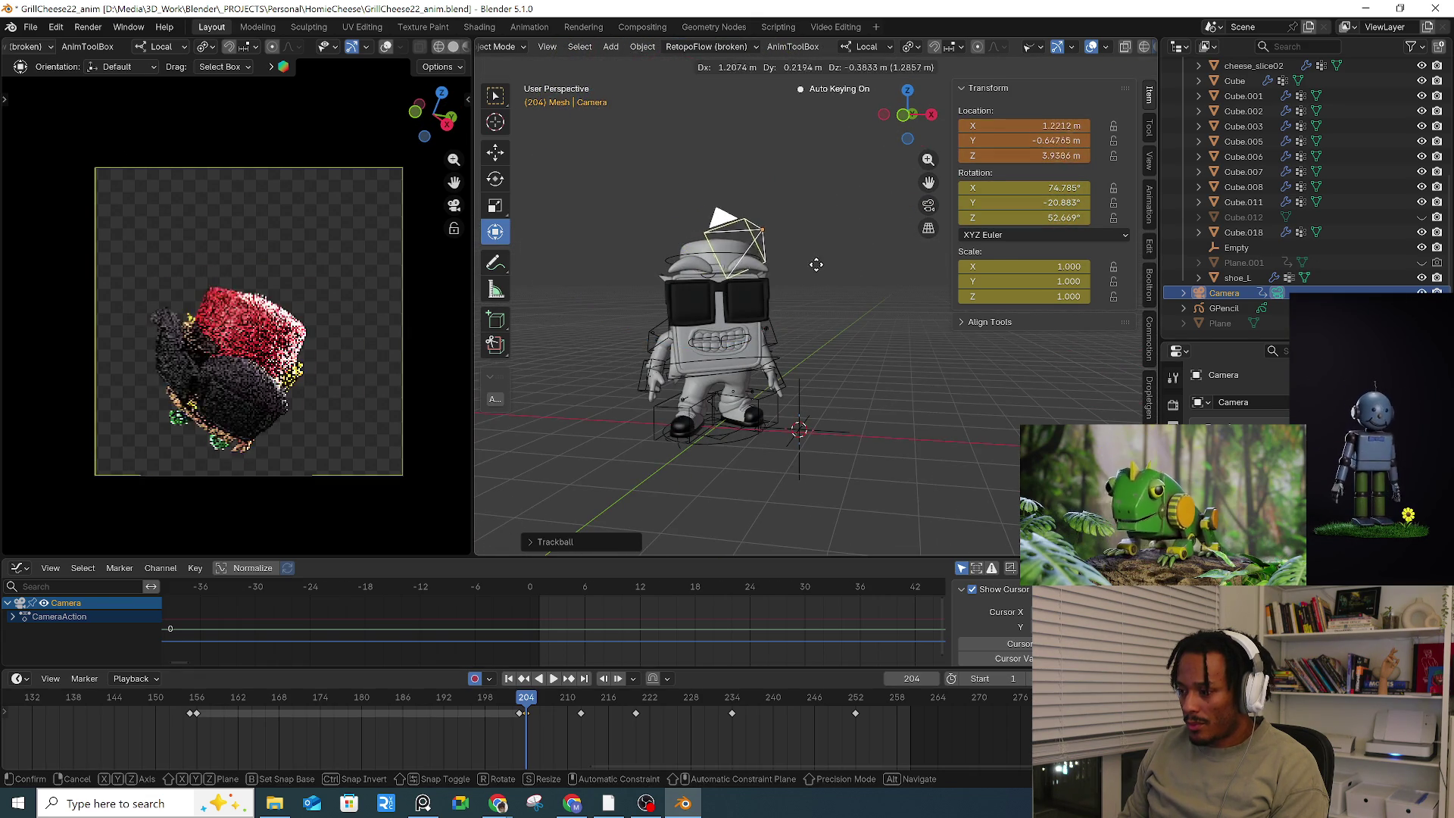
left_click(821, 263)
left_click_drag(775, 216, 787, 136)
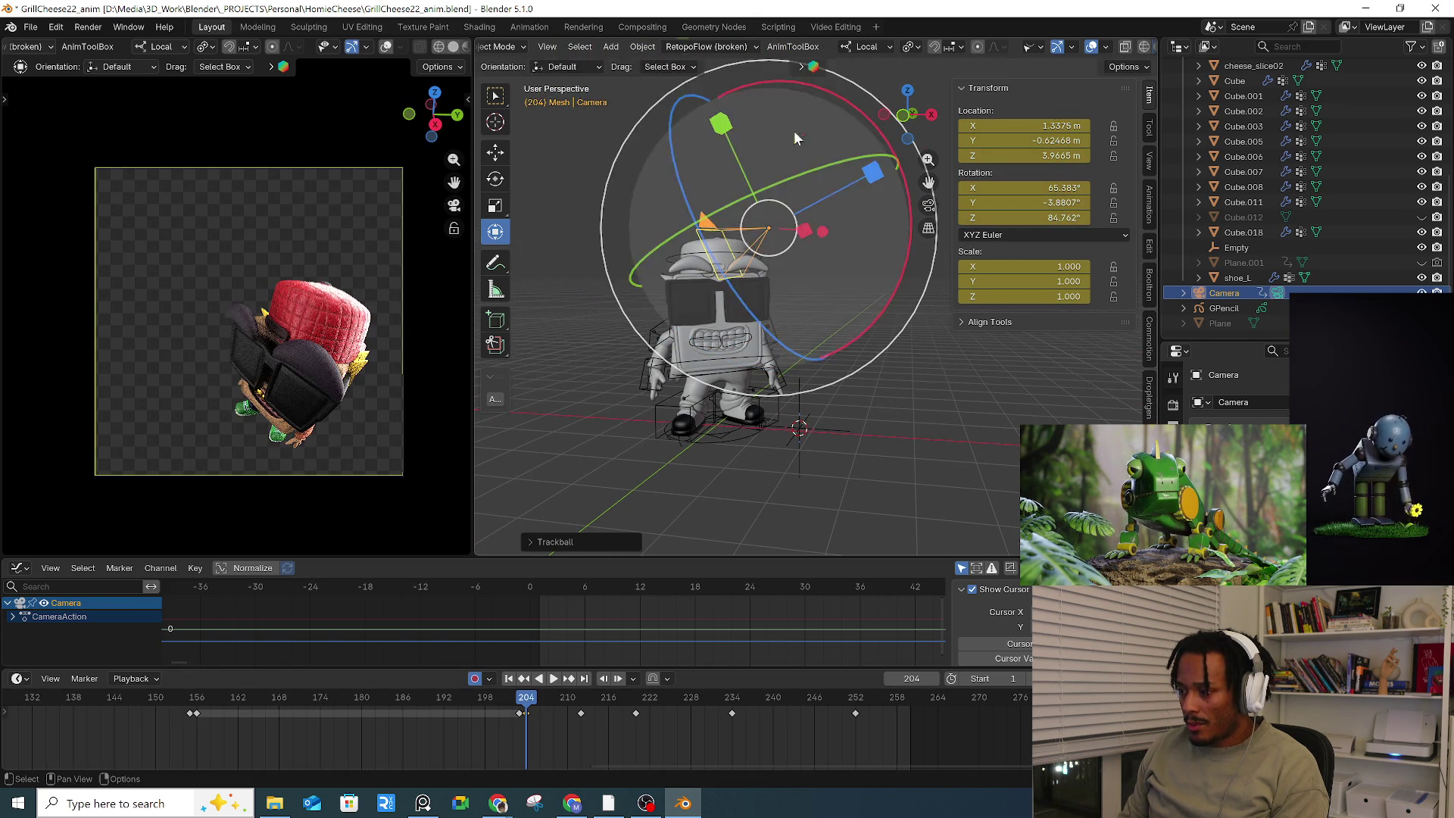
Step: Nudge and re-aim the camera at frame 204, making Cube.012 visible again
left_click(794, 130)
key("g")
left_click(850, 220)
middle_click_drag(850, 221, 801, 265)
key("g")
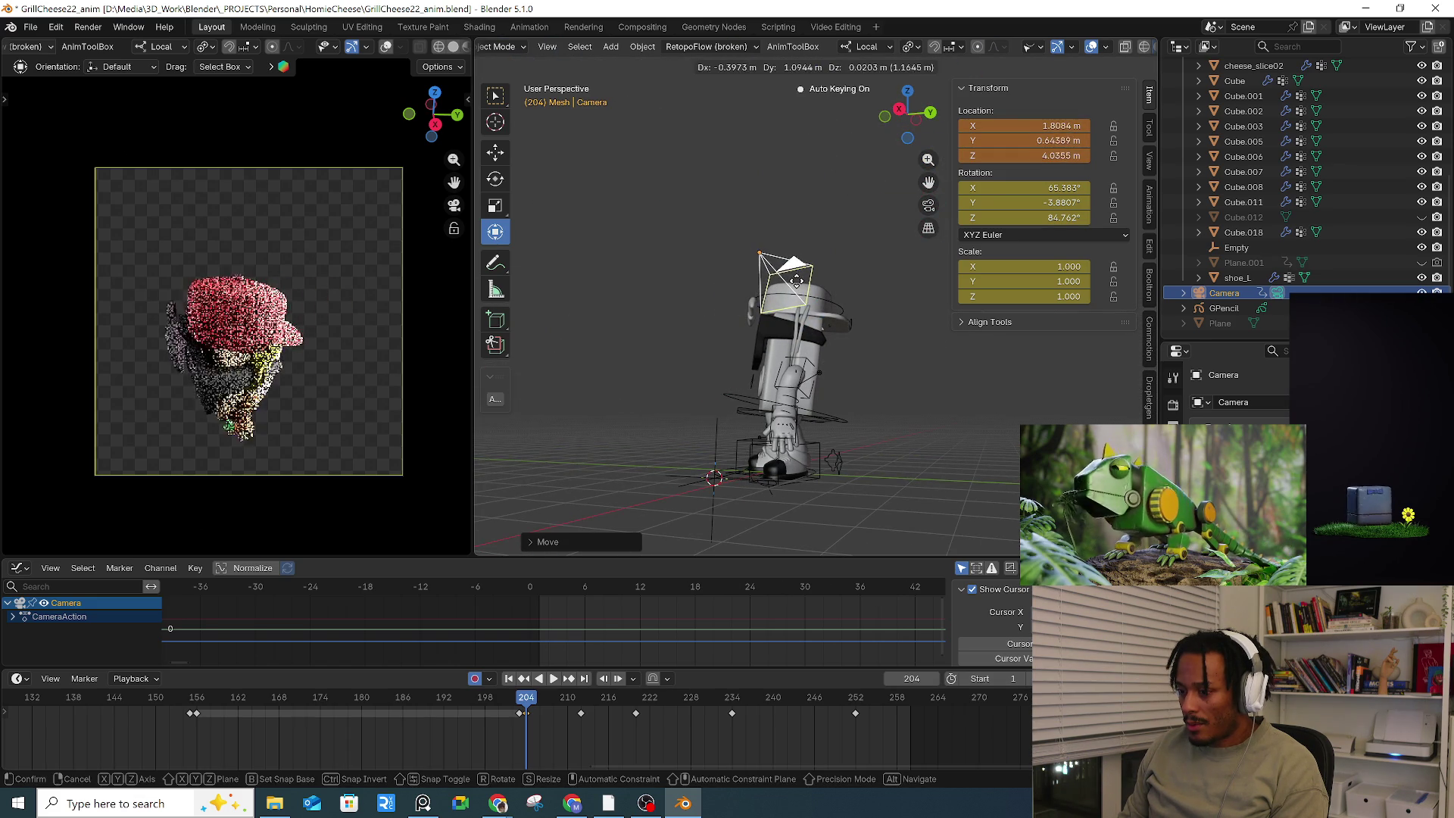
left_click(796, 280)
middle_click_drag(802, 282, 869, 315)
left_click_drag(690, 206, 707, 221)
left_click(1422, 217)
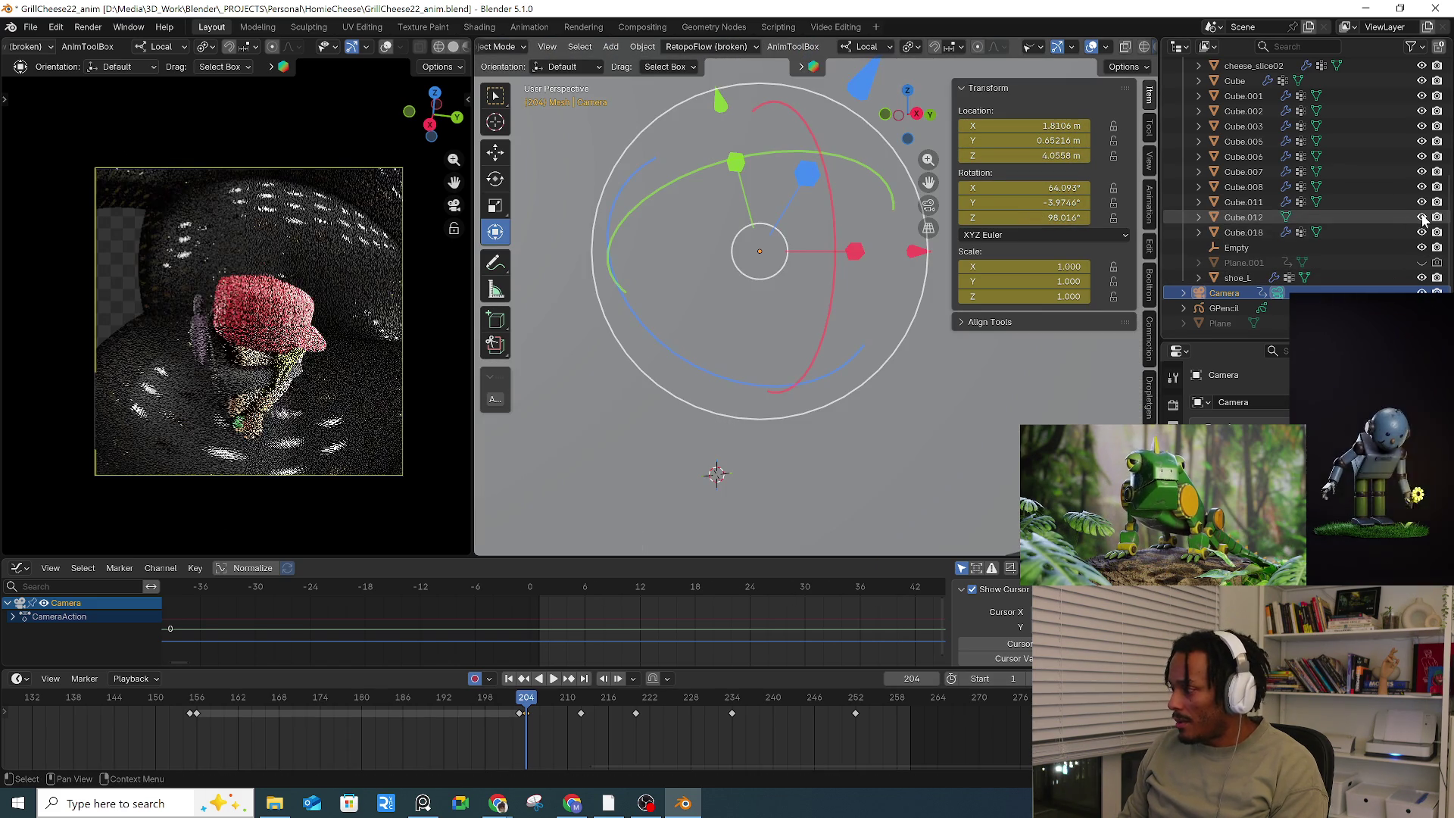
left_click_drag(783, 328, 765, 331)
Step: Settle the camera at 1.9164, -0.3296, 3.5513 m, rotated 72.962°, -6.6985°, 63.903°, then replay from ~190
key("g")
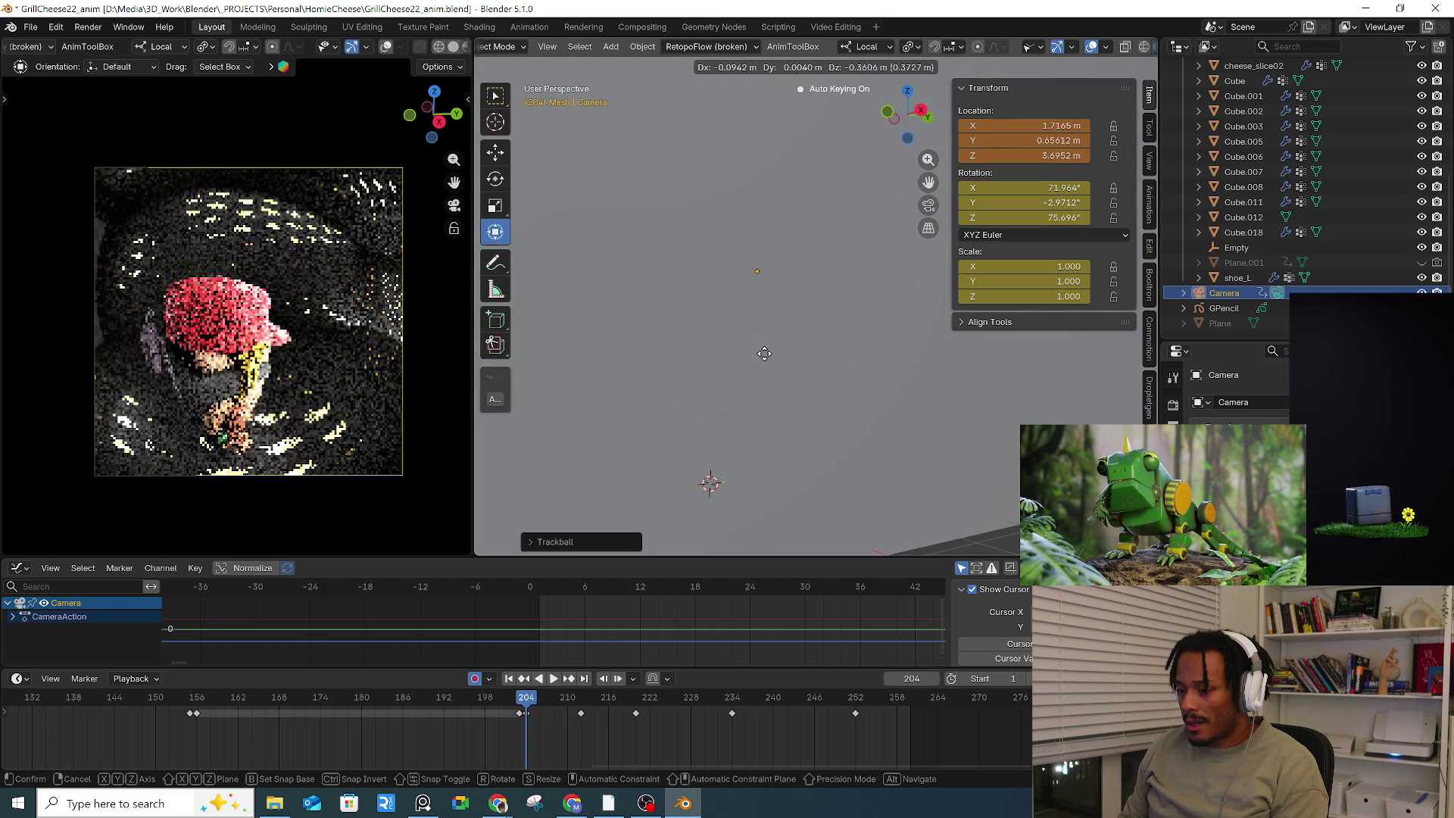
left_click(765, 362)
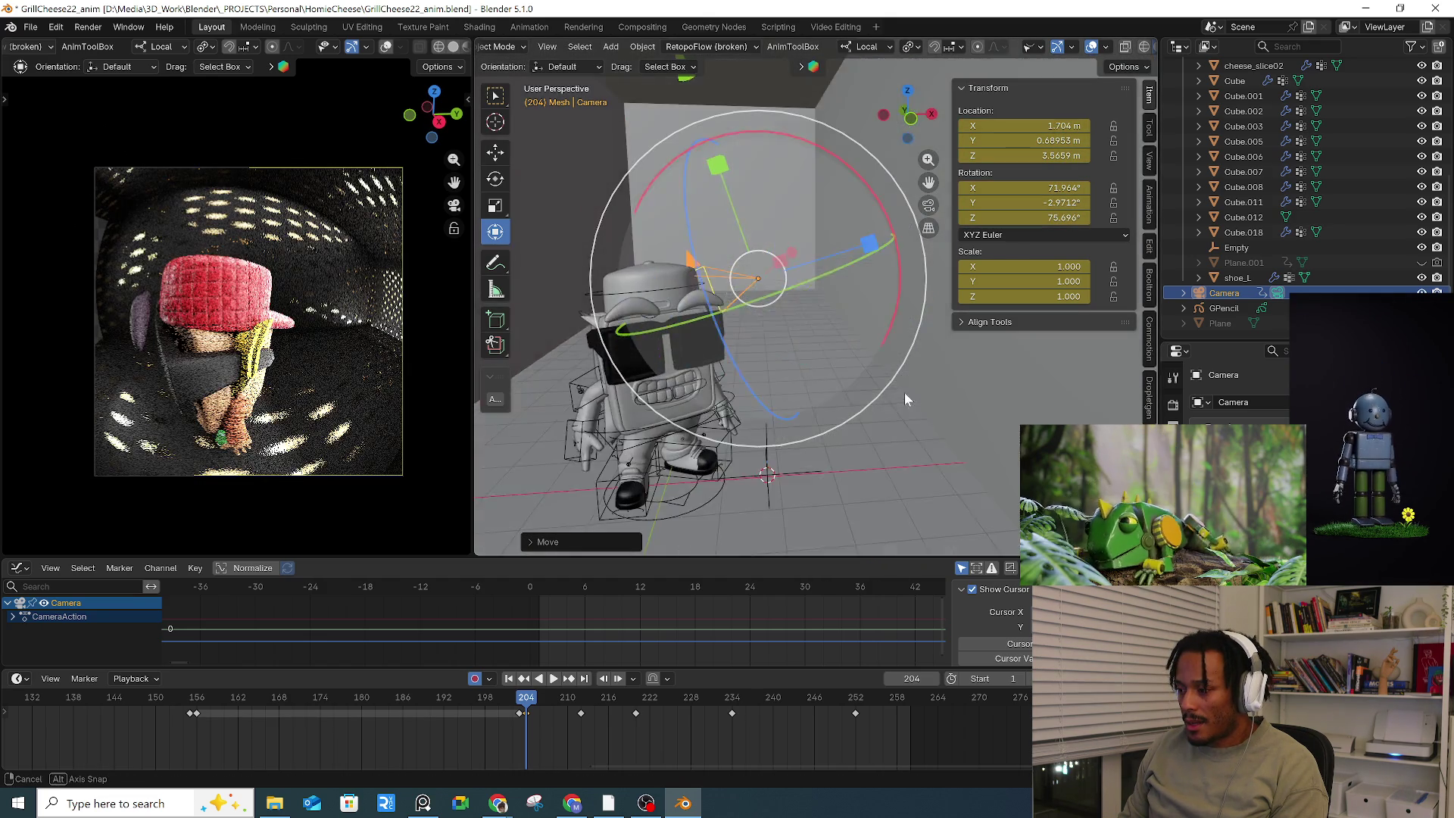
middle_click_drag(766, 369, 893, 409)
key("g")
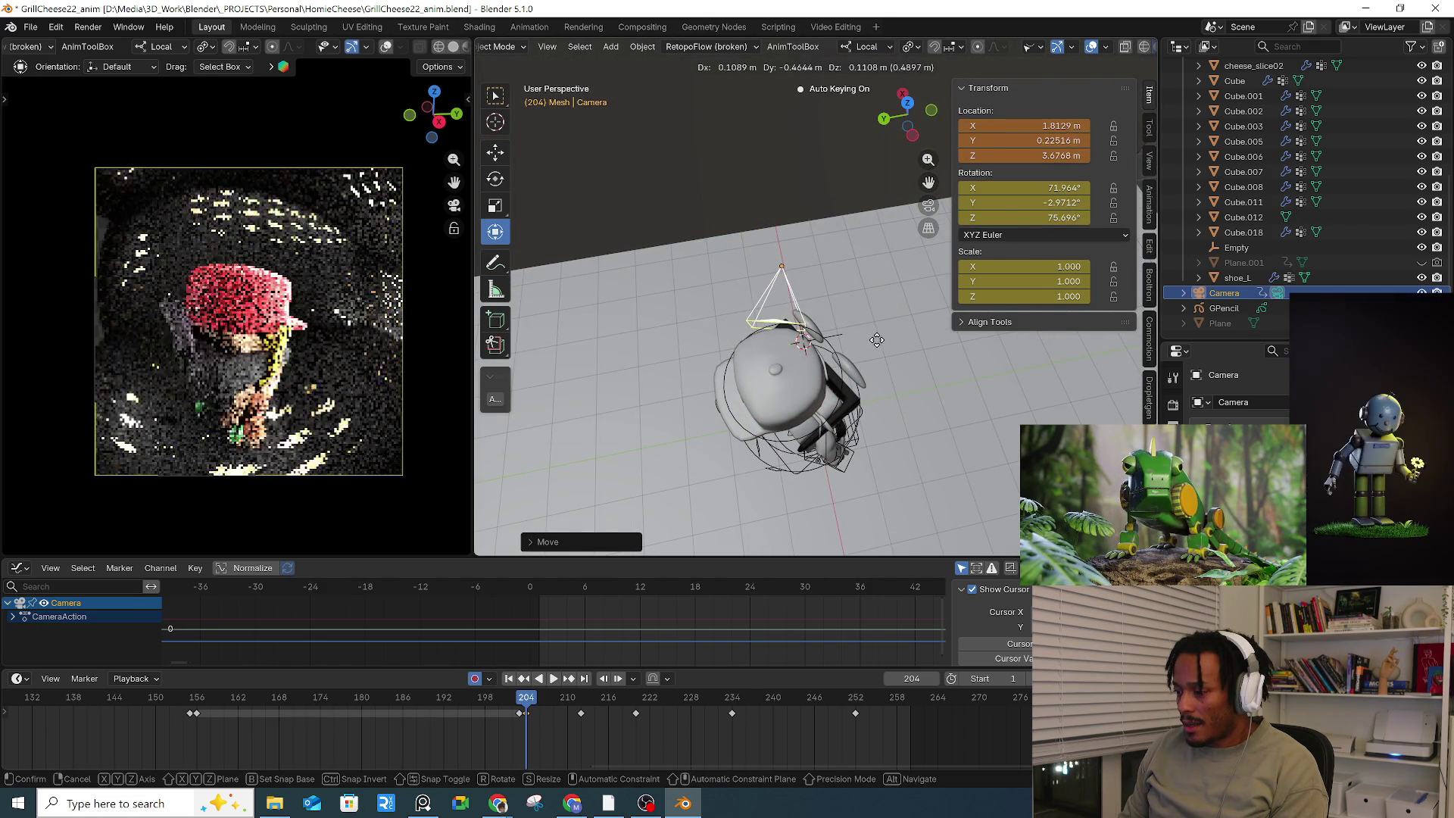
key("r")
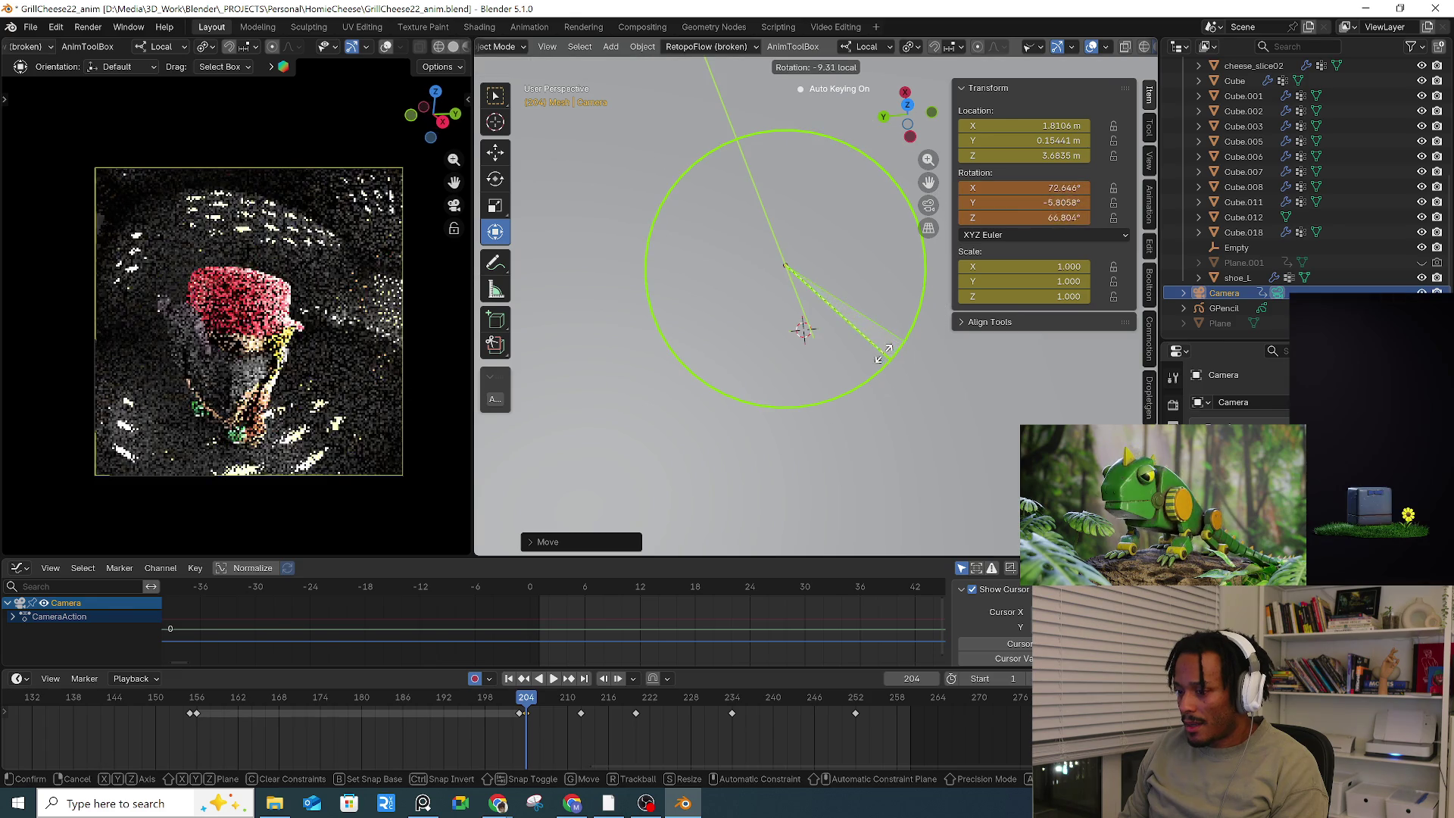
left_click(878, 362)
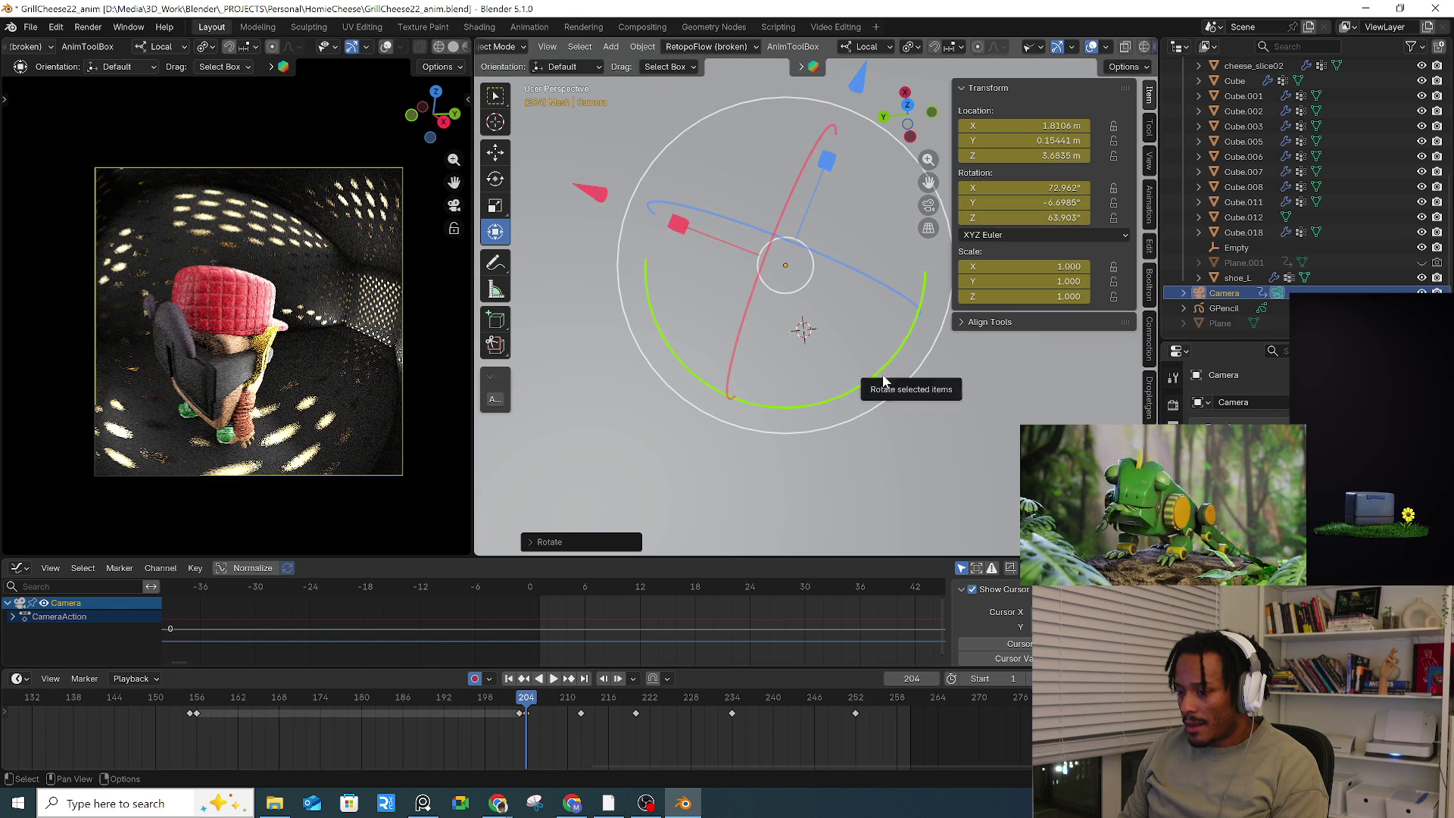
key("g")
left_click(947, 365)
mouse_move(947, 364)
middle_mouse_down()
mouse_move(889, 373)
mouse_move(813, 307)
mouse_move(748, 338)
mouse_move(831, 321)
middle_mouse_up()
key("g")
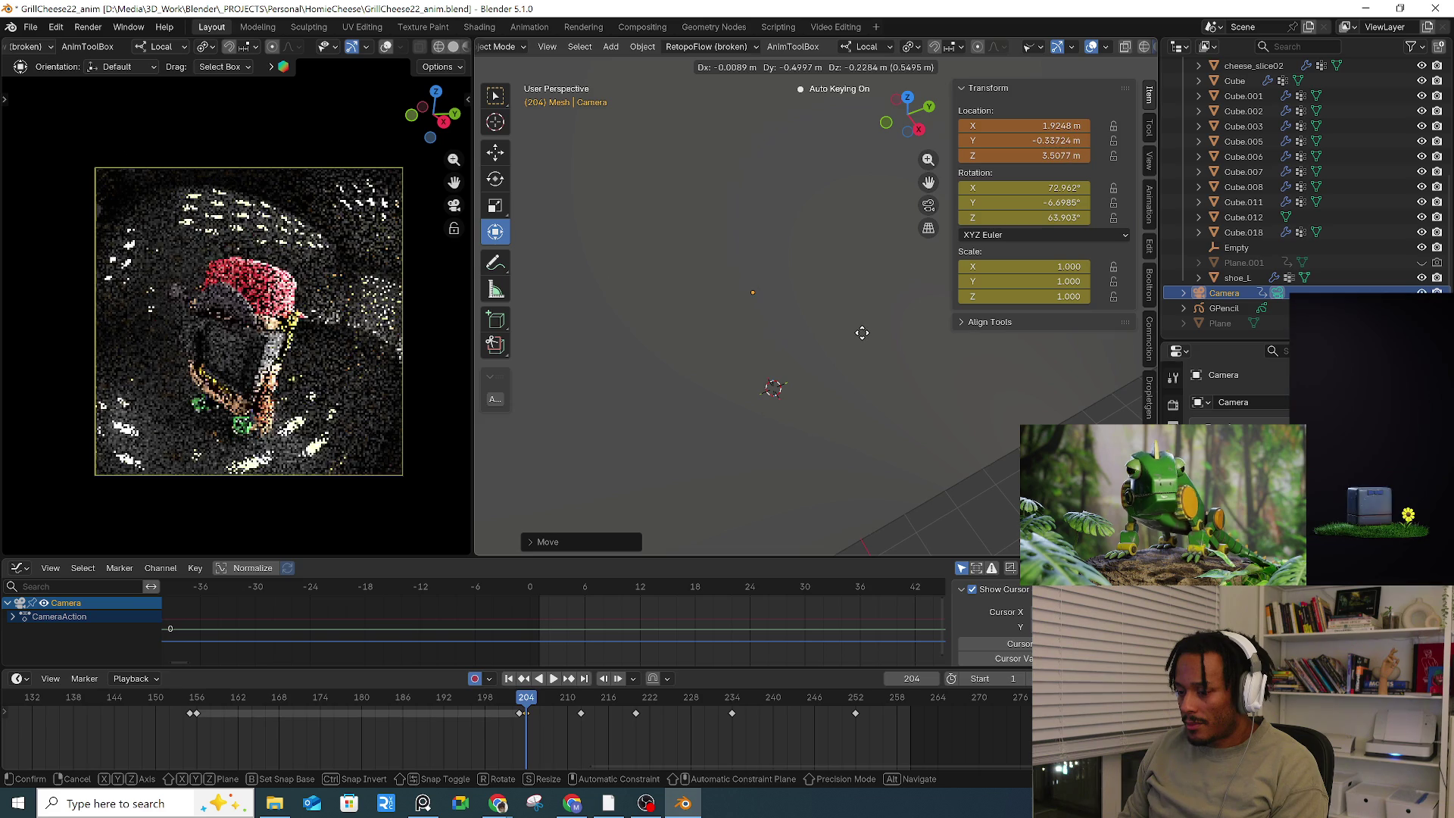
left_click(863, 336)
middle_click_drag(864, 341, 832, 323)
key("g")
left_click(833, 323)
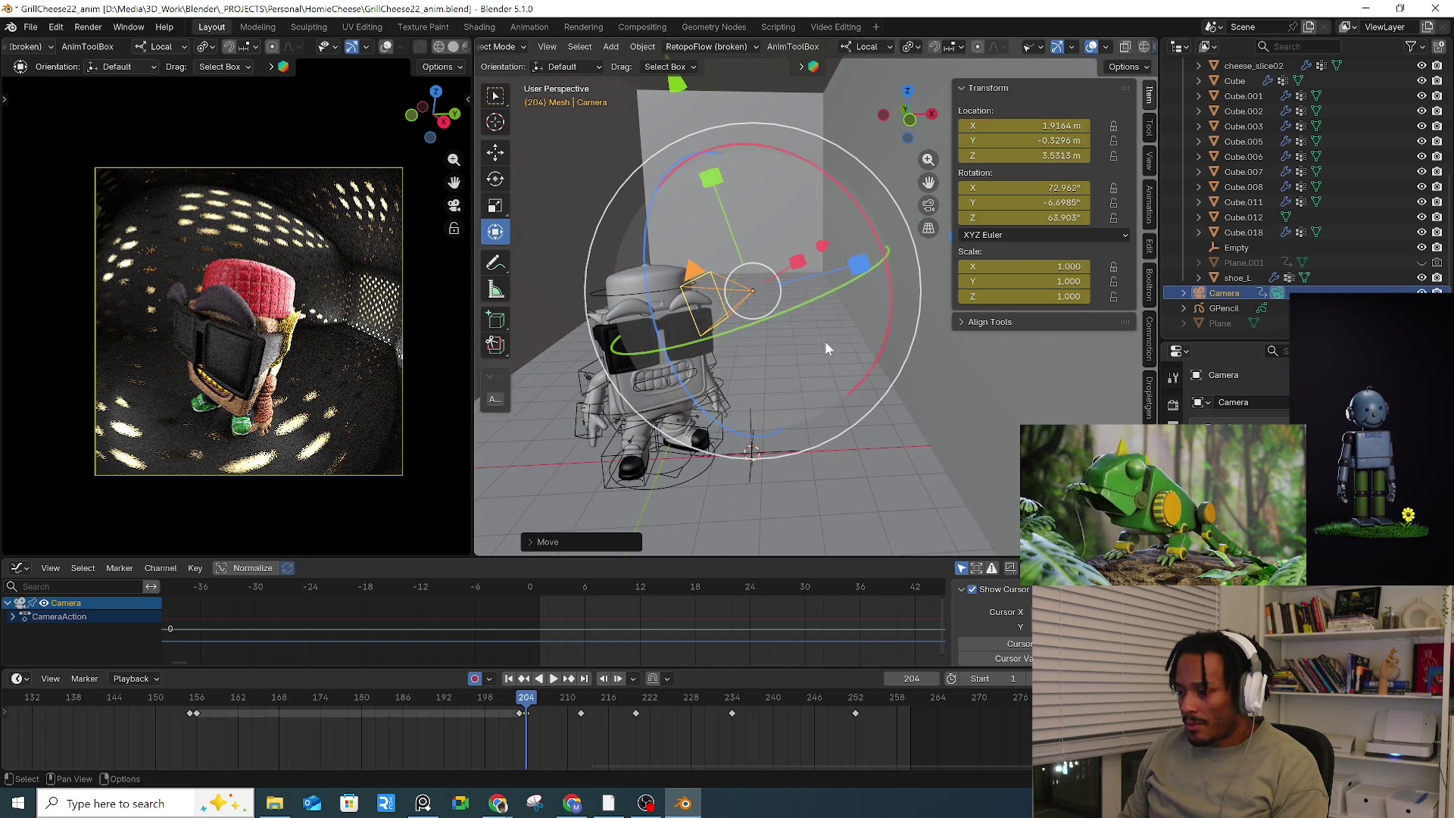
left_click_drag(525, 698, 635, 704)
left_click_drag(548, 718, 458, 711)
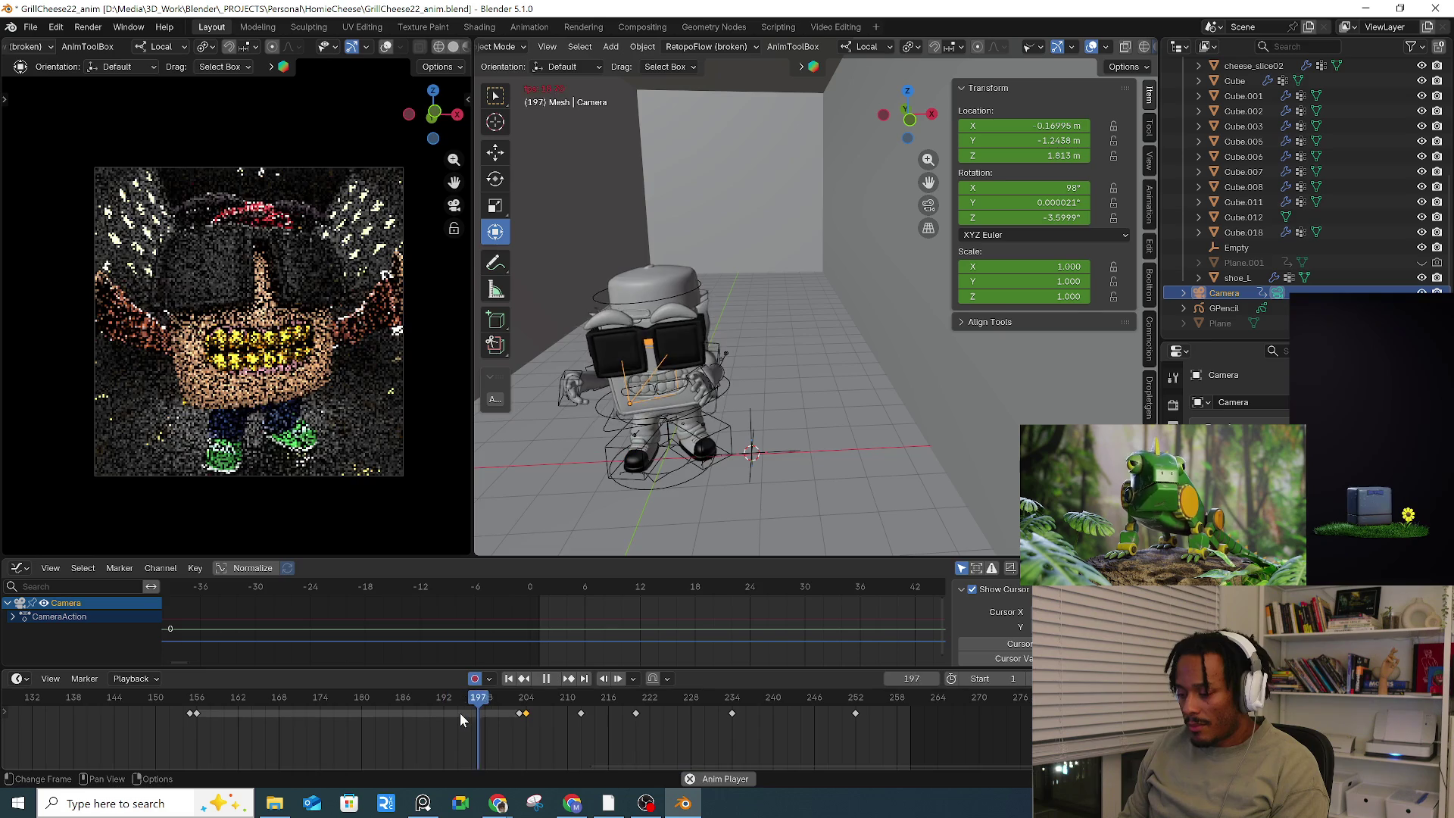
Step: Stop the playback and go to frame 203
left_click(509, 711)
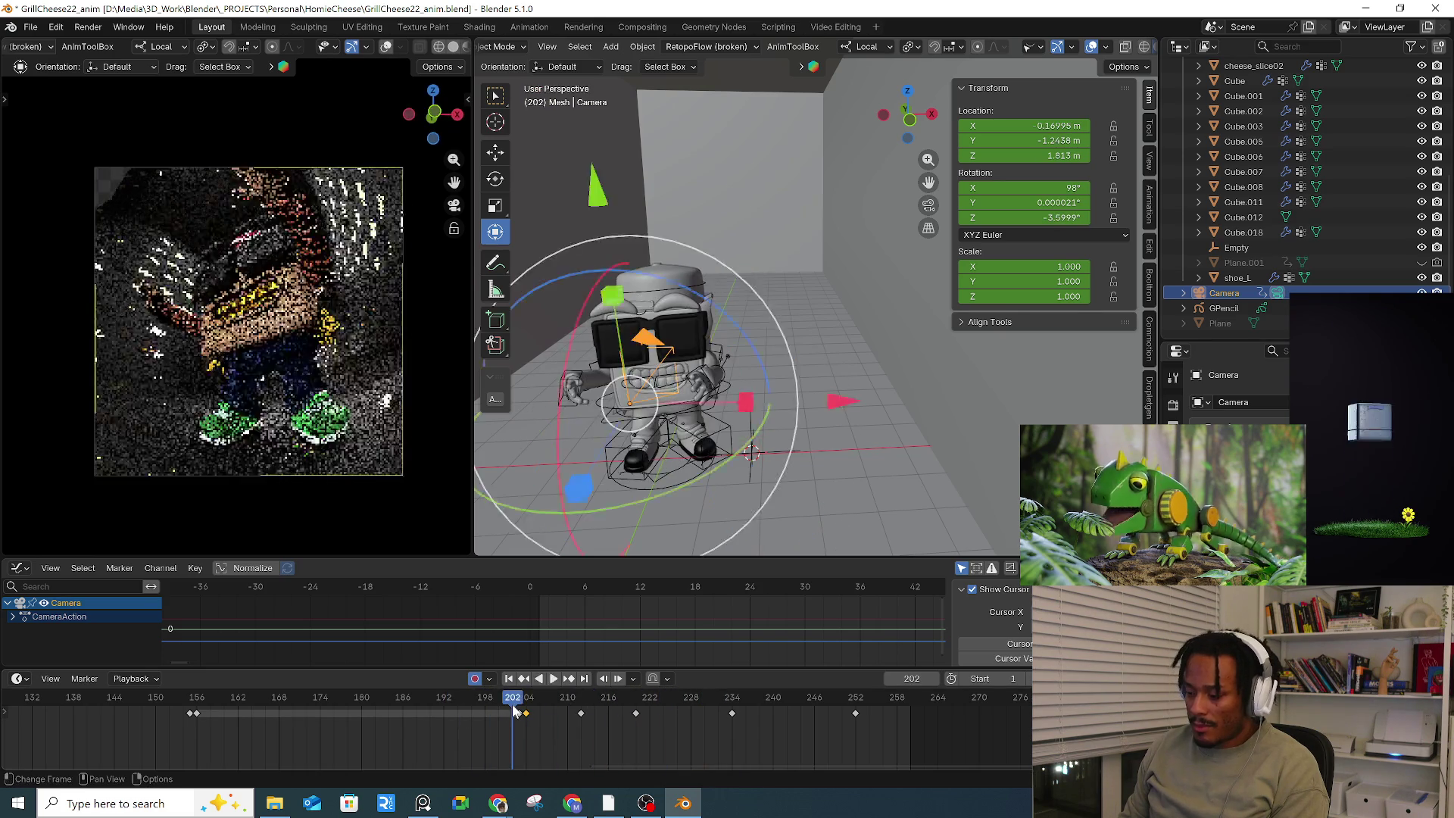
key("space")
key("space")
mouse_move(524, 709)
left_mouse_down()
mouse_move(397, 716)
mouse_move(518, 723)
left_mouse_up()
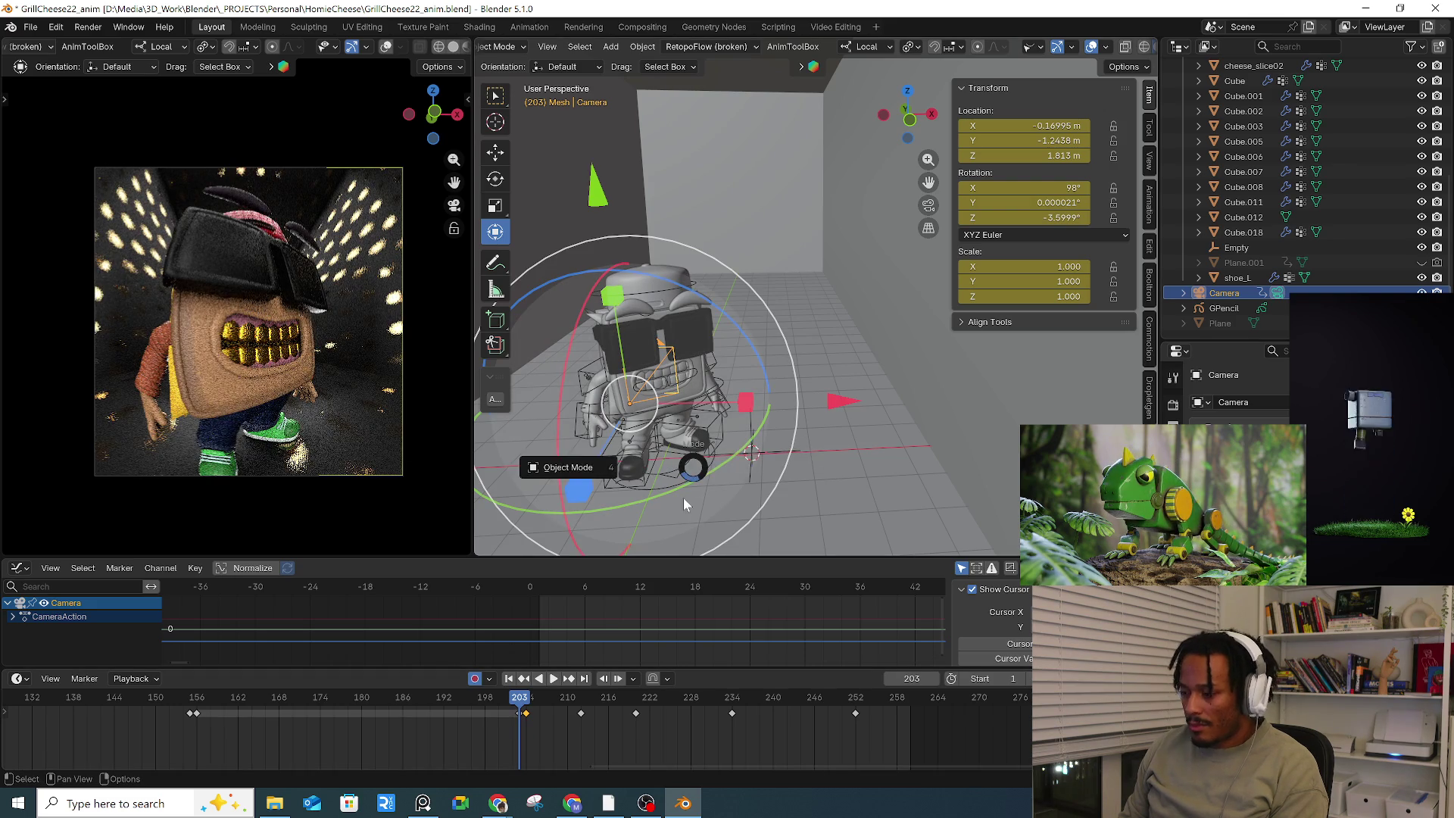
Step: Put the rig in Pose Mode with all bones selected, check frame 200, then return to Object Mode
left_click(594, 437)
key("ctrl+Tab")
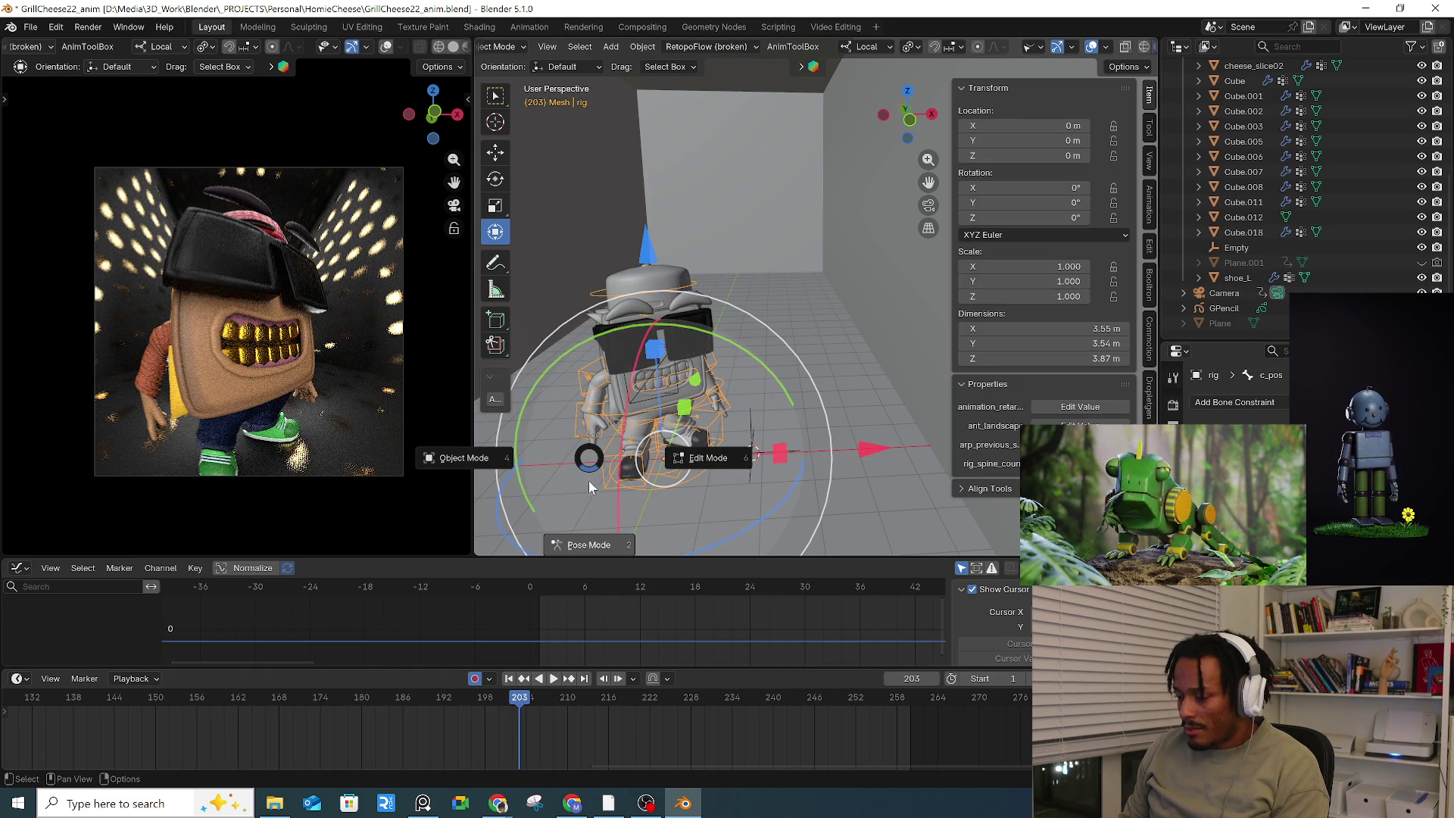
left_click(556, 635)
key("a")
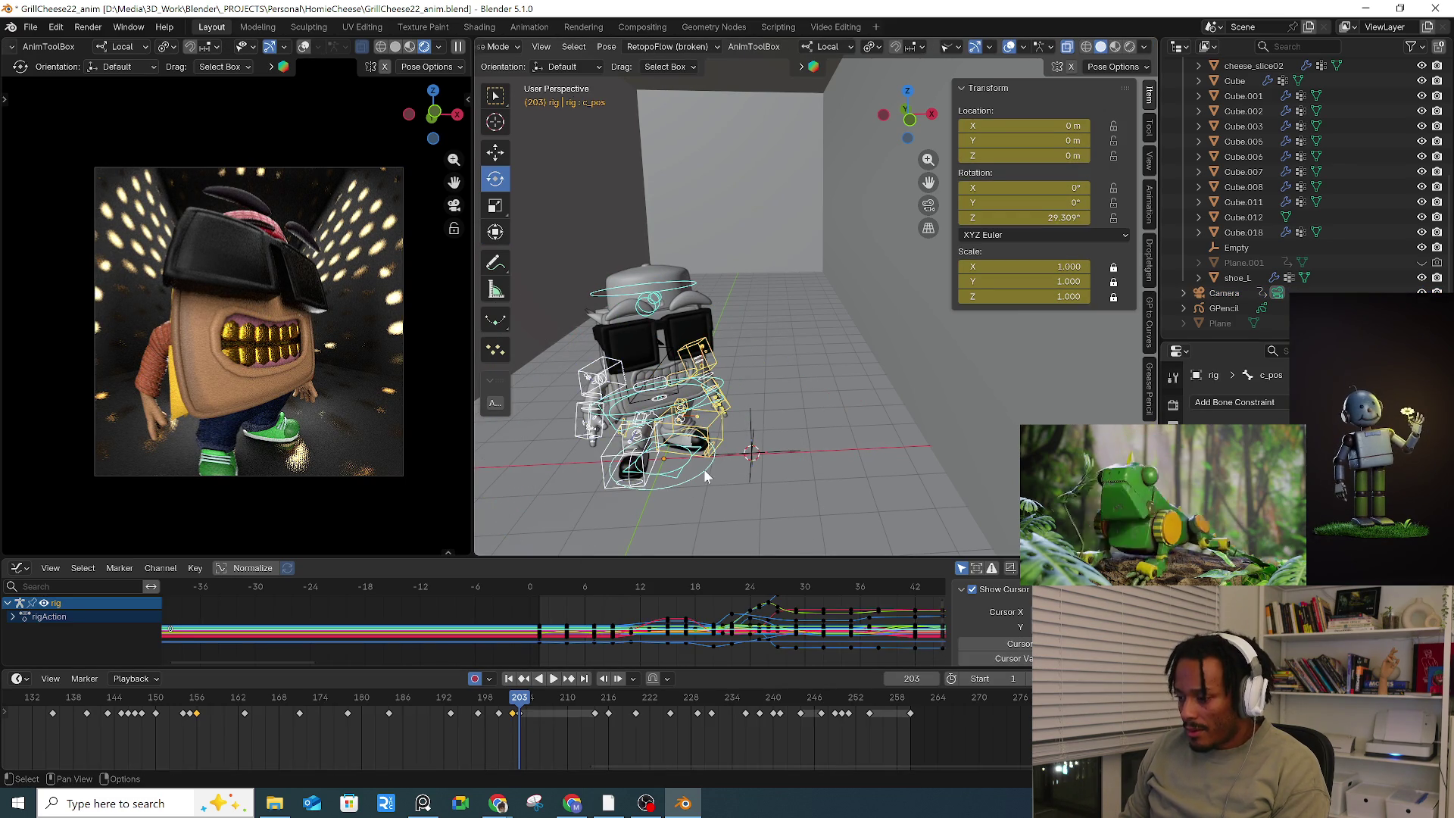
left_click_drag(484, 706, 519, 708)
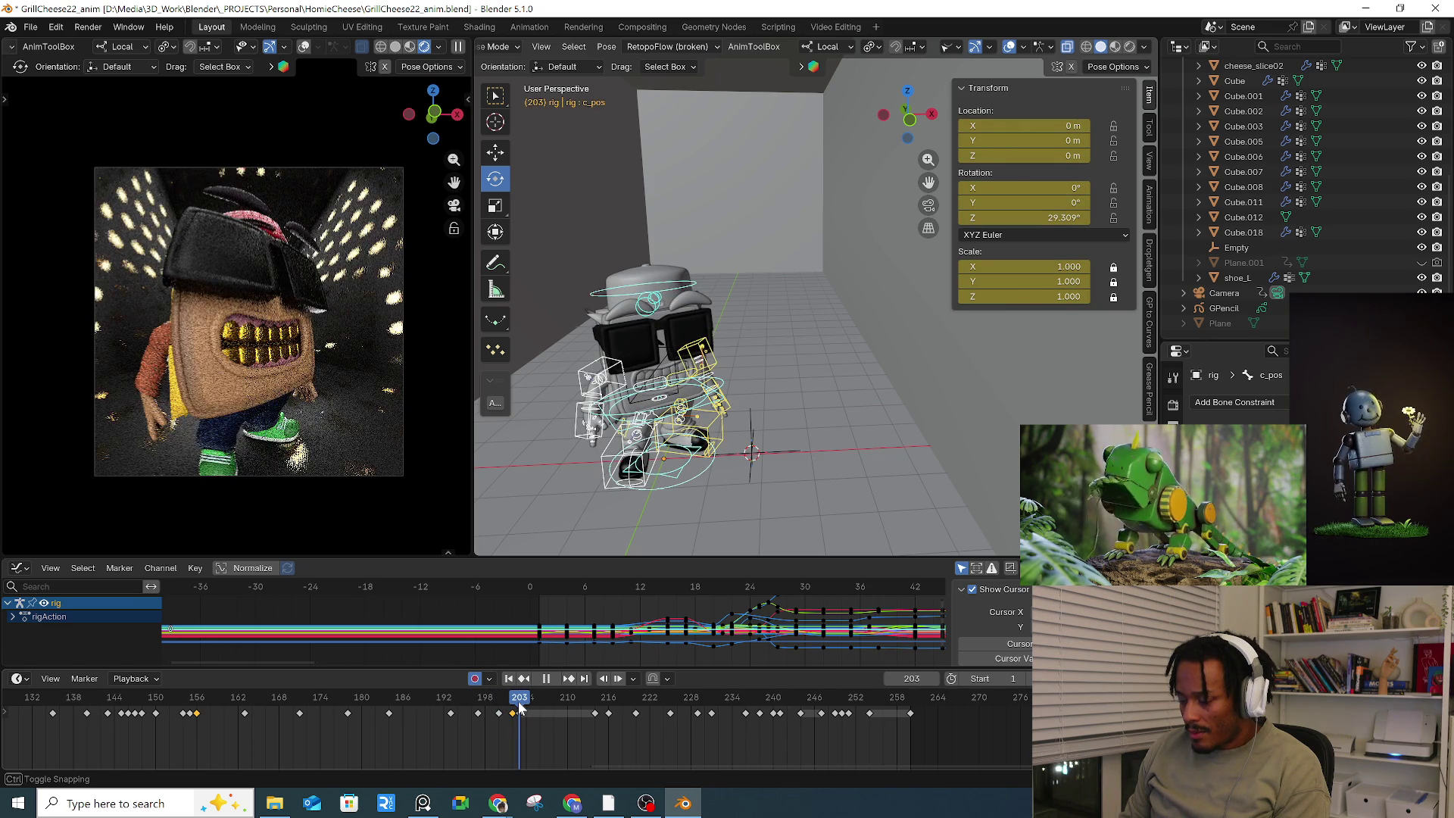
key("ctrl+Tab")
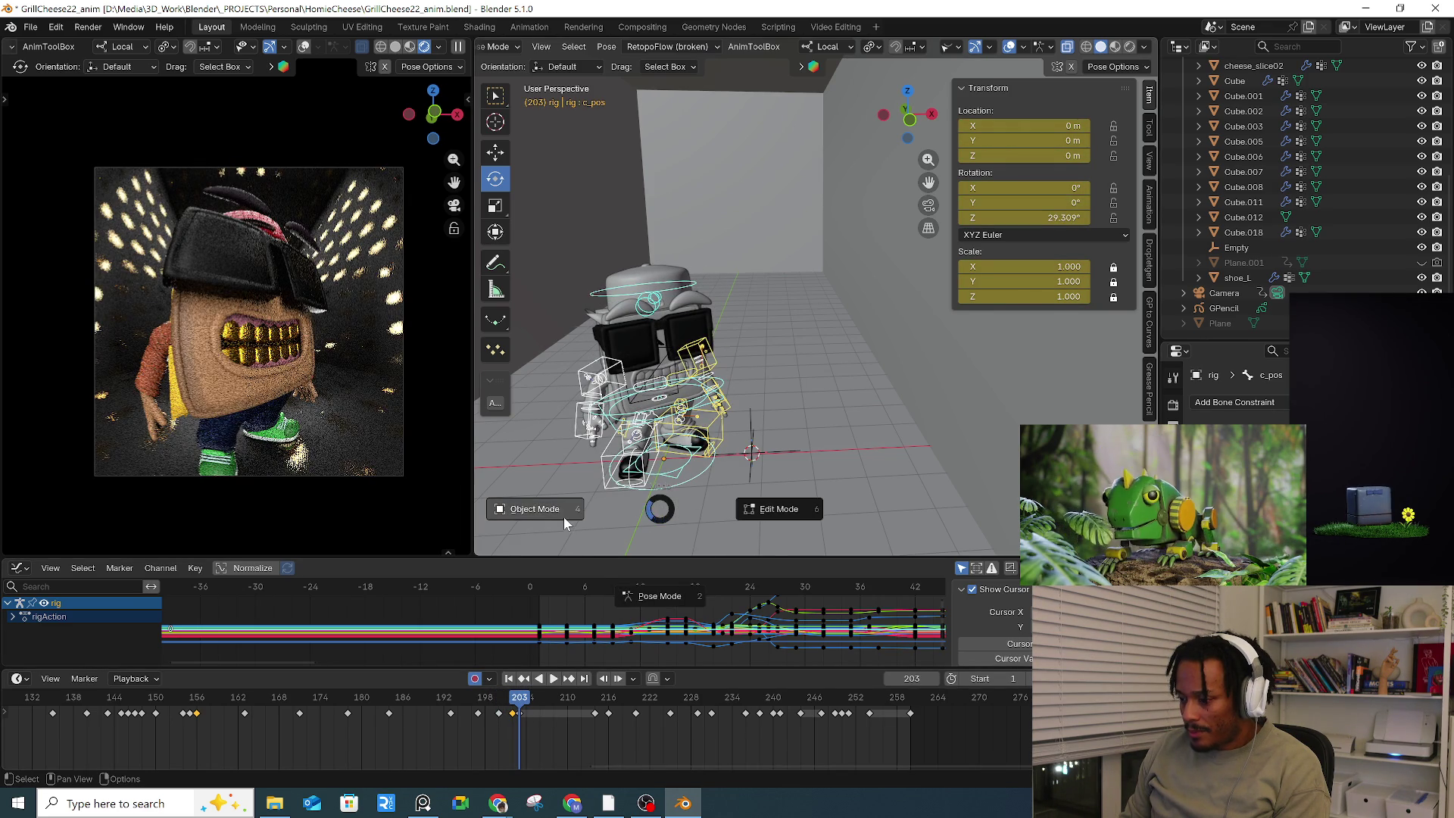
left_click(564, 519)
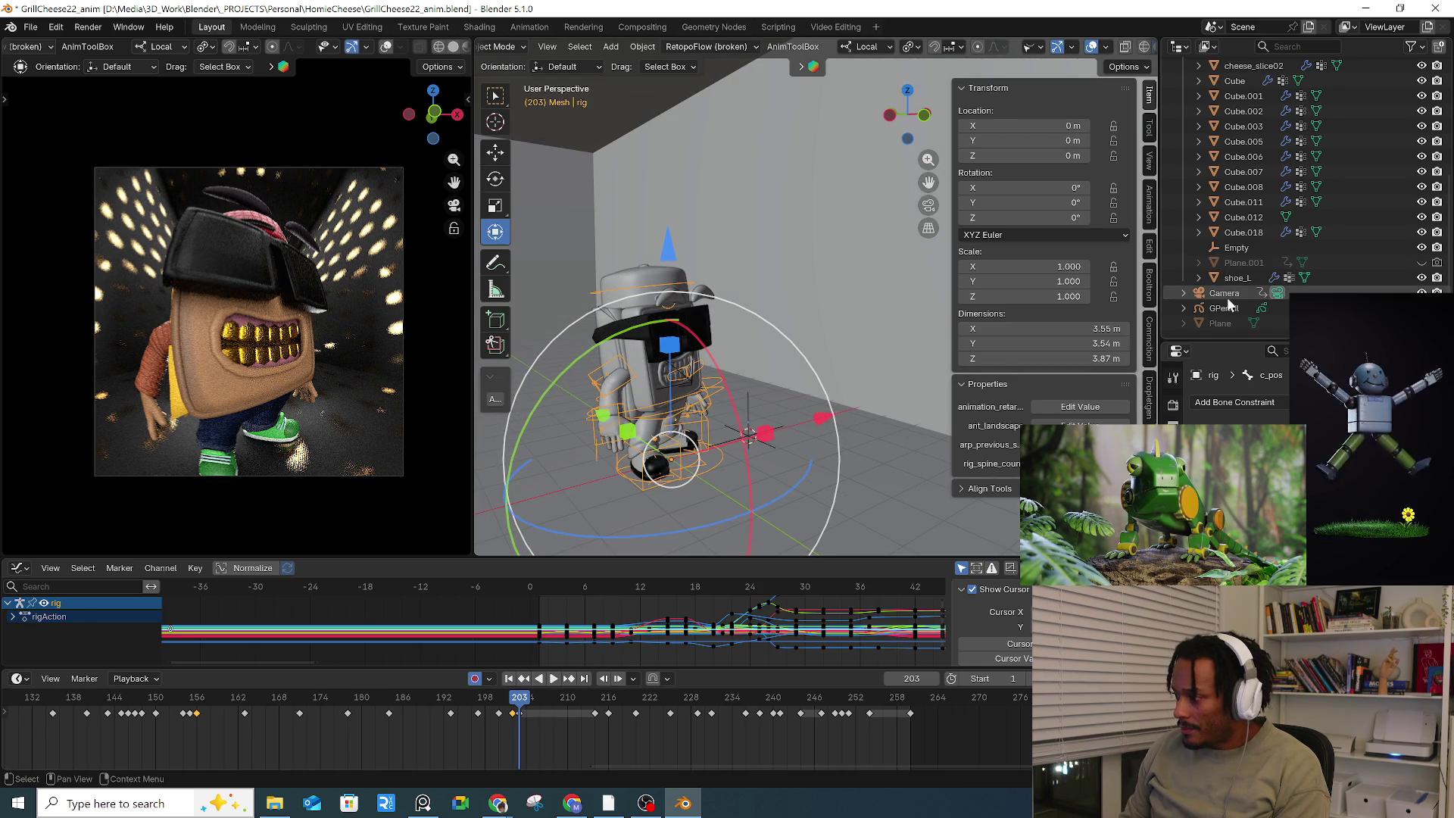
Step: Shift the camera's frame-202 keyframes one frame earlier
left_click(1224, 293)
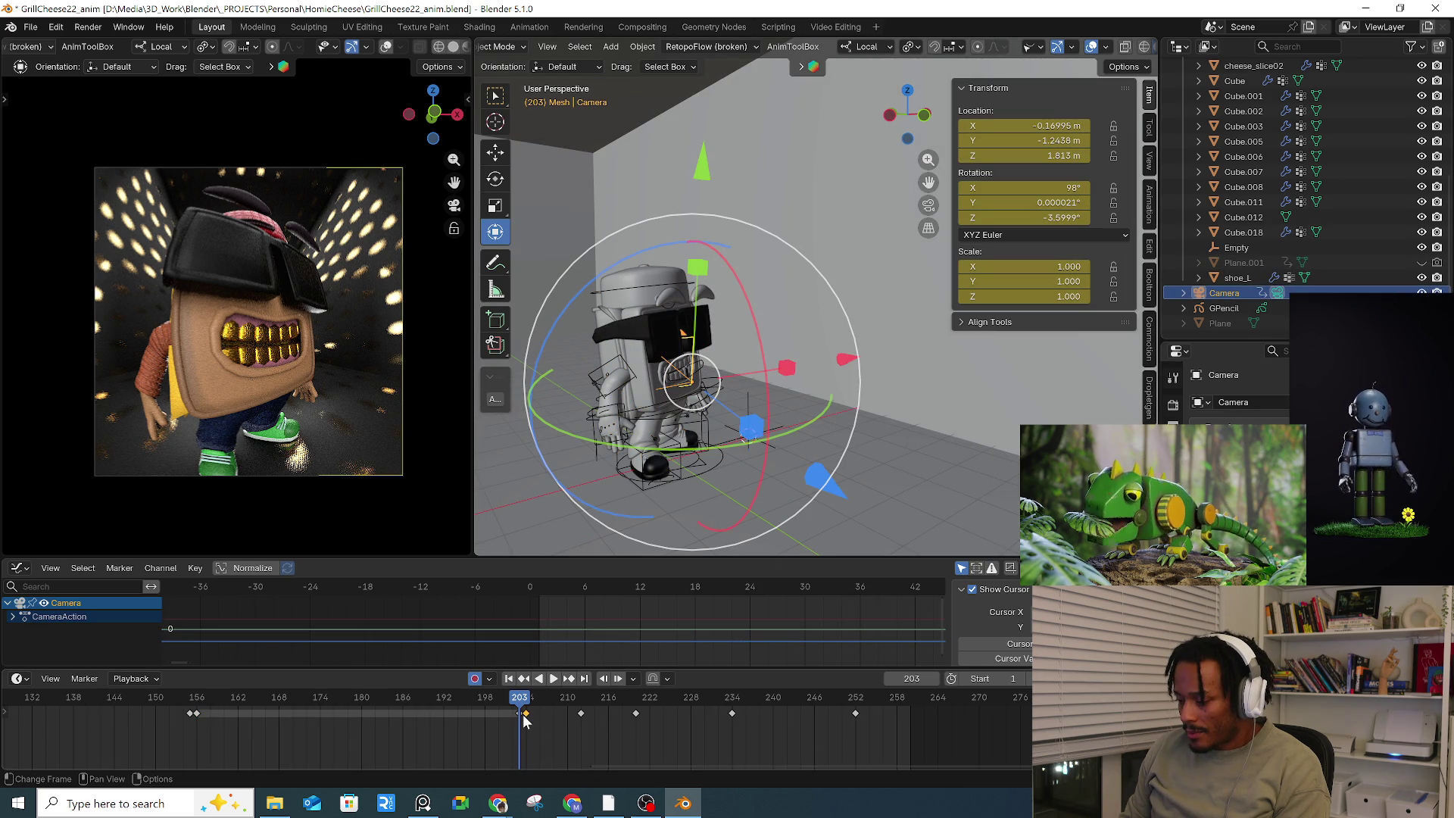
left_click_drag(522, 714, 514, 711)
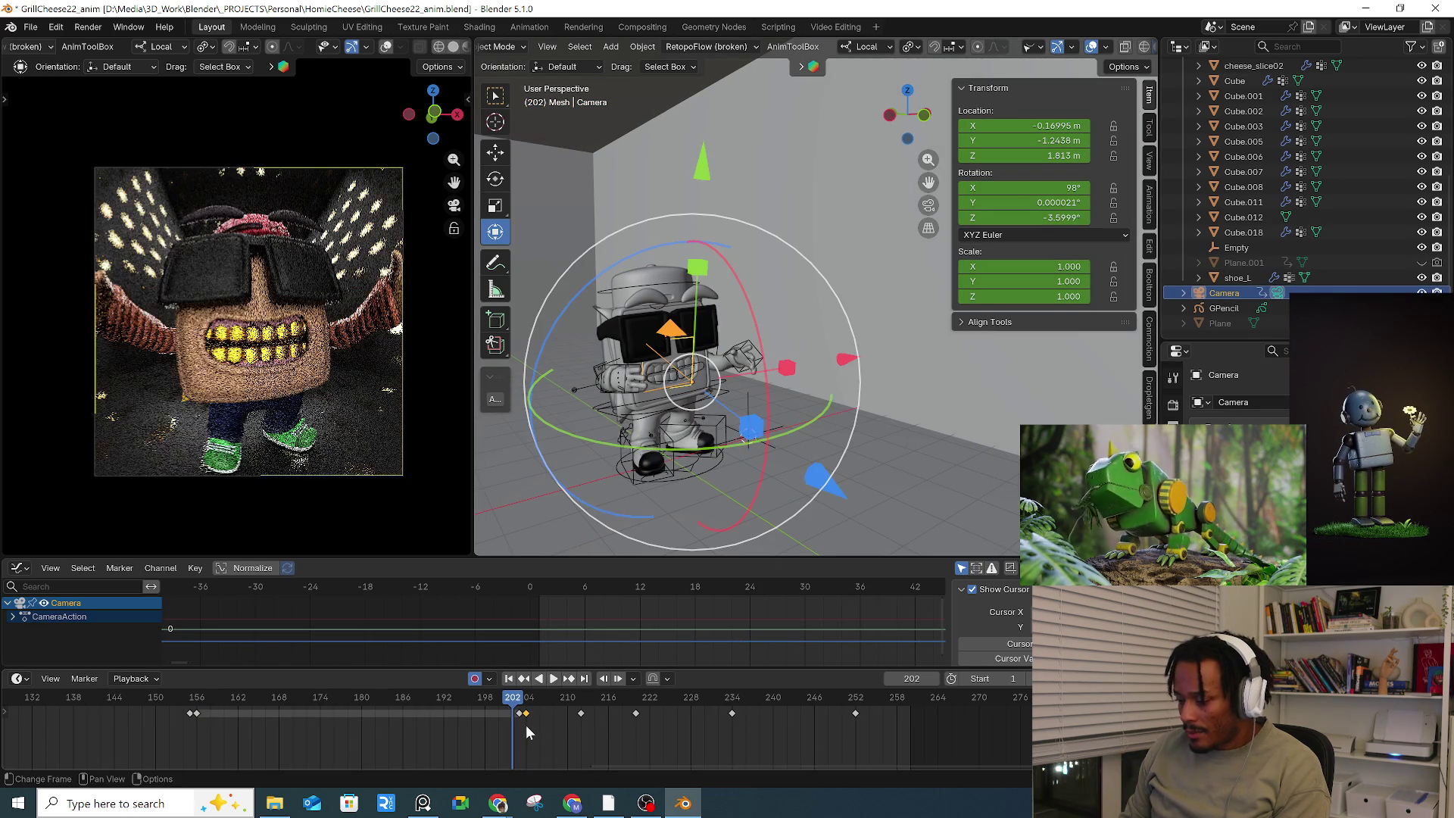
left_click(521, 713)
key("g")
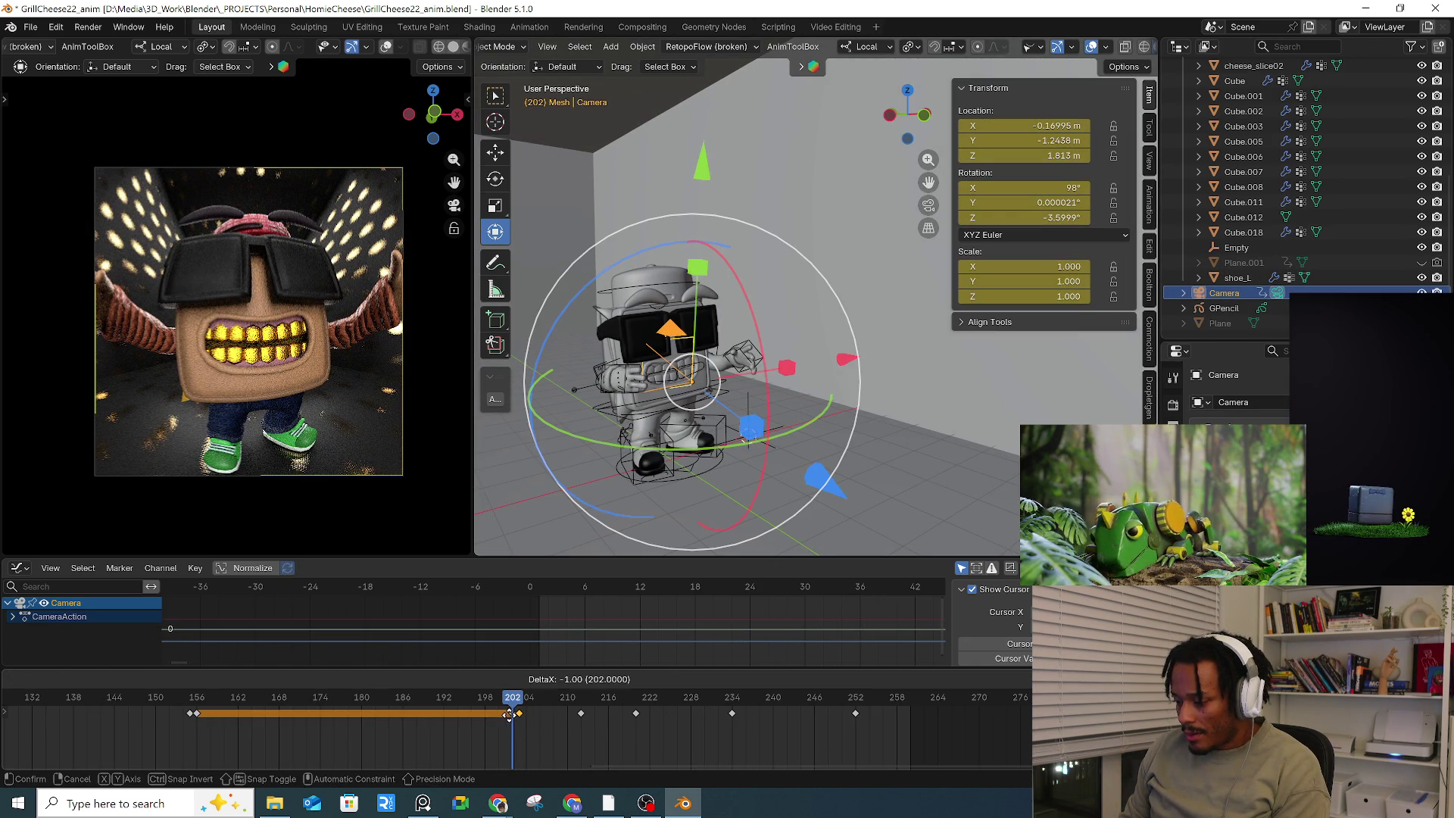
left_click(510, 715)
Step: Replay the shot from frame 203 and scrub through frames 204–210 to check the camera timing
left_click_drag(513, 703, 503, 706)
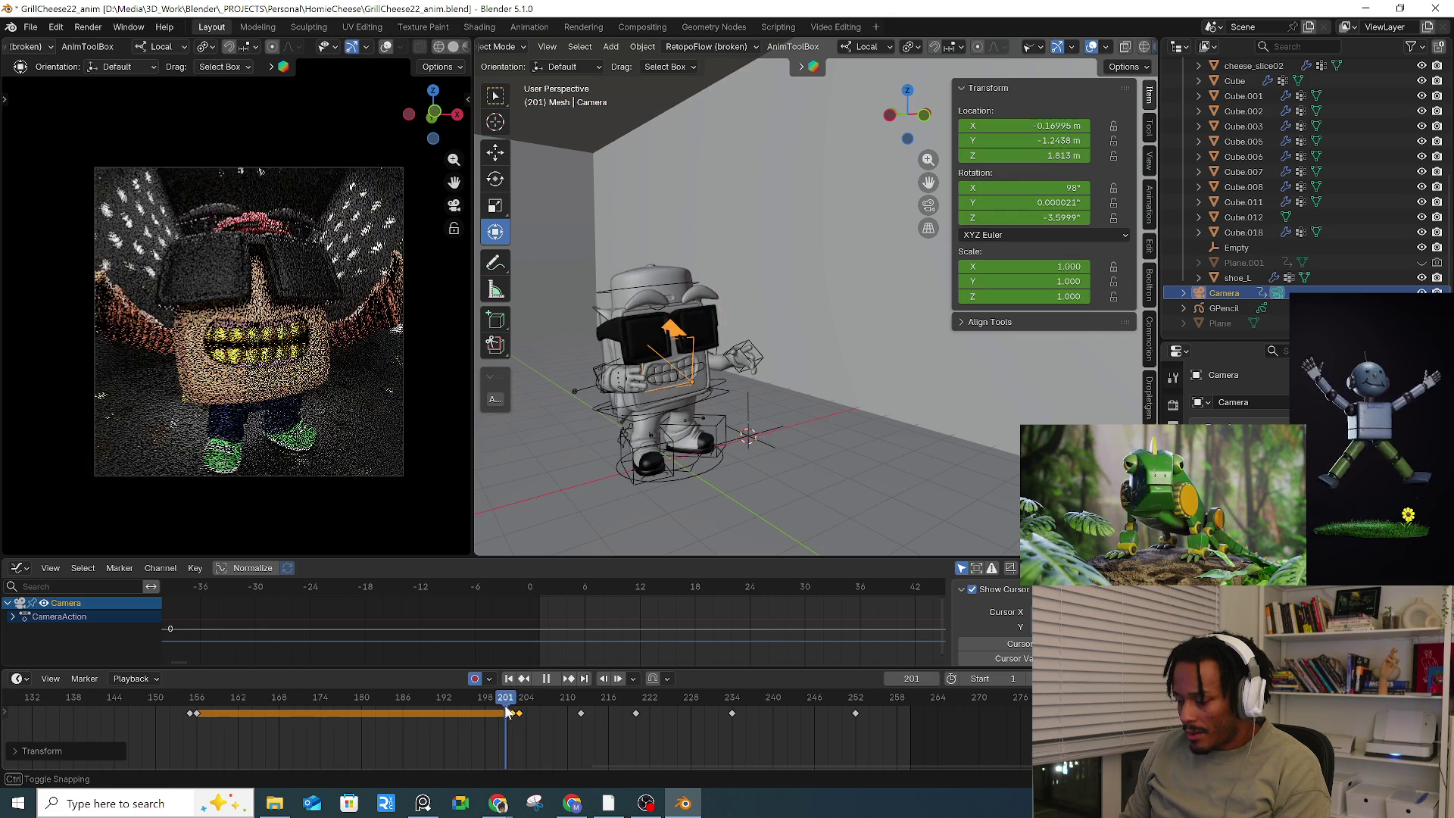
key("space")
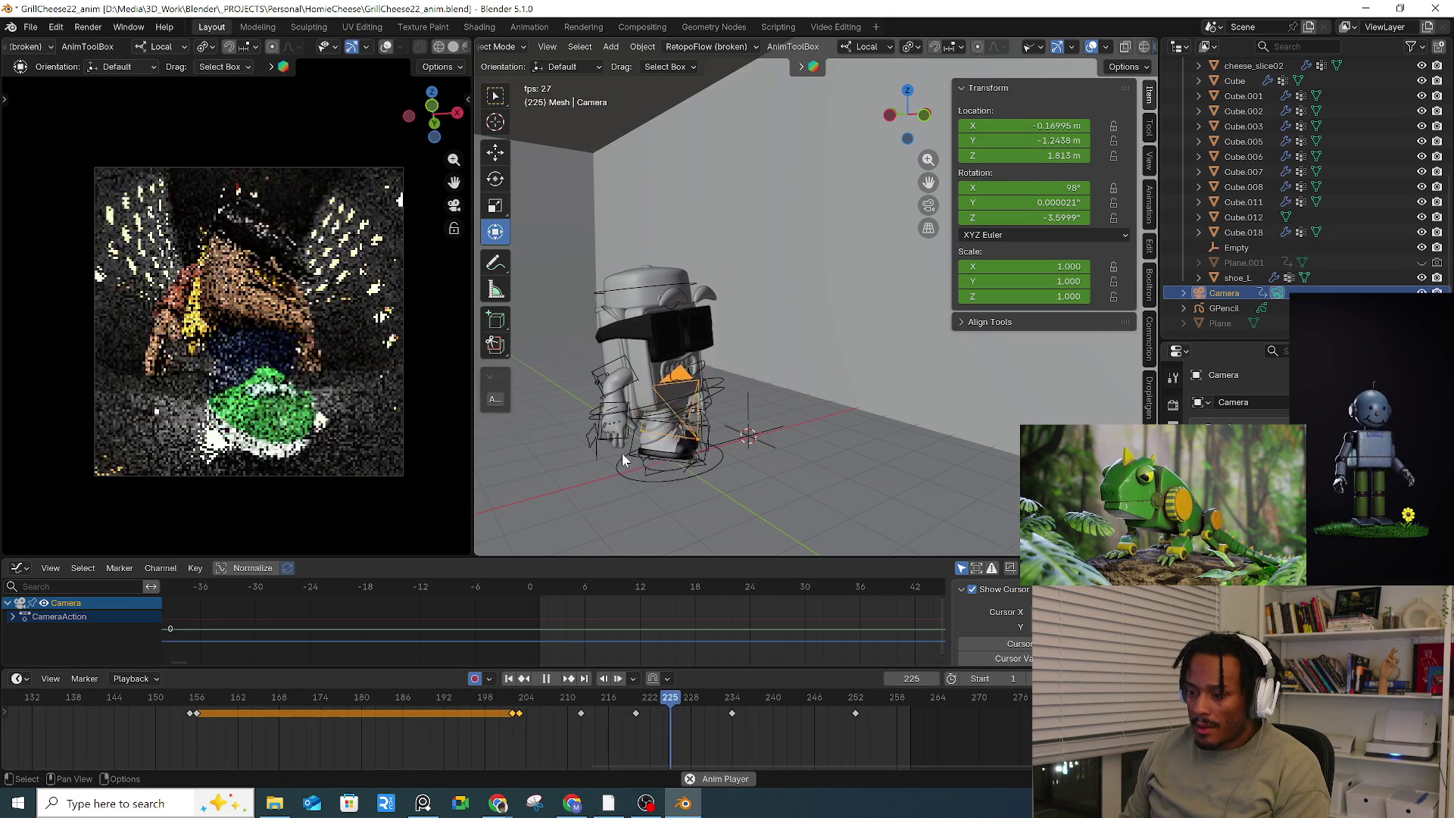
key("space")
mouse_move(514, 706)
left_mouse_down()
mouse_move(535, 703)
mouse_move(520, 706)
left_mouse_up()
key("space")
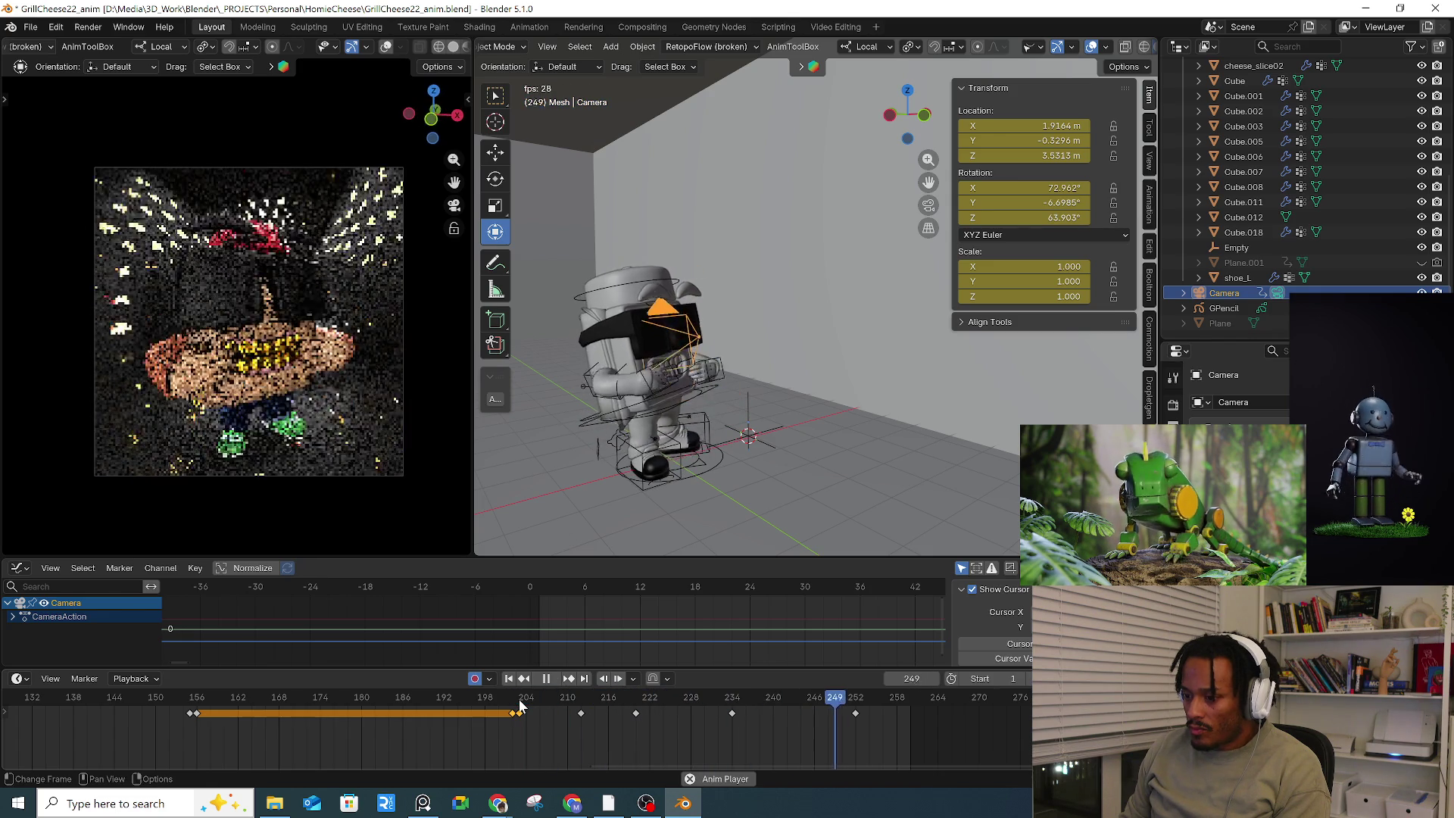
left_click(534, 698)
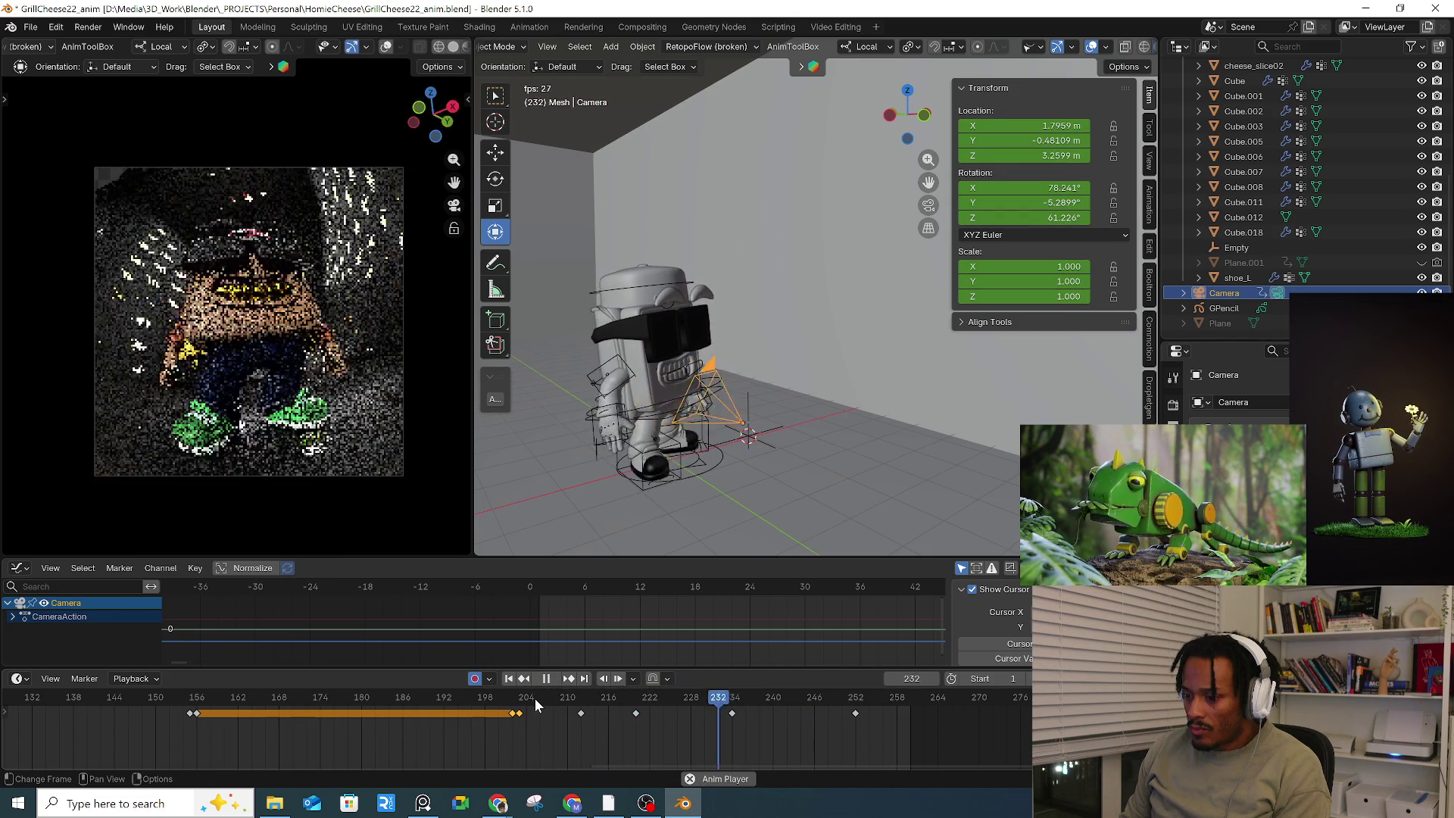
left_click(534, 698)
left_click_drag(547, 698, 676, 700)
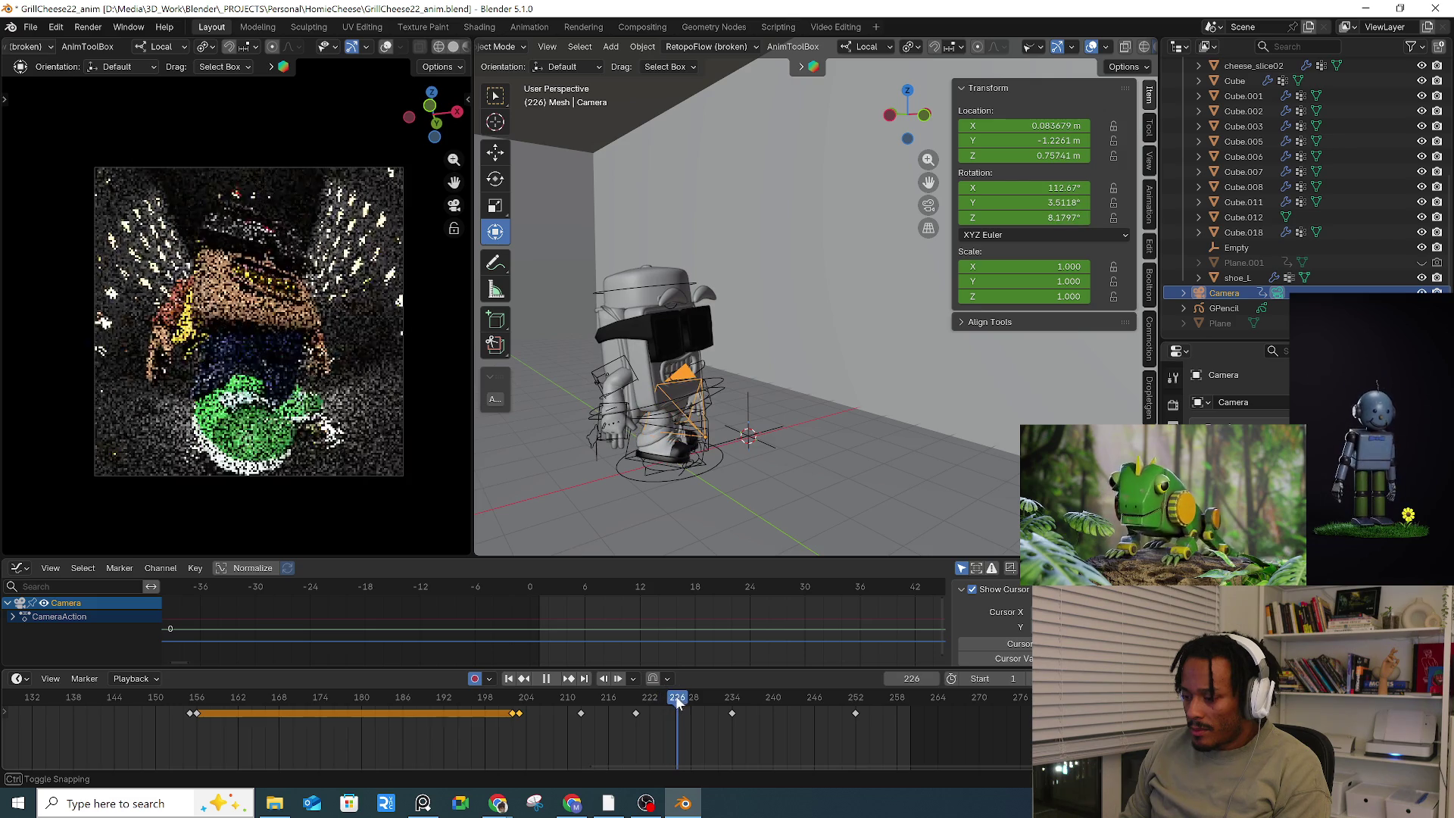
Step: Copy the camera's frame-220 key, paste it at frame 226, and return to frame 220
key("ctrl+c")
key("ctrl+v")
left_click(636, 699)
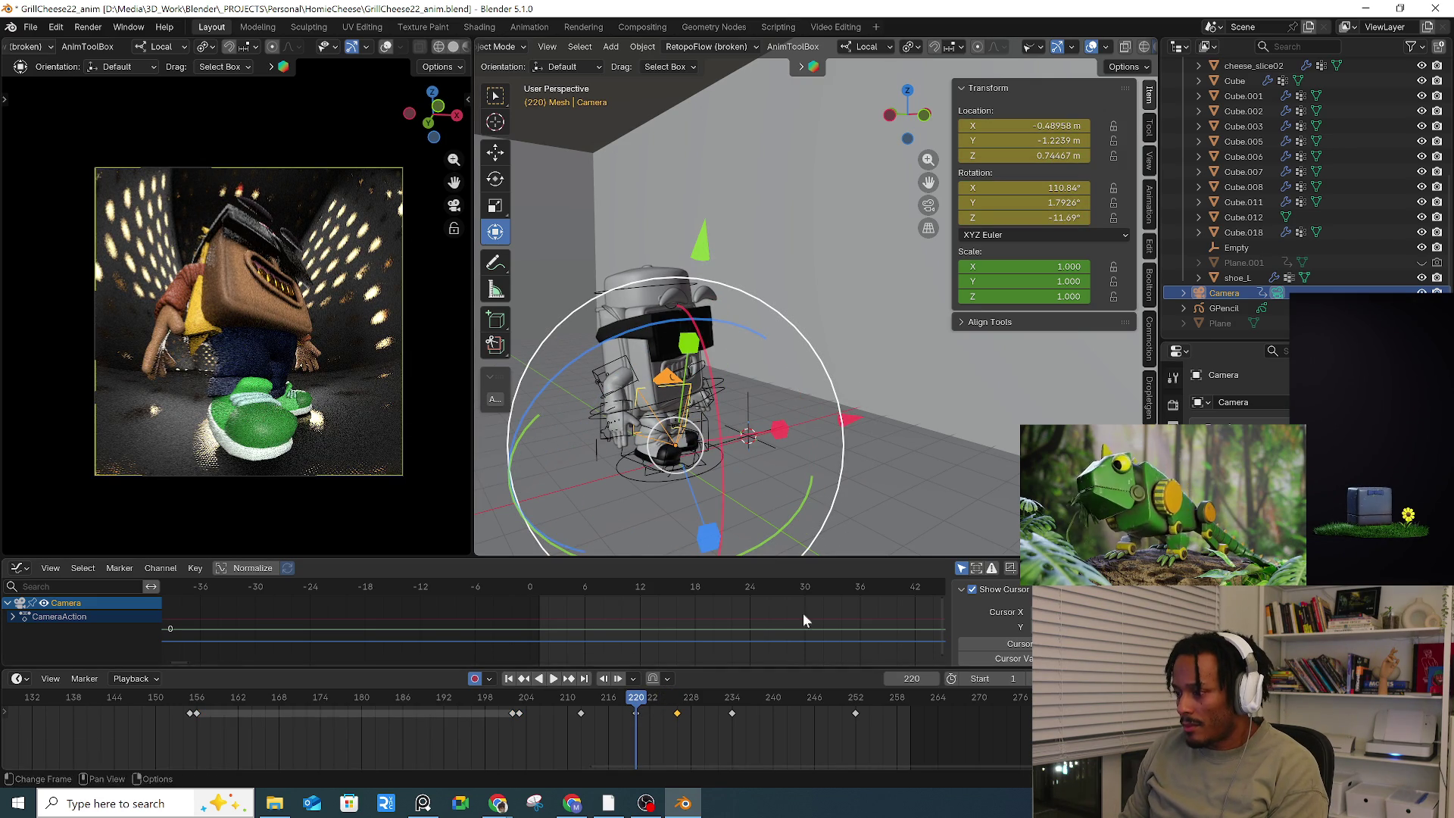
Step: Look through the extrapolation, keyframe and Channel menus without applying any change
key("shift+e")
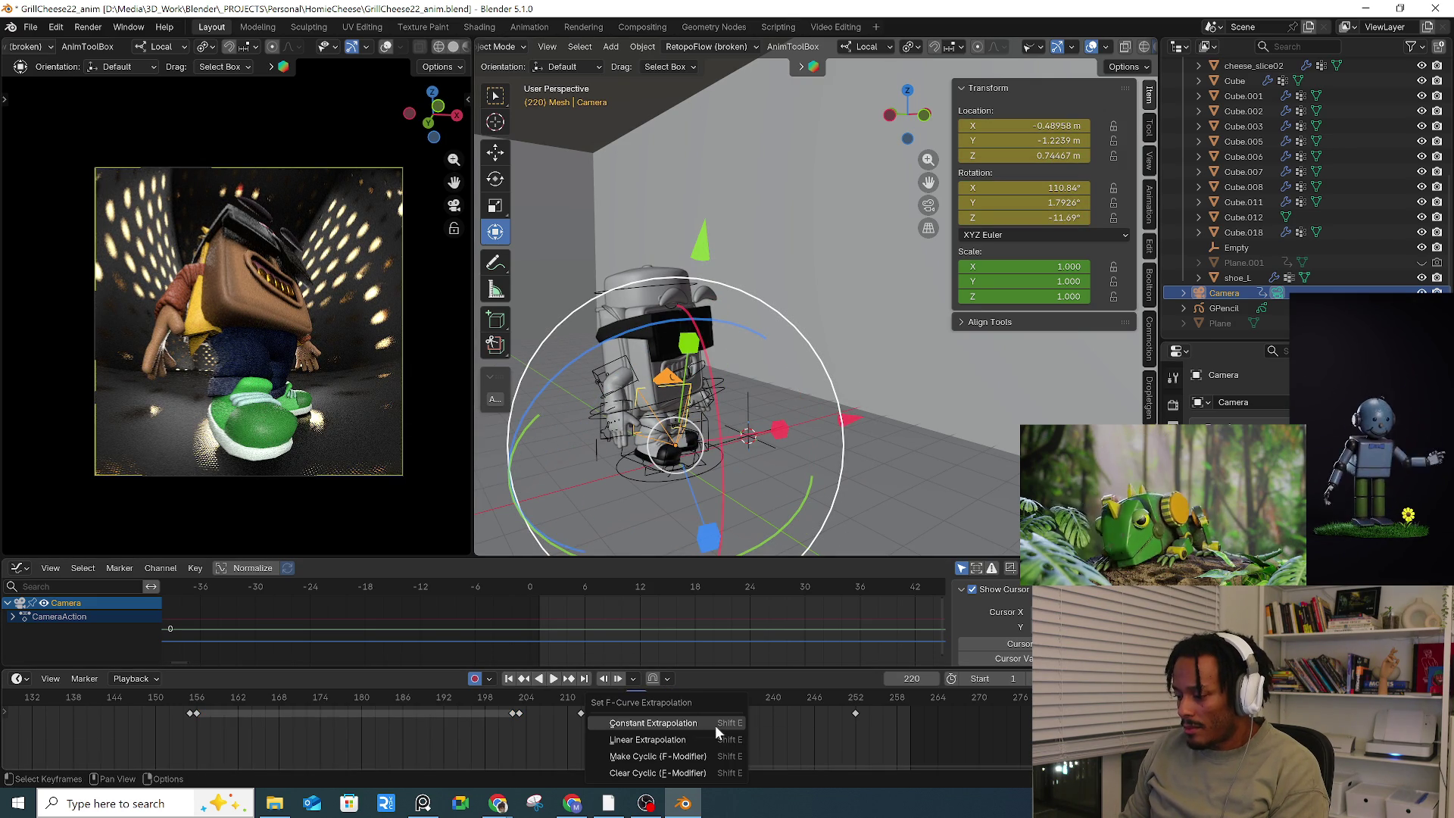
left_click(825, 749)
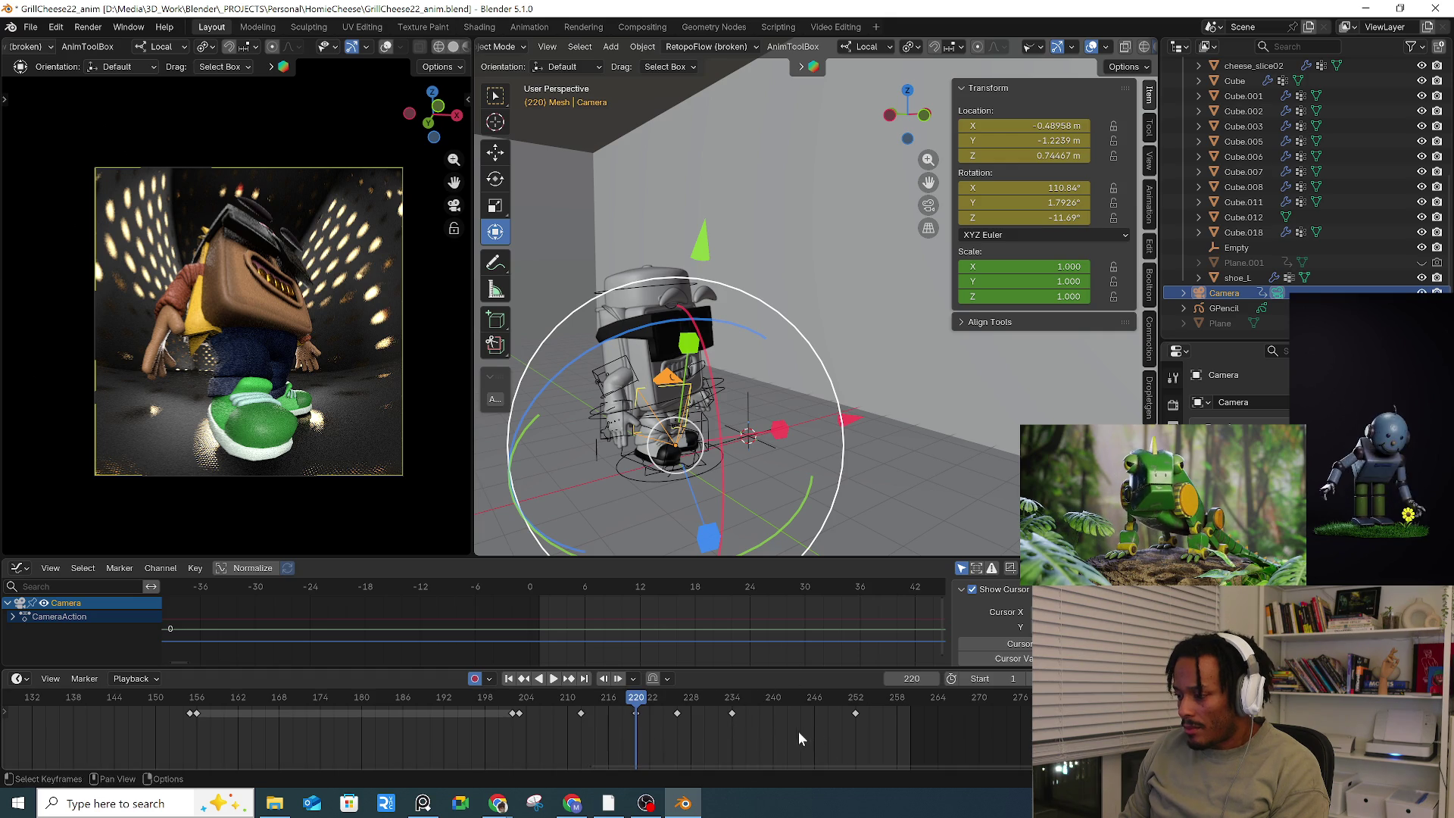
right_click(639, 715)
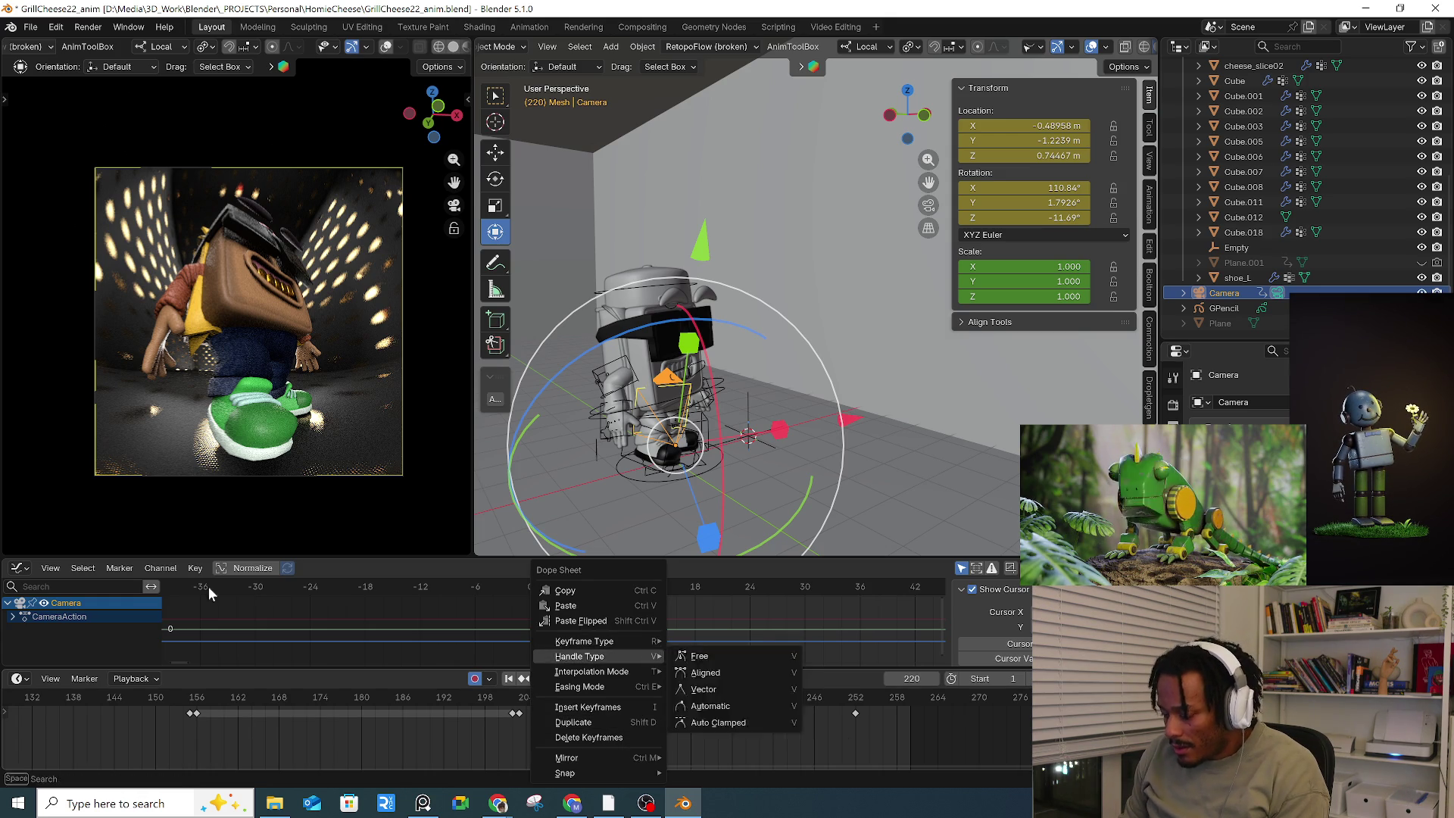
left_click(154, 569)
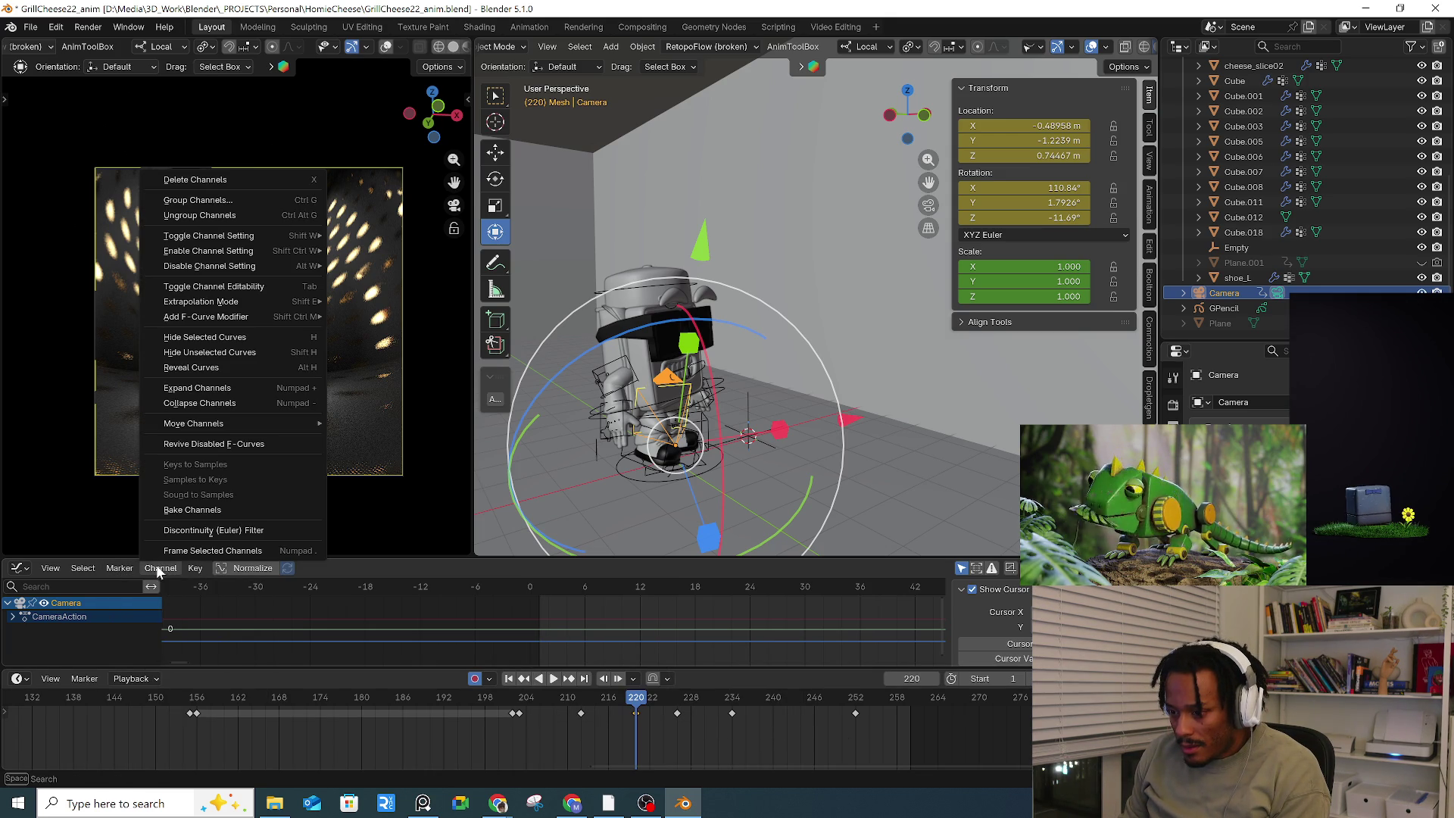
mouse_move(130, 566)
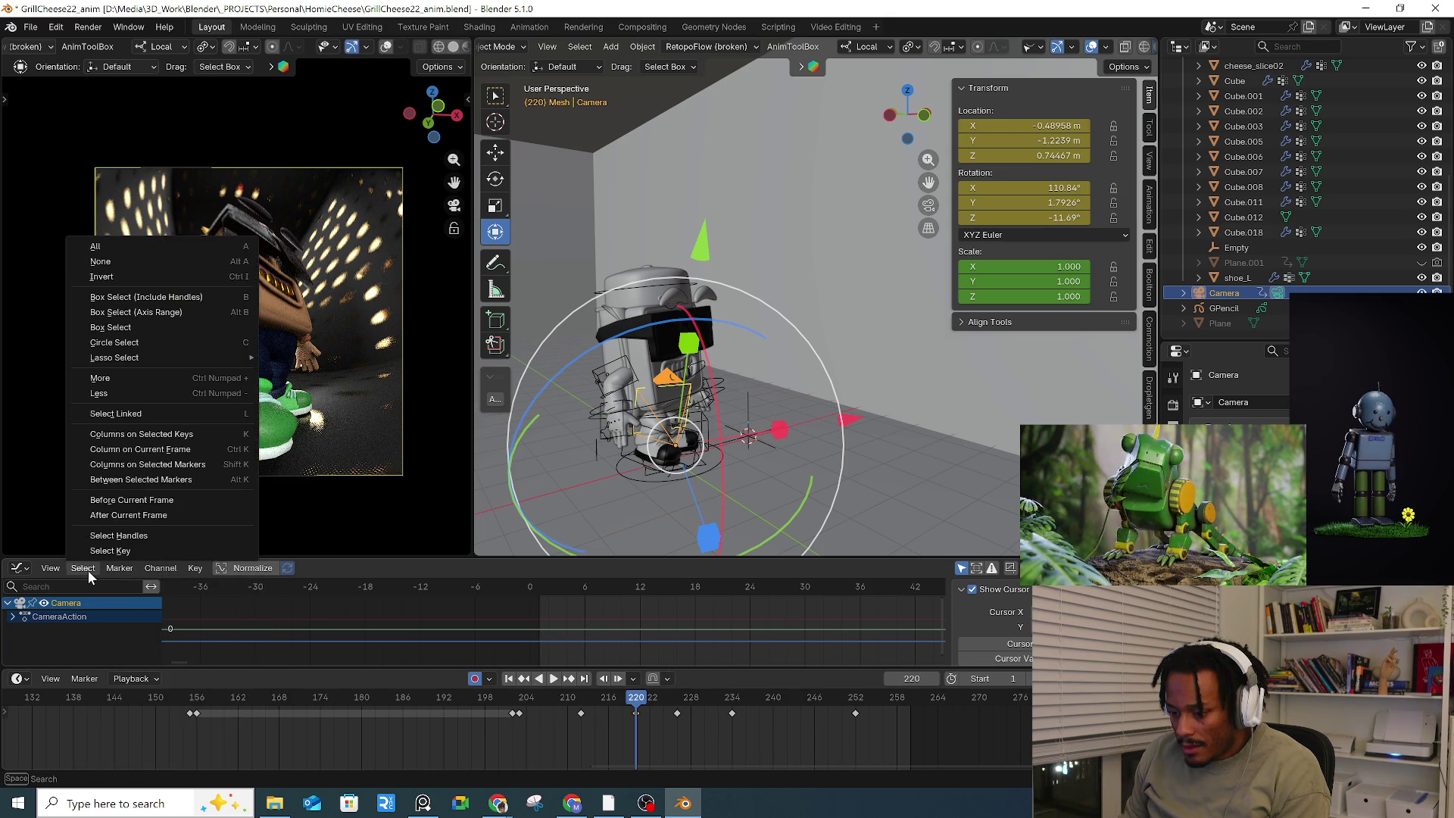
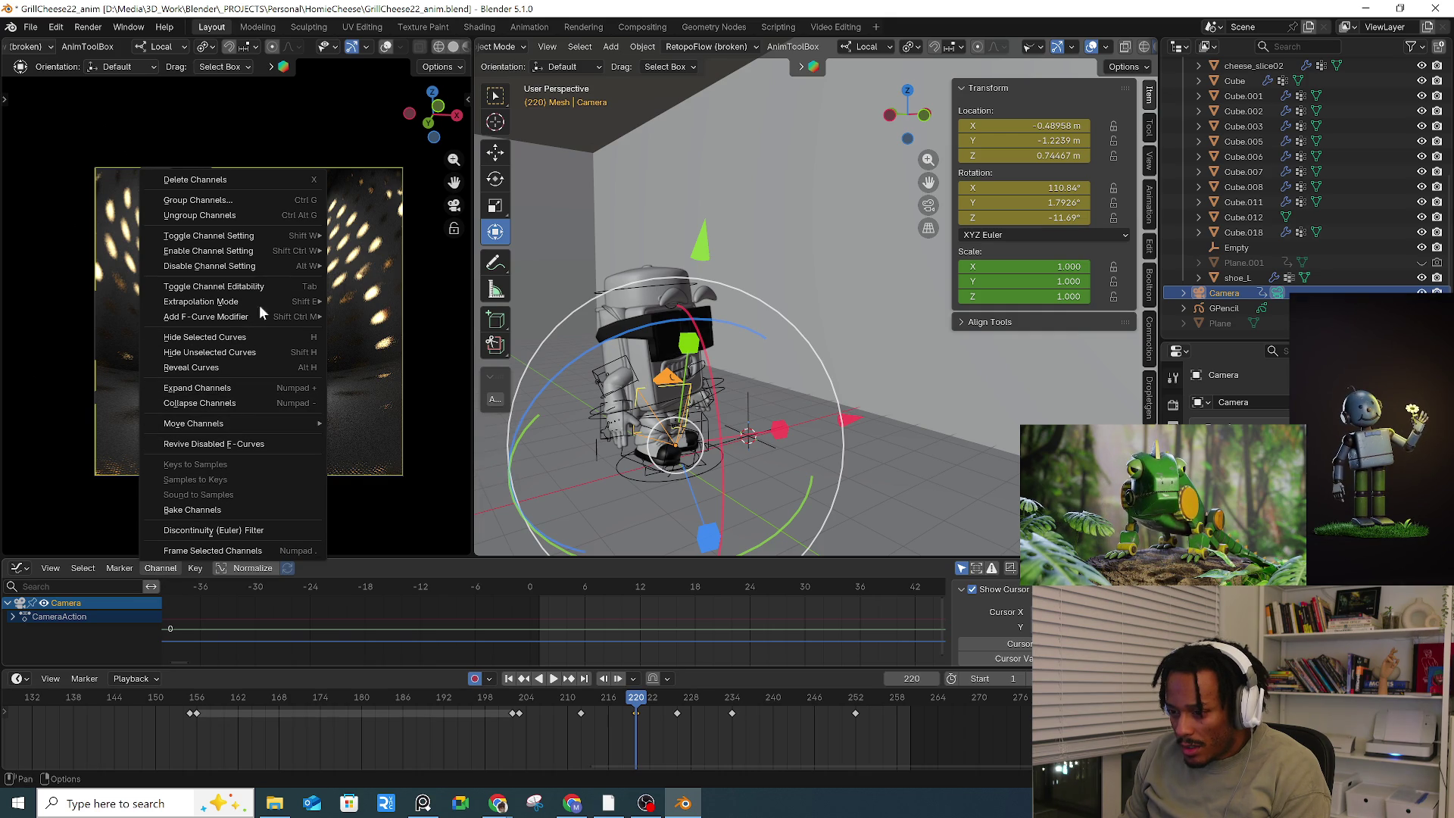
Step: Browse the Key menu's options, then apply Ease blending to the selected camera keys
mouse_move(269, 303)
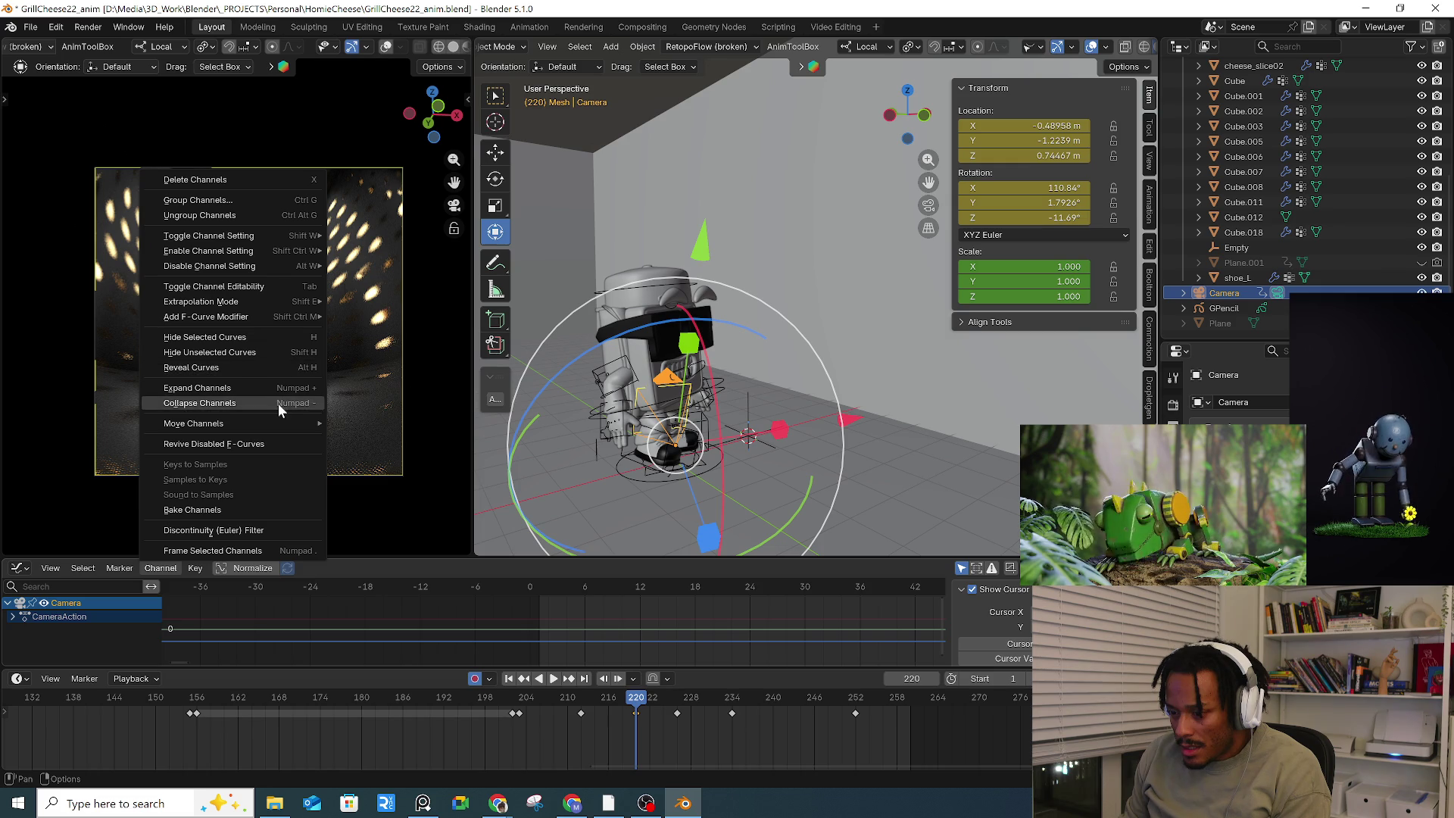
mouse_move(276, 427)
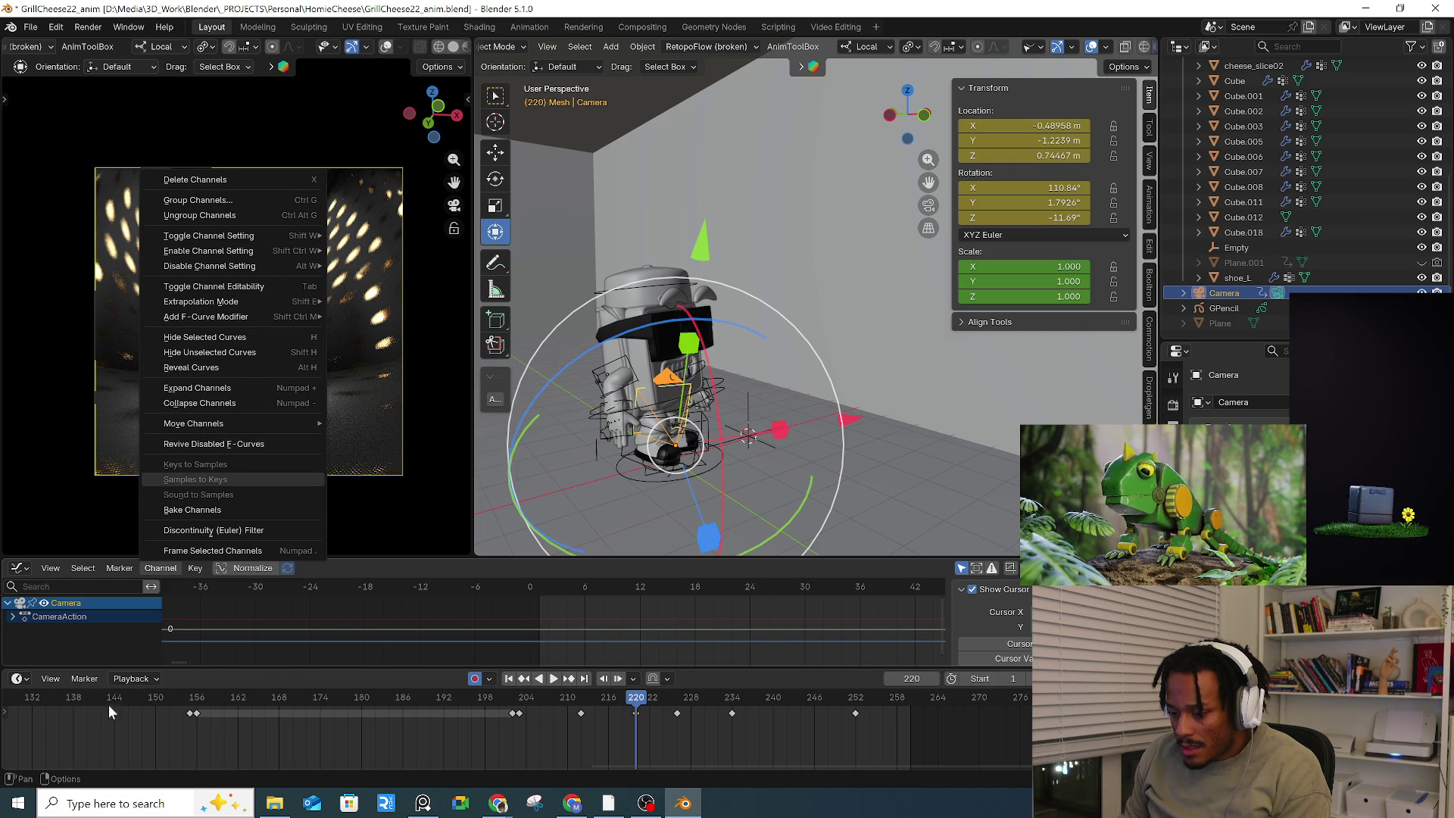
left_click(195, 568)
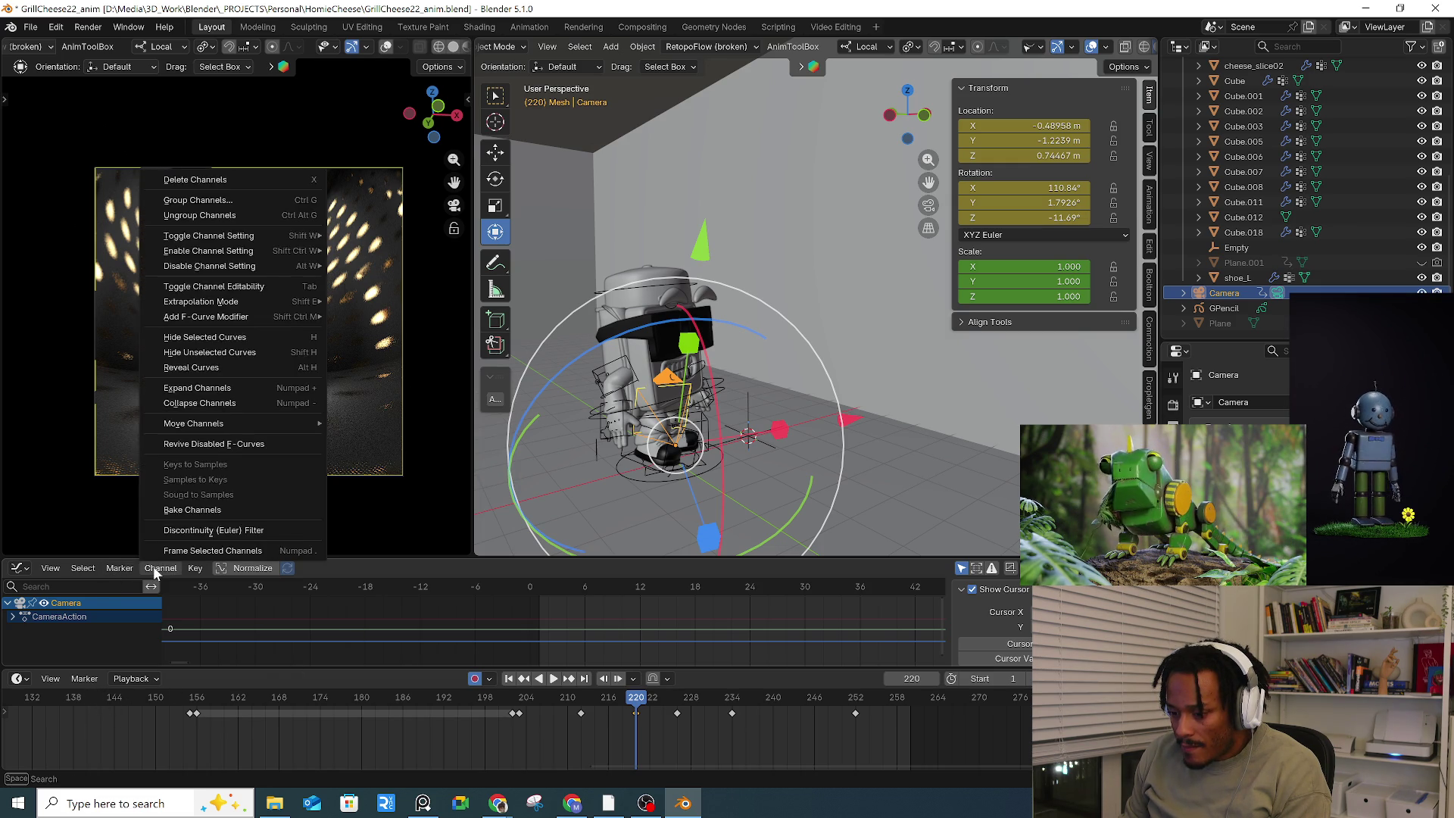
mouse_move(302, 375)
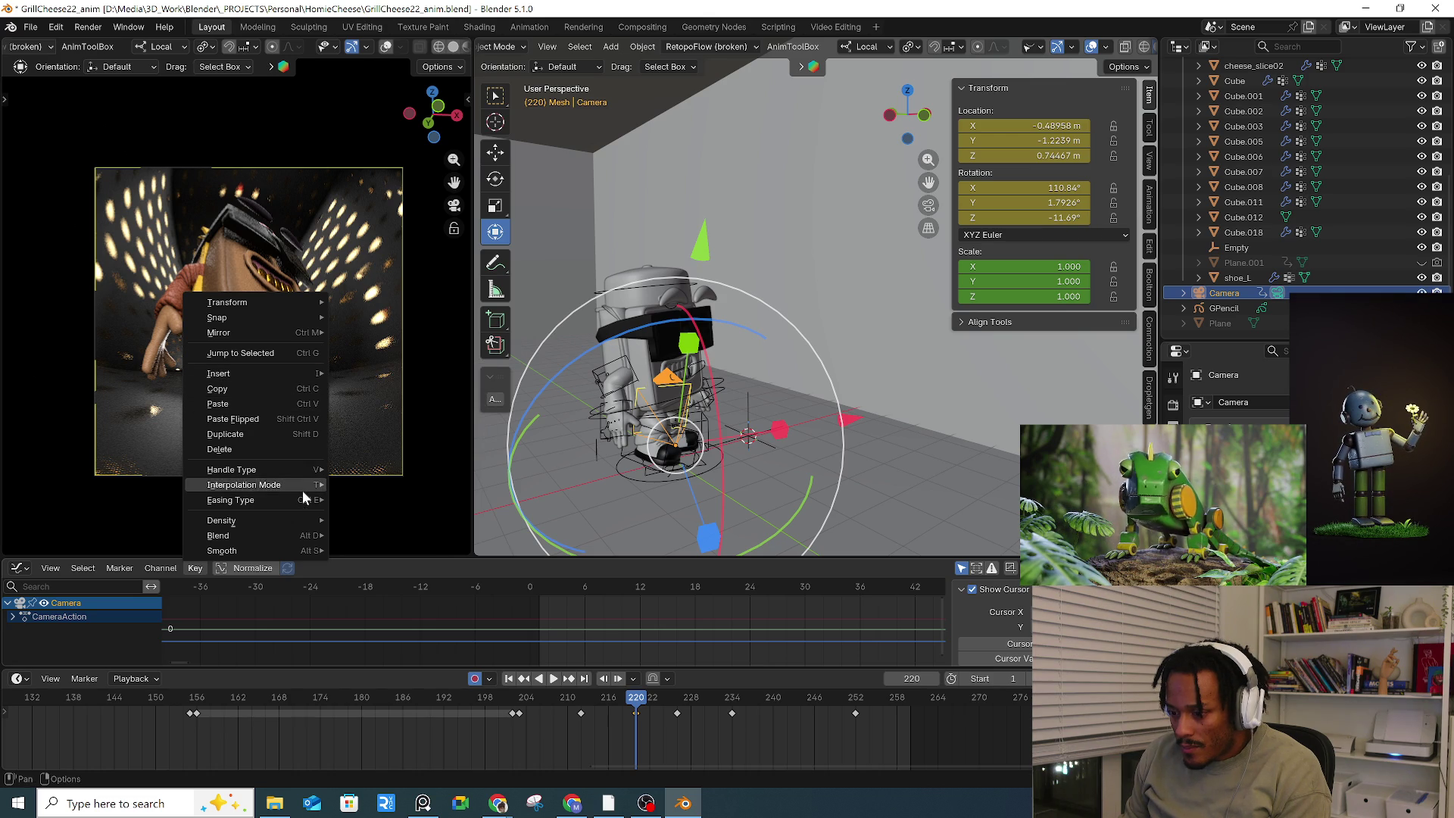
mouse_move(289, 535)
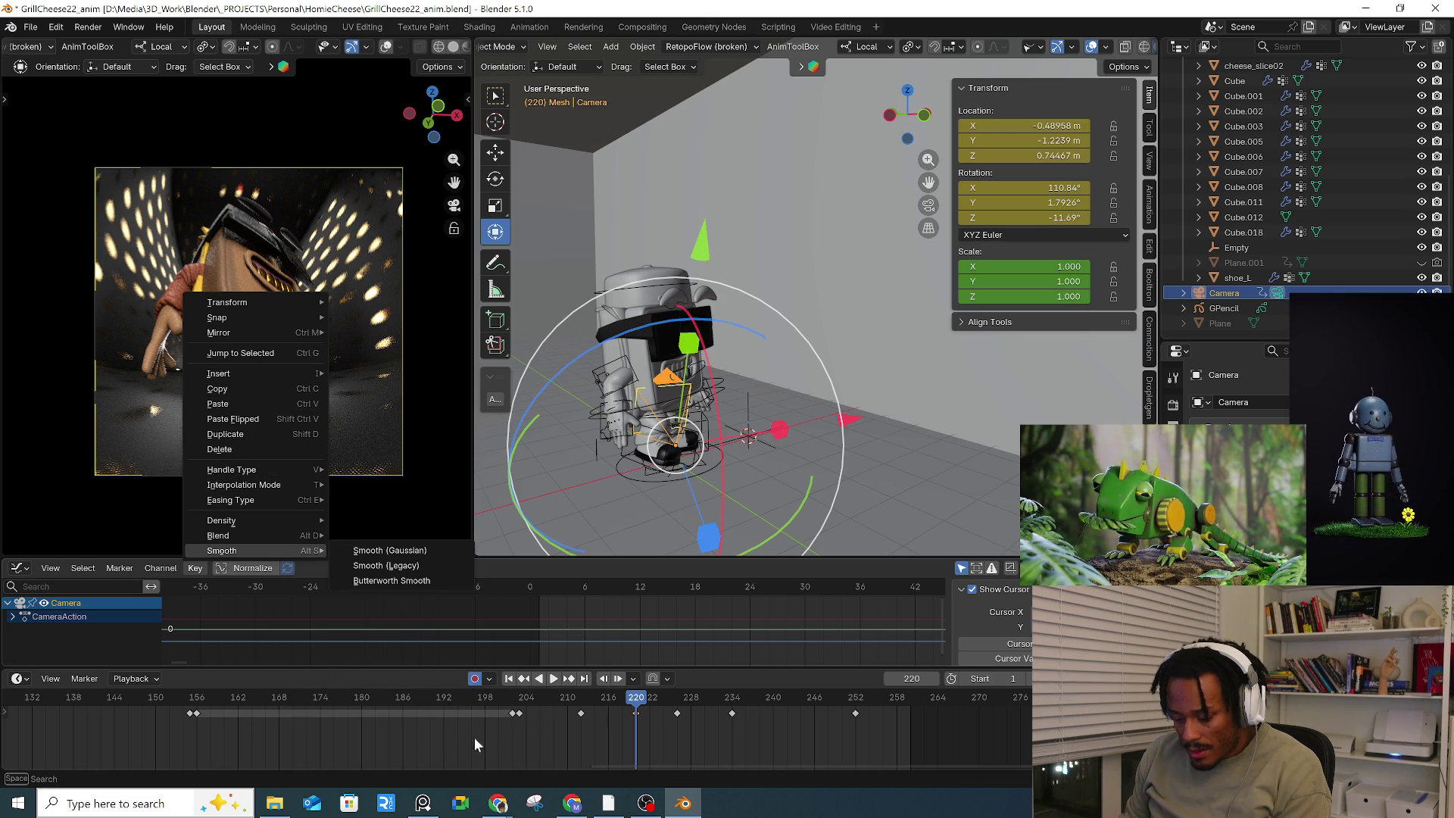
left_click(524, 739)
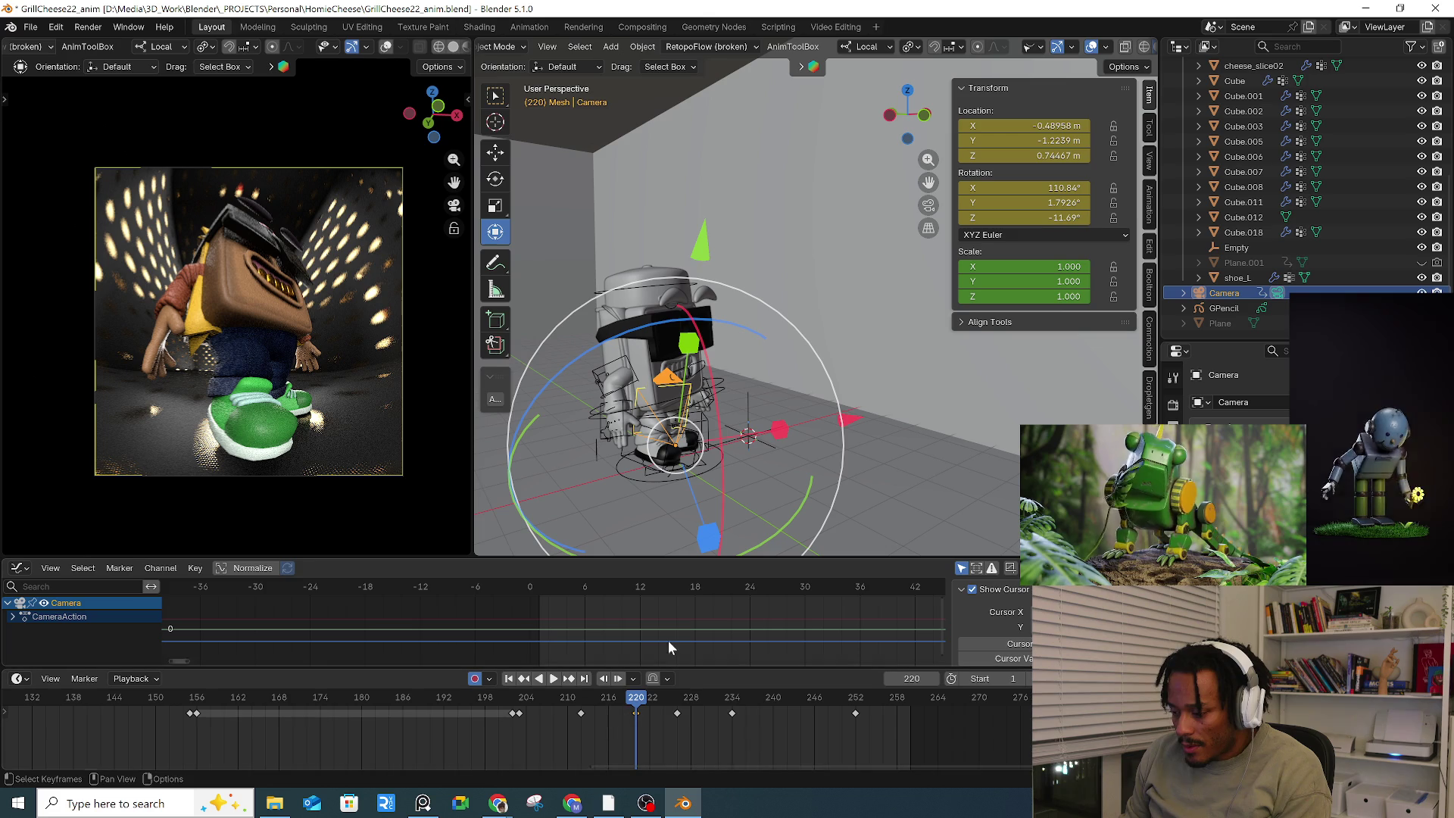
key("alt+d")
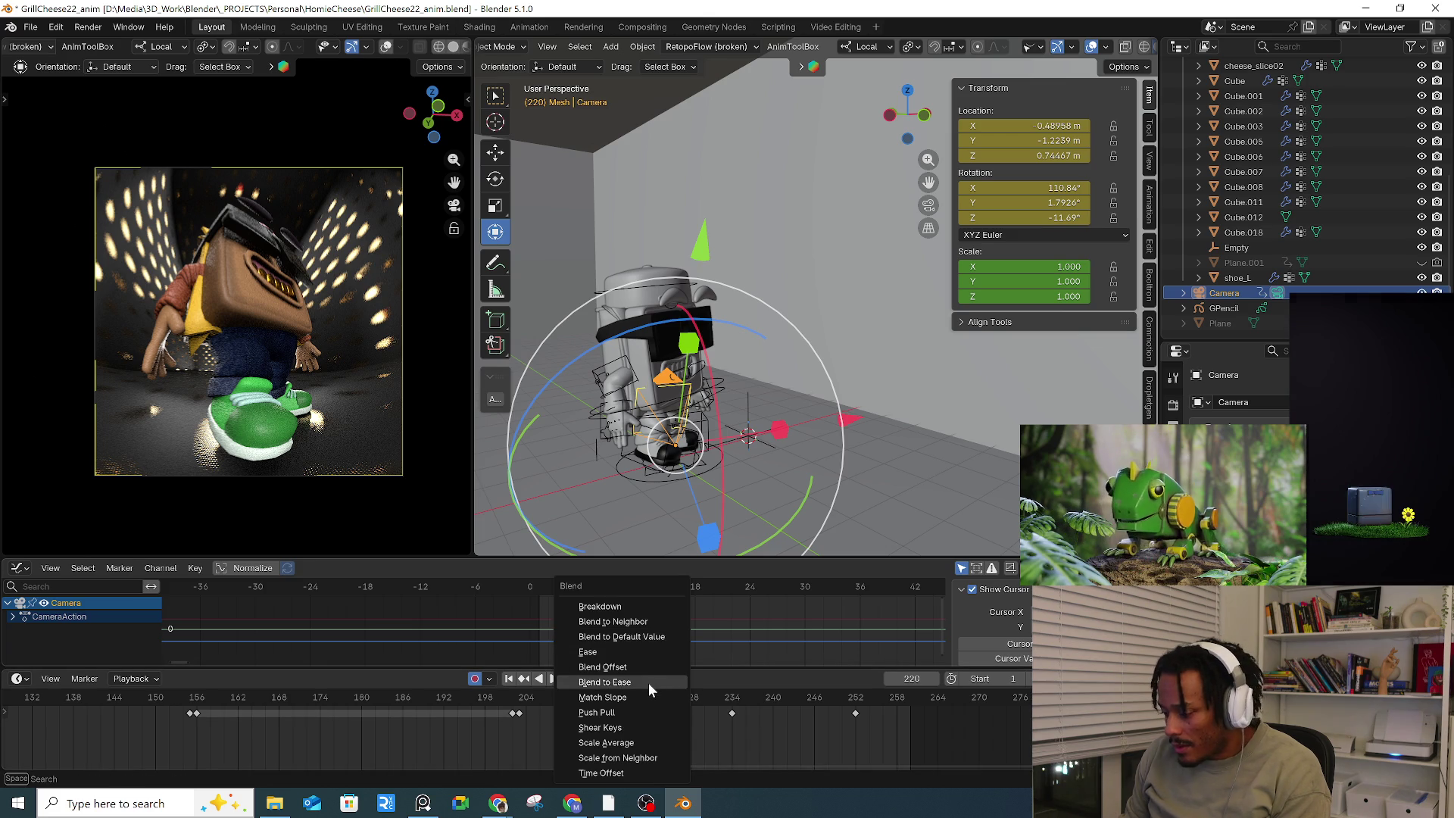
left_click(610, 652)
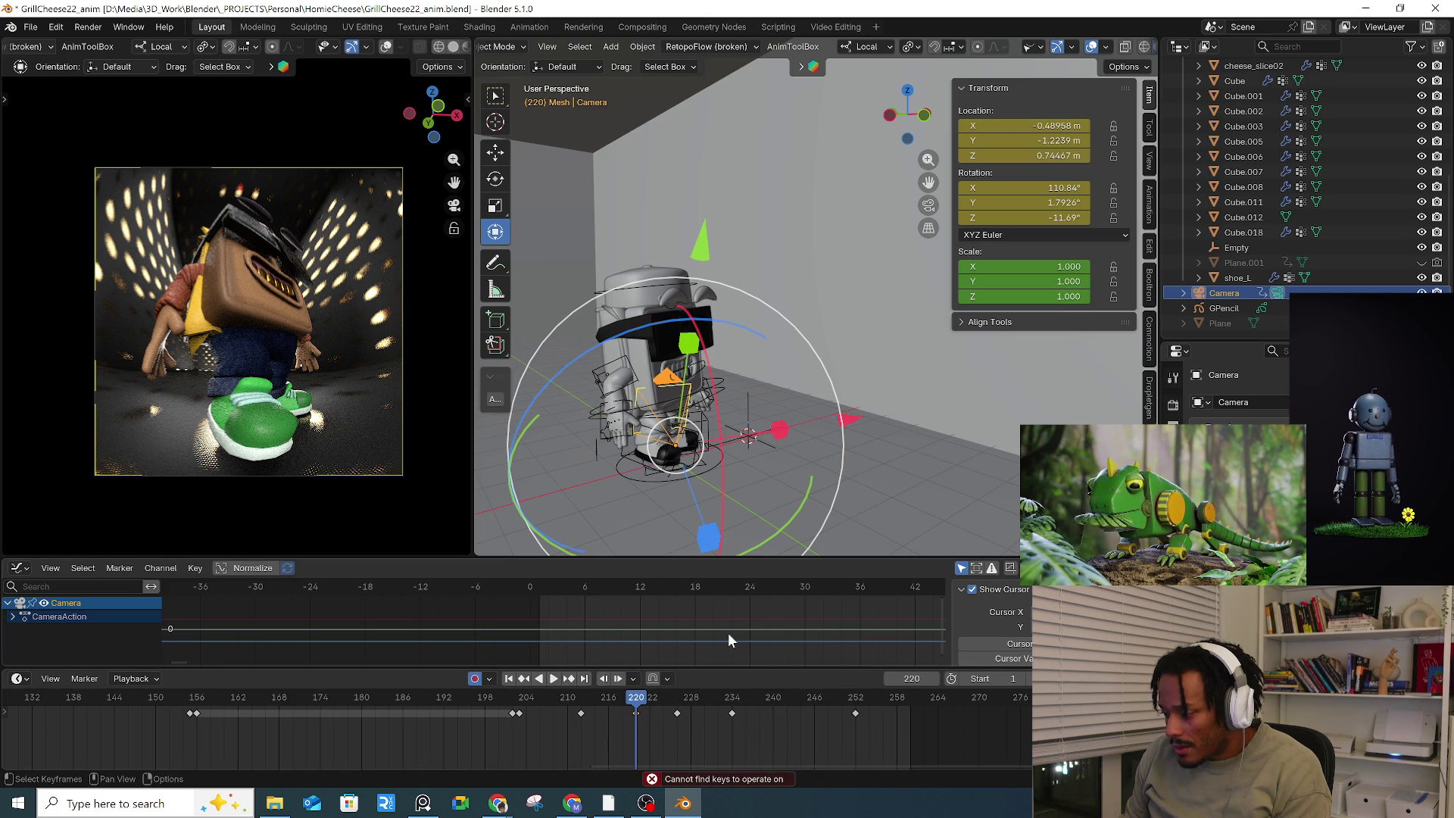
Step: Frame all the camera curves and box-select the keyframes at frame 220
key("a")
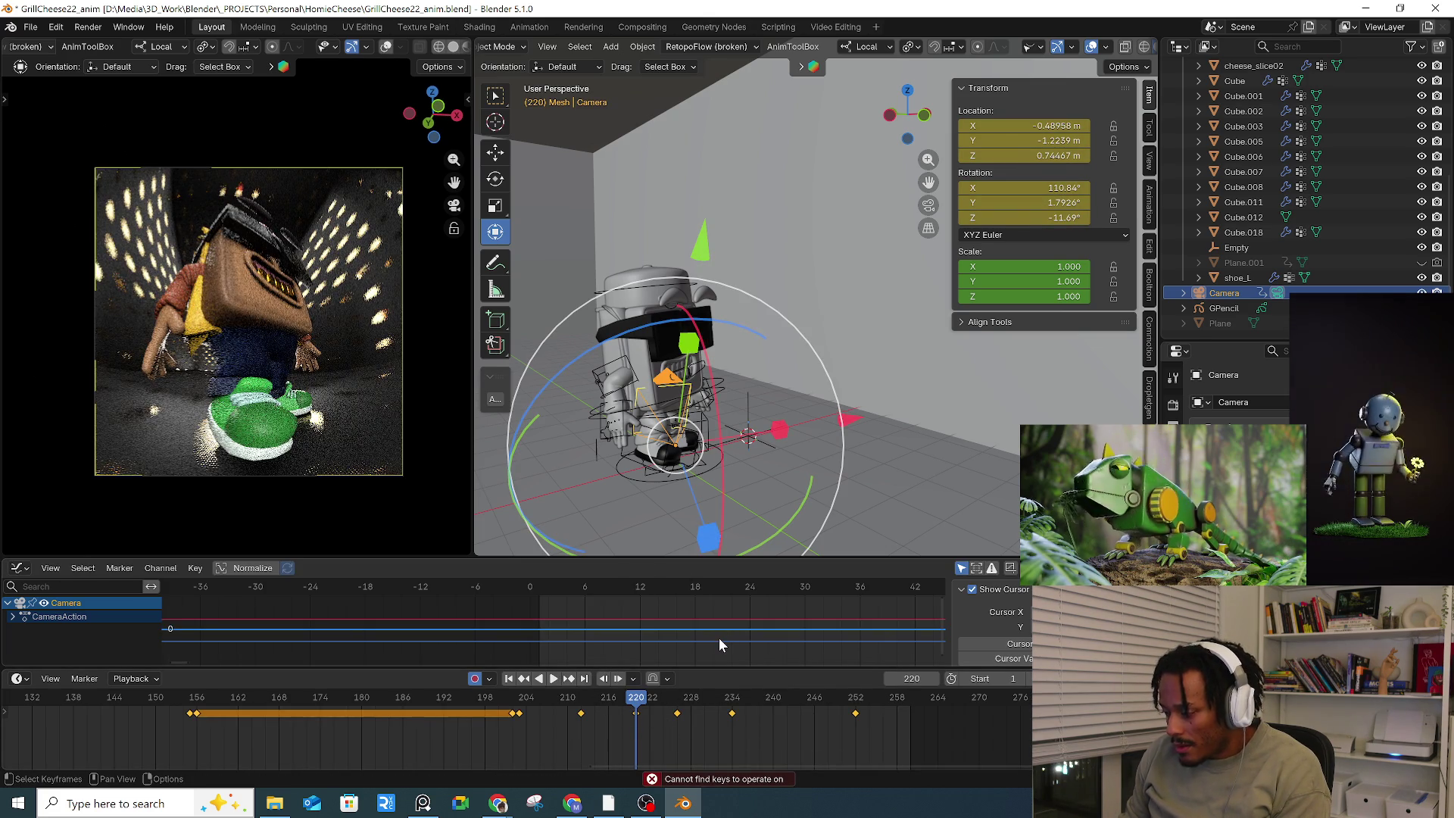
key("Home")
left_click(774, 600)
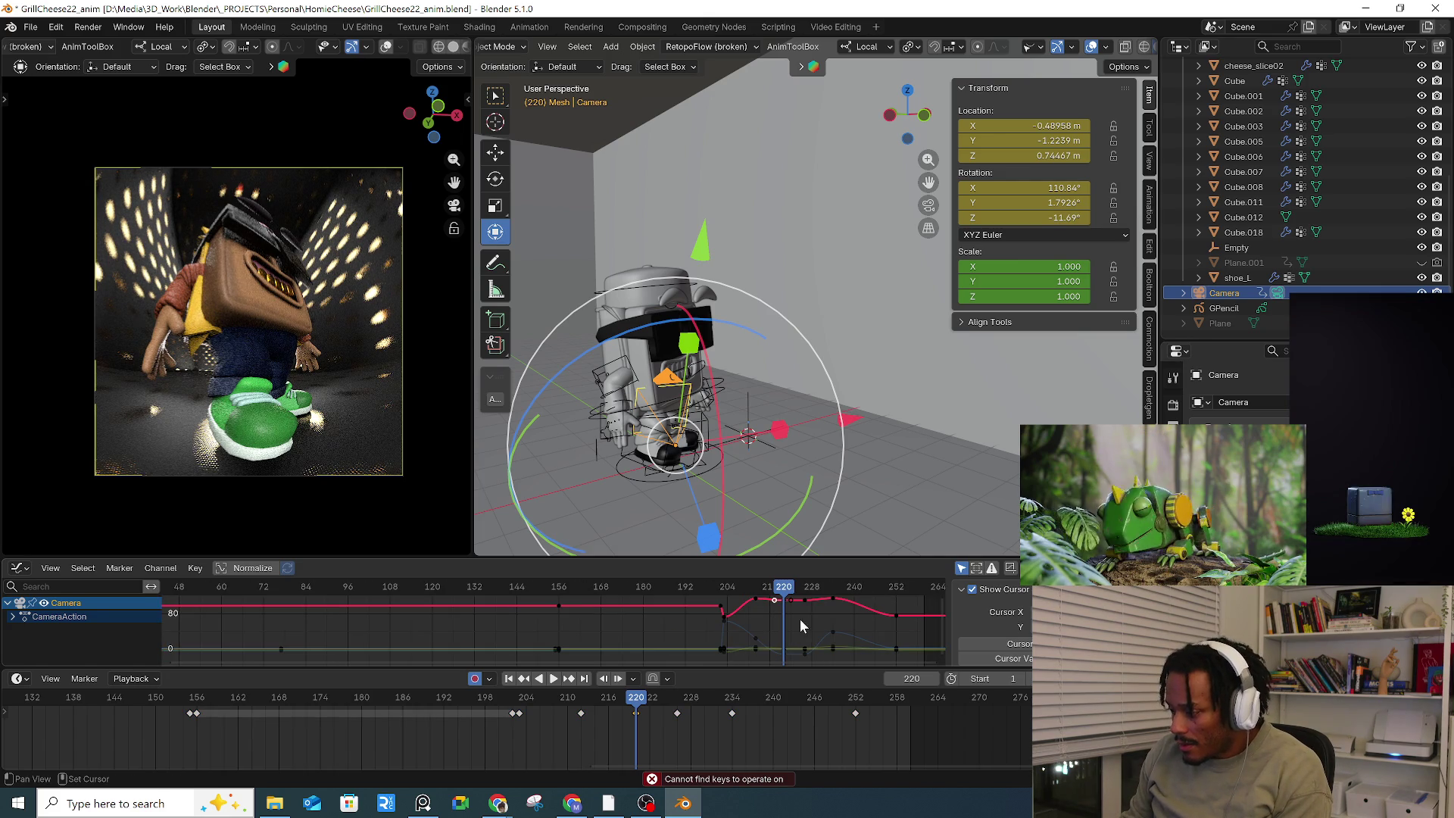
scroll(802, 617, "down", 2, "ctrl")
key("a")
left_click(807, 624)
scroll(805, 625, "down", 4)
left_click_drag(788, 621, 774, 649)
Step: Ease the frame-220 keys by 39% and play back that section
key("alt+d")
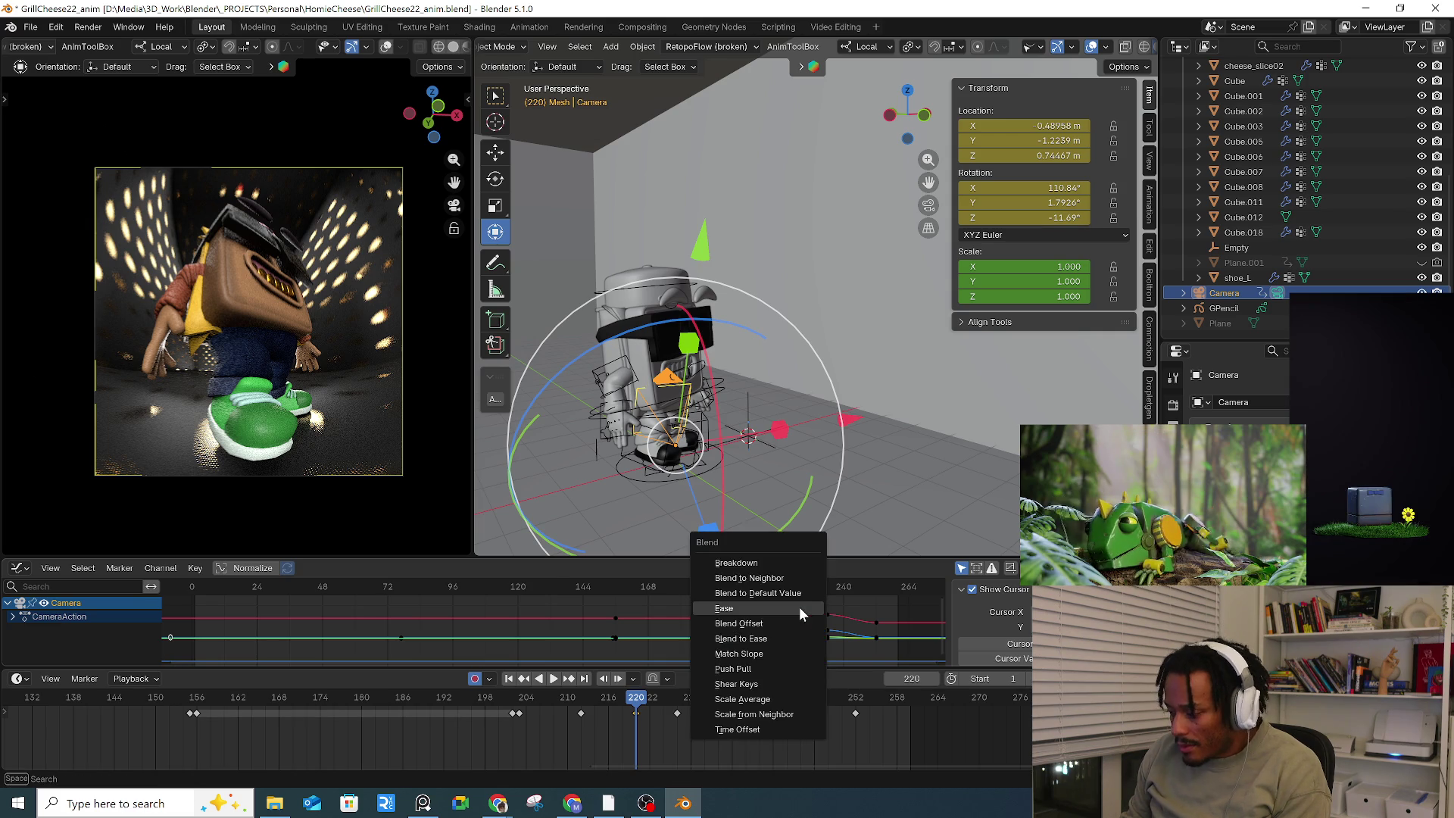
left_click(798, 607)
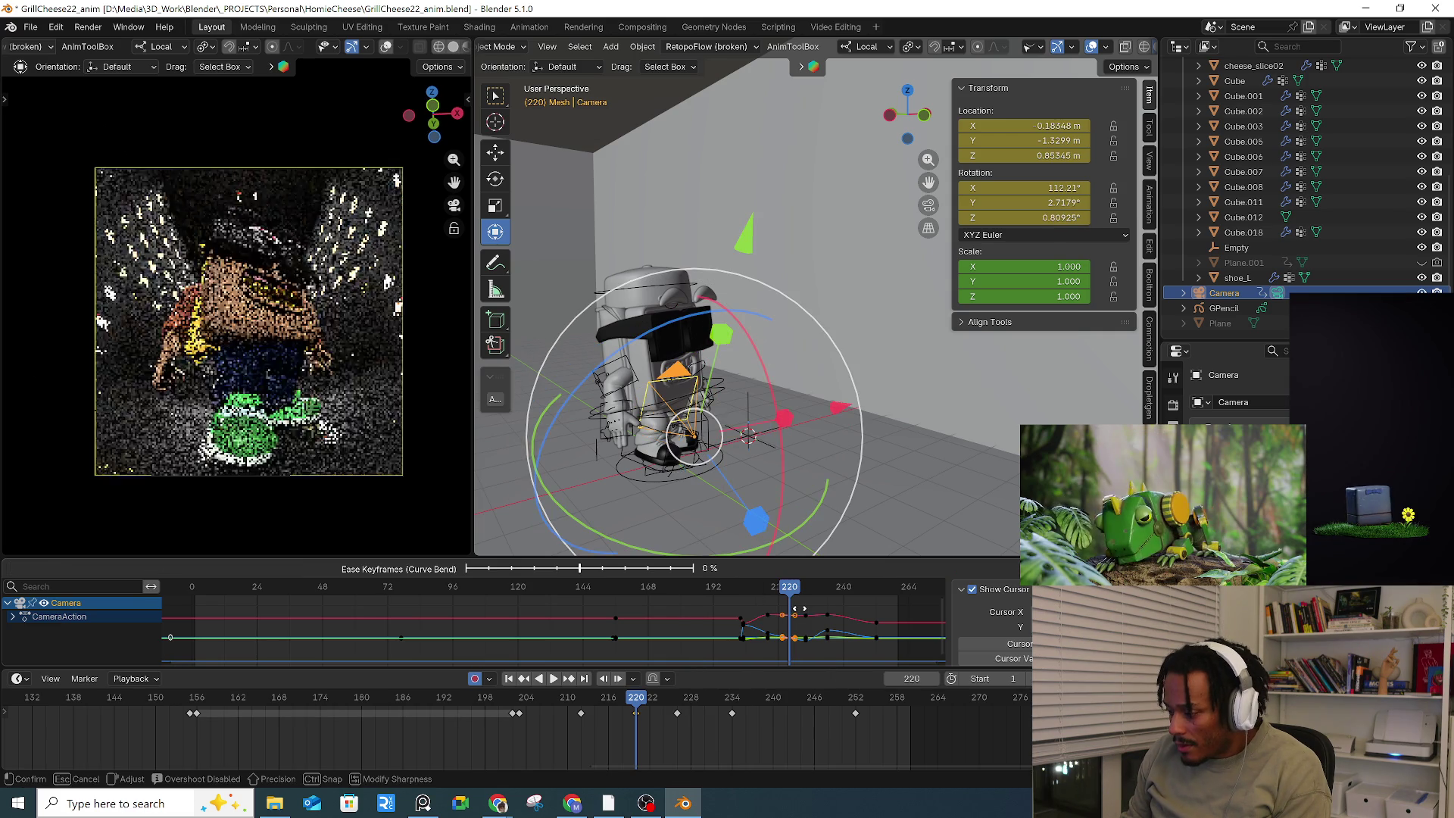
left_click(838, 604)
left_click(583, 693)
key("space")
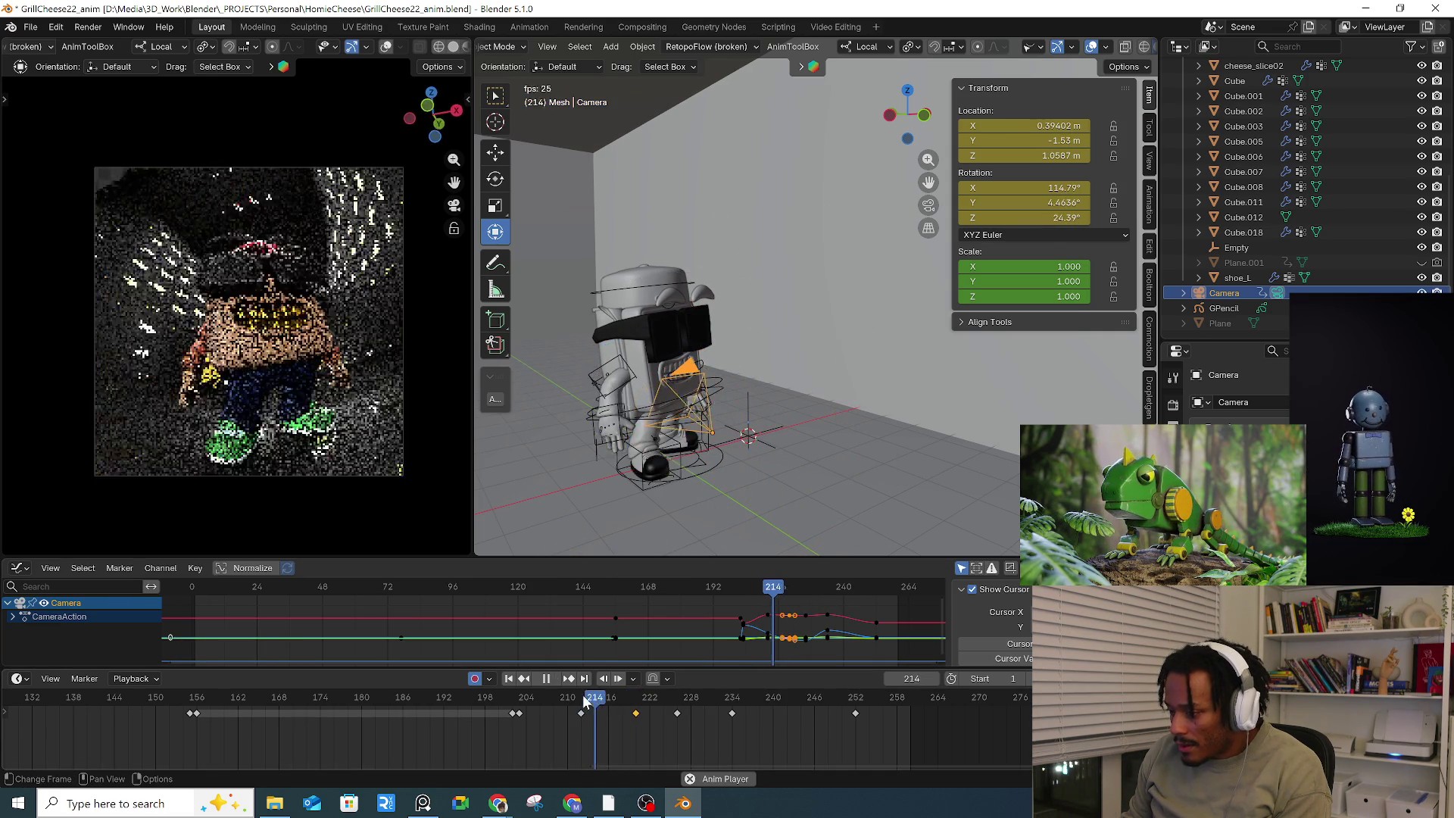
left_click(583, 693)
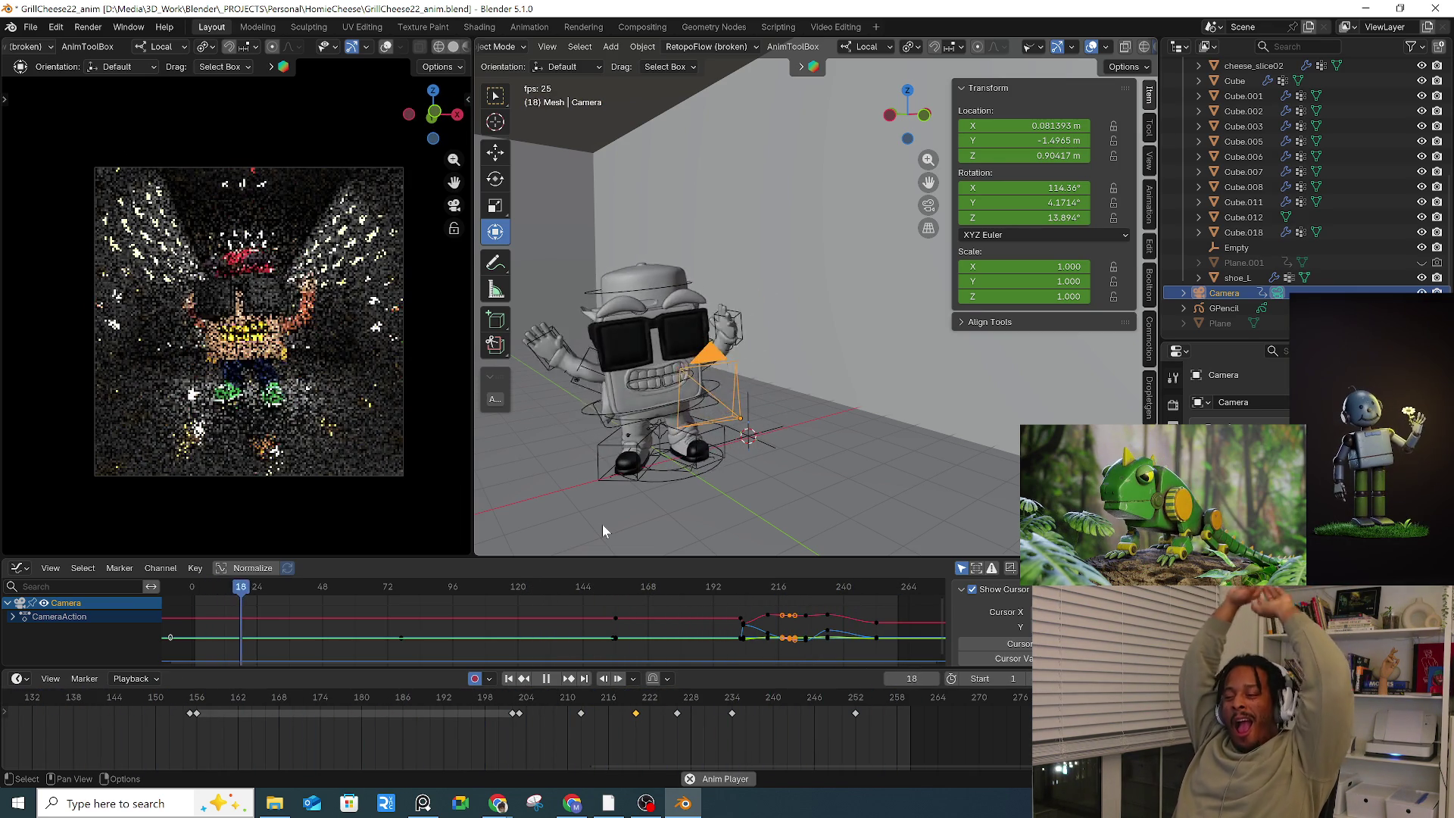
key("space")
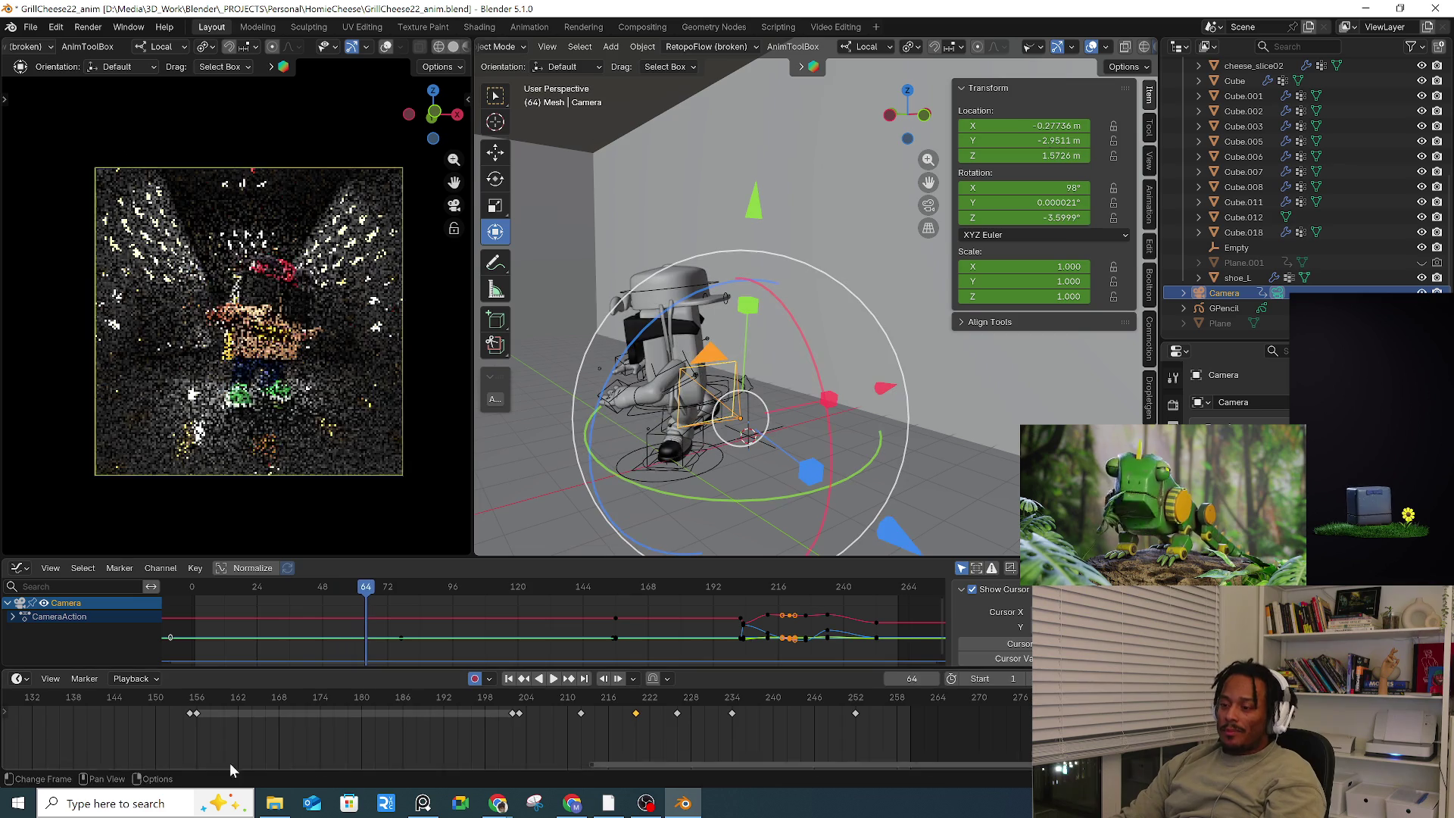
scroll(198, 729, "down", 5)
scroll(118, 710, "down", 3)
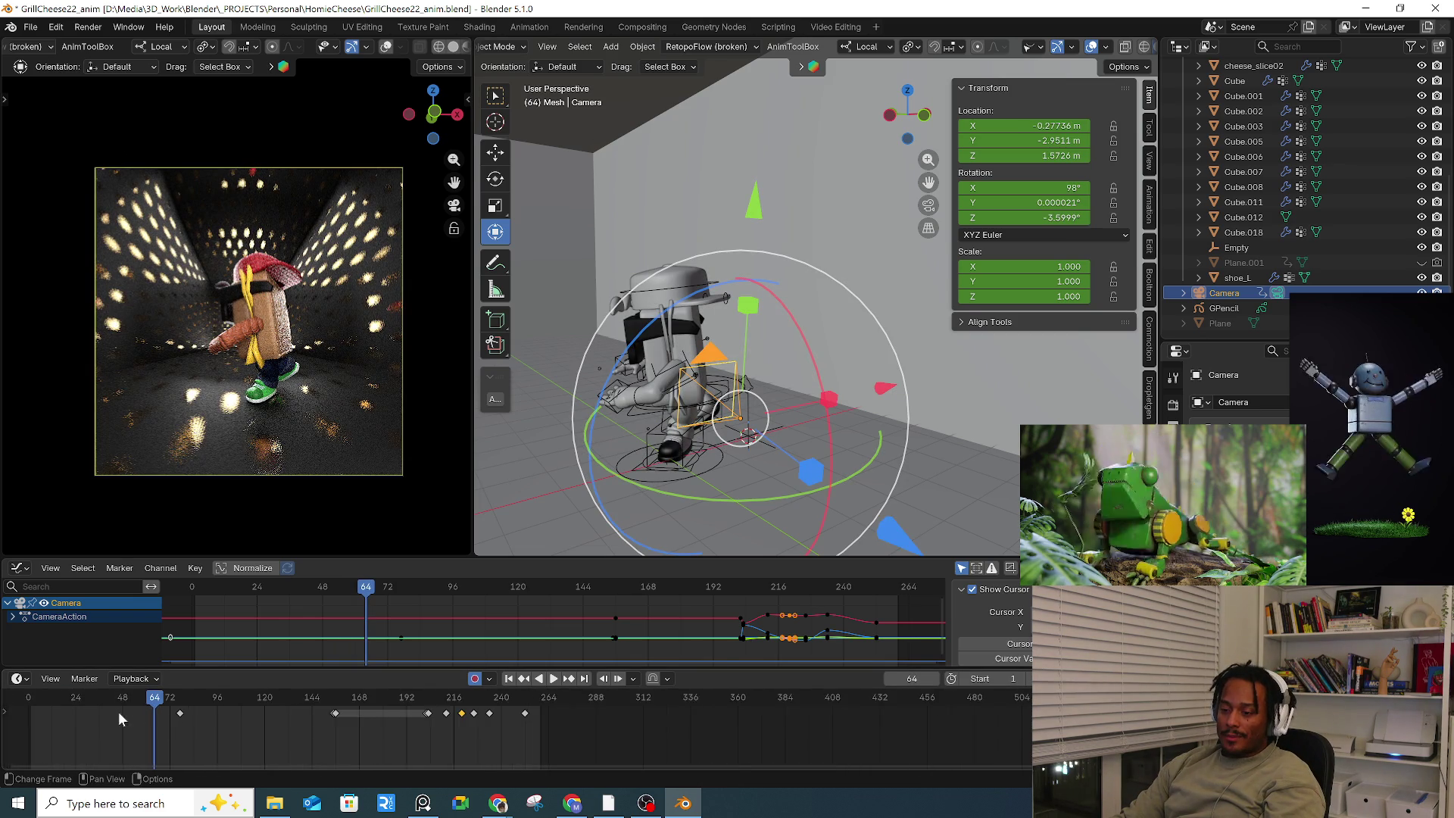
key("space")
mouse_move(114, 698)
left_mouse_down()
mouse_move(90, 702)
mouse_move(186, 704)
mouse_move(89, 706)
left_mouse_up()
Step: Stop playback and dolly the camera along its view axis at the opening frame
key("space")
mouse_move(545, 470)
middle_mouse_down()
mouse_move(657, 403)
mouse_move(706, 489)
mouse_move(780, 485)
middle_mouse_up()
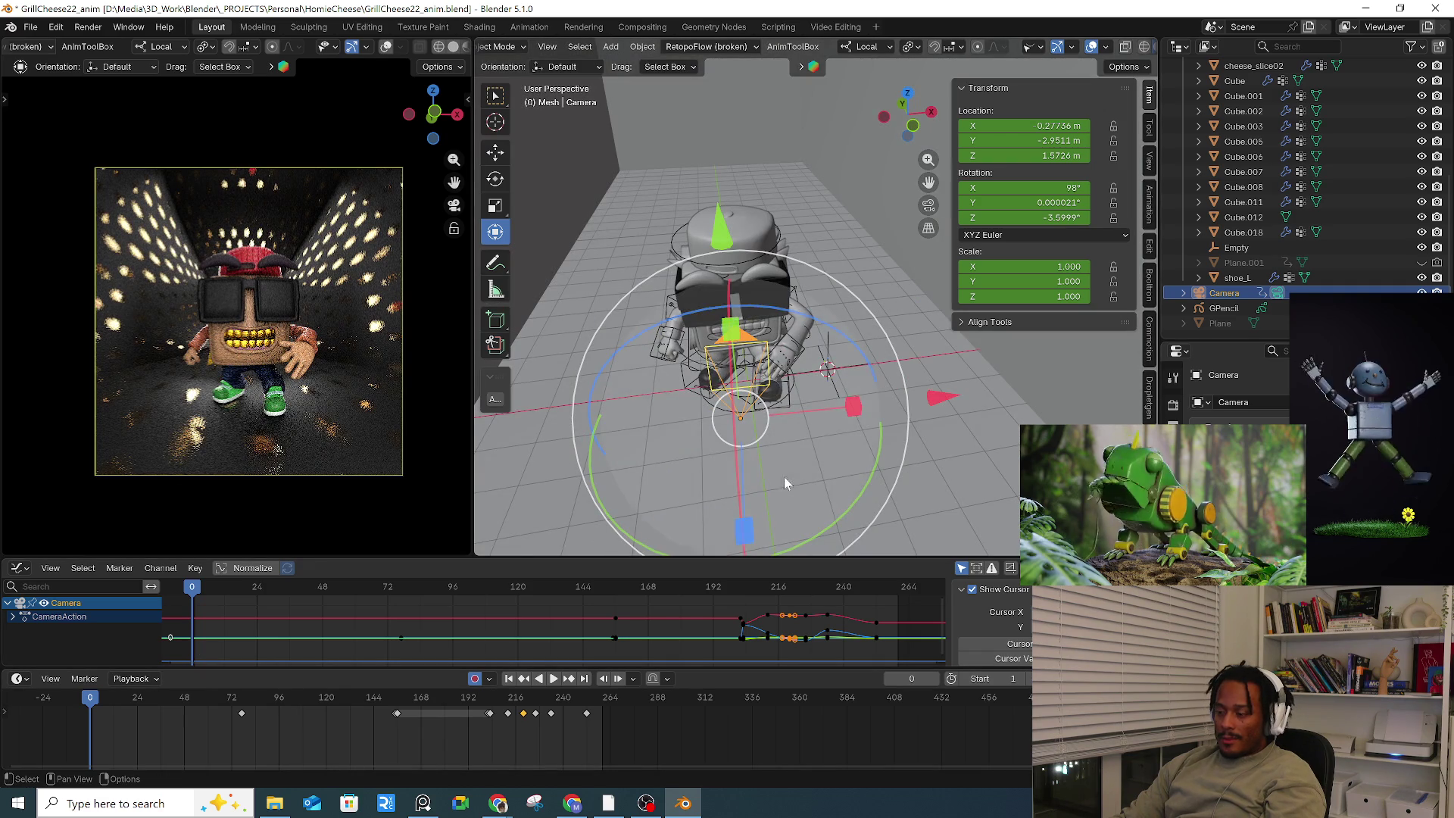
mouse_move(951, 399)
left_mouse_down()
mouse_move(828, 437)
mouse_move(976, 390)
mouse_move(965, 409)
left_mouse_up()
key("ctrl+z")
key("ctrl+z")
mouse_move(965, 409)
middle_mouse_down()
mouse_move(835, 421)
mouse_move(882, 462)
mouse_move(871, 415)
middle_mouse_up()
scroll(871, 414, "down", 2)
mouse_move(895, 534)
left_mouse_down()
mouse_move(863, 488)
mouse_move(878, 530)
left_mouse_up()
Step: Dolly the camera at frame 31, then turn and slide it sideways at frame 77
left_click_drag(90, 698, 151, 698)
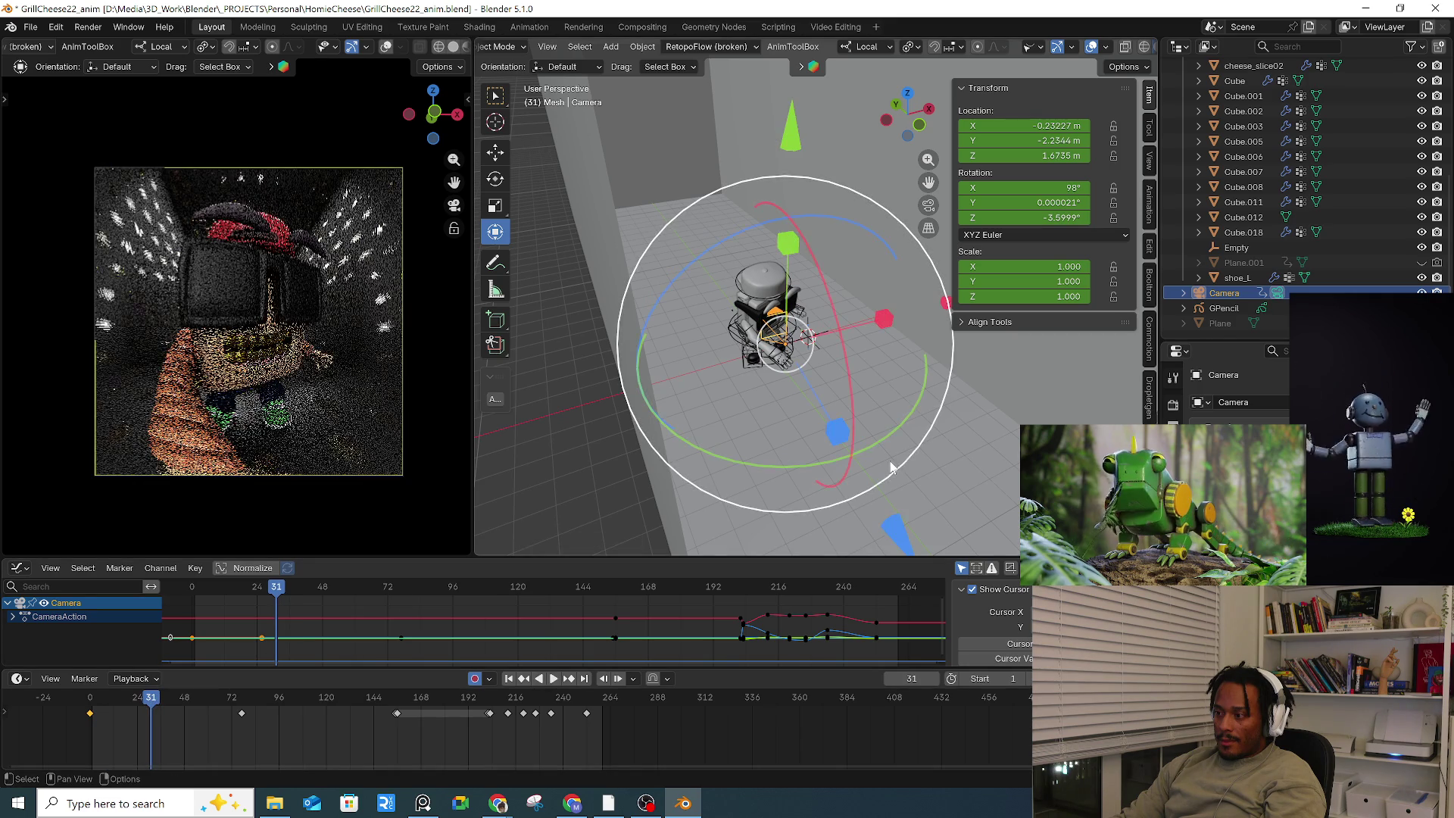
left_click_drag(892, 532, 907, 548)
left_click_drag(106, 707, 243, 704)
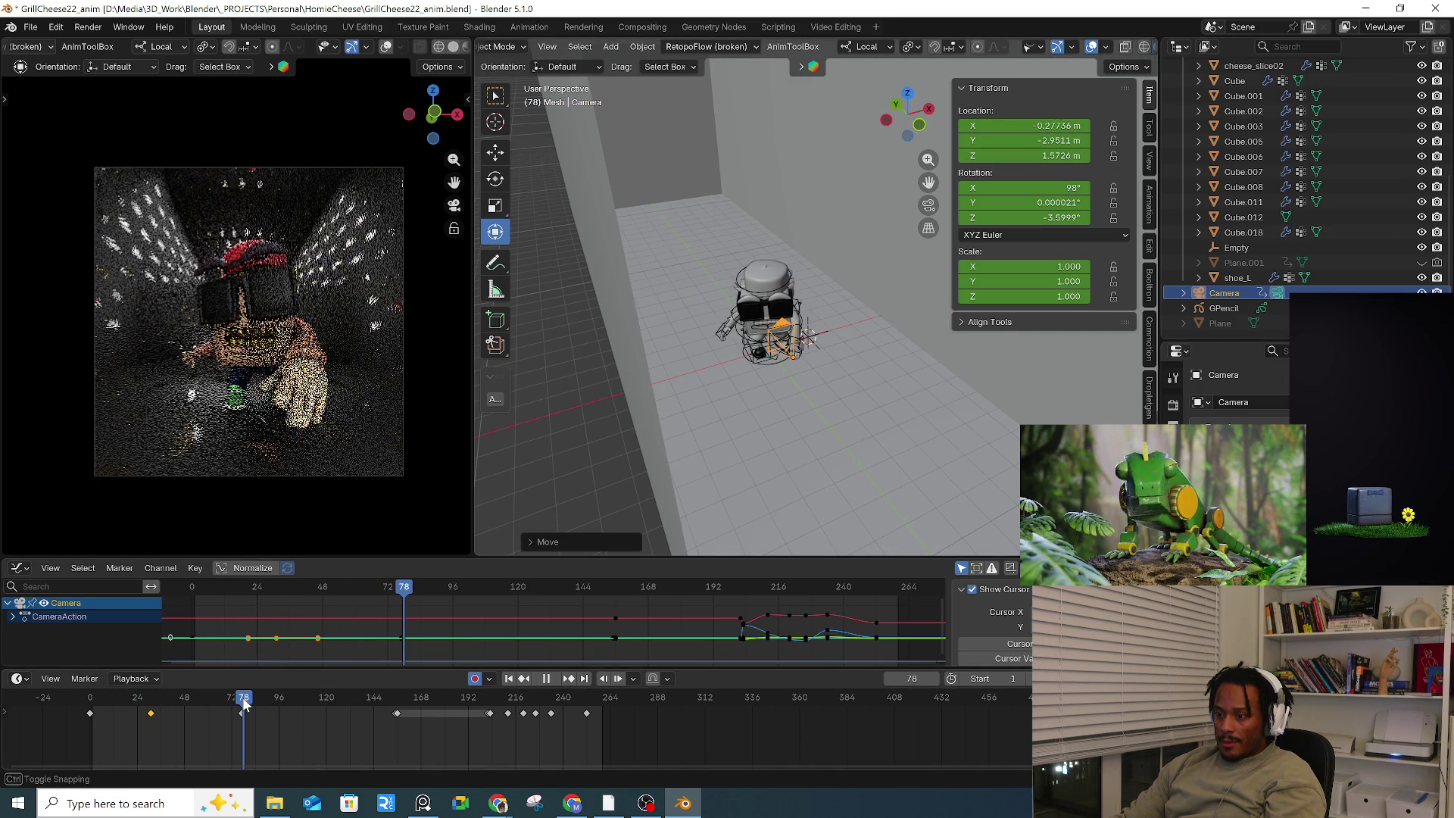
mouse_move(789, 474)
left_mouse_down()
mouse_move(801, 485)
mouse_move(780, 488)
left_mouse_up()
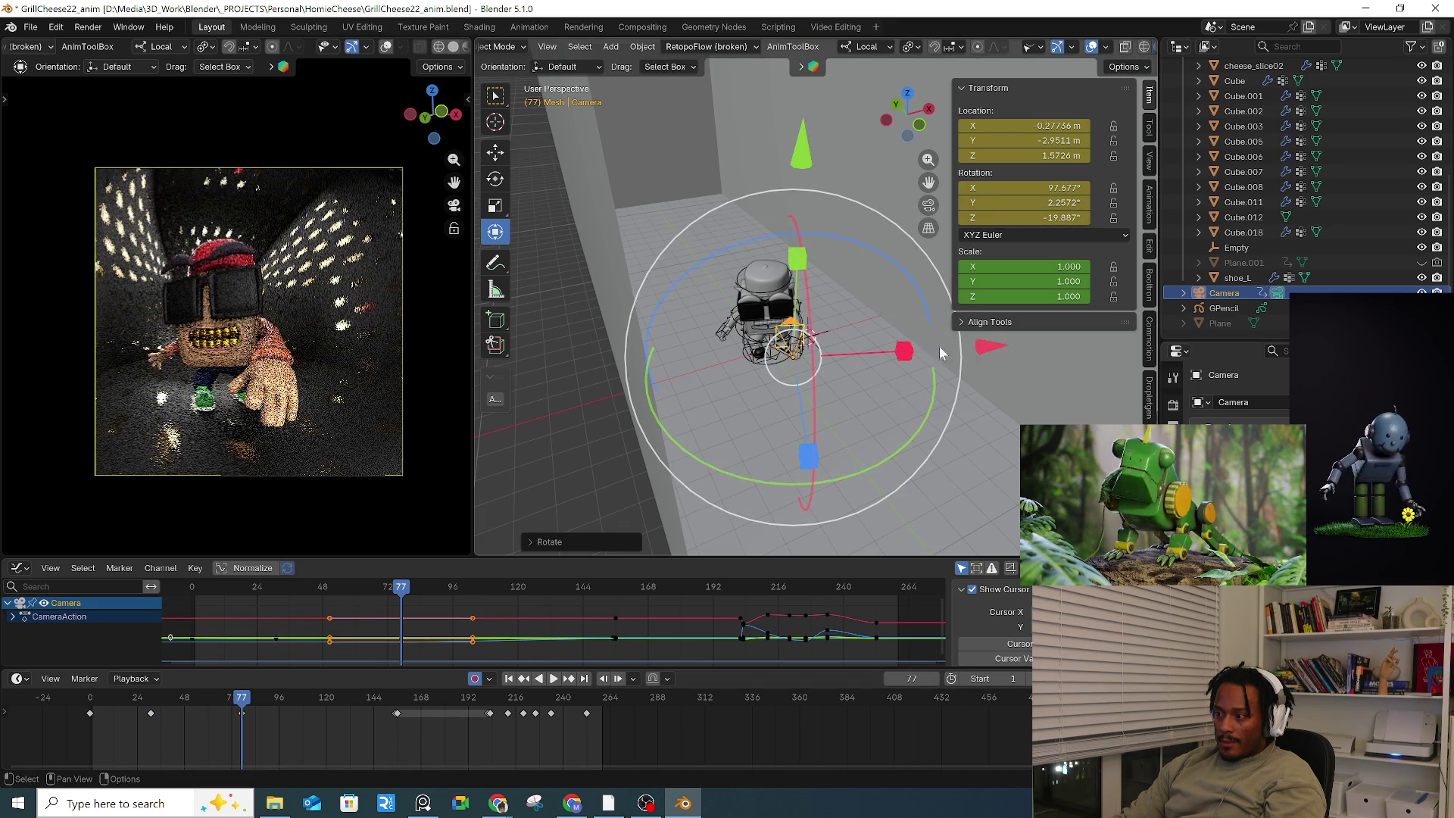
left_click_drag(905, 348, 959, 353)
Step: At frame 98, slide, tilt and push the camera in to frame the character closer
left_click_drag(252, 700, 284, 699)
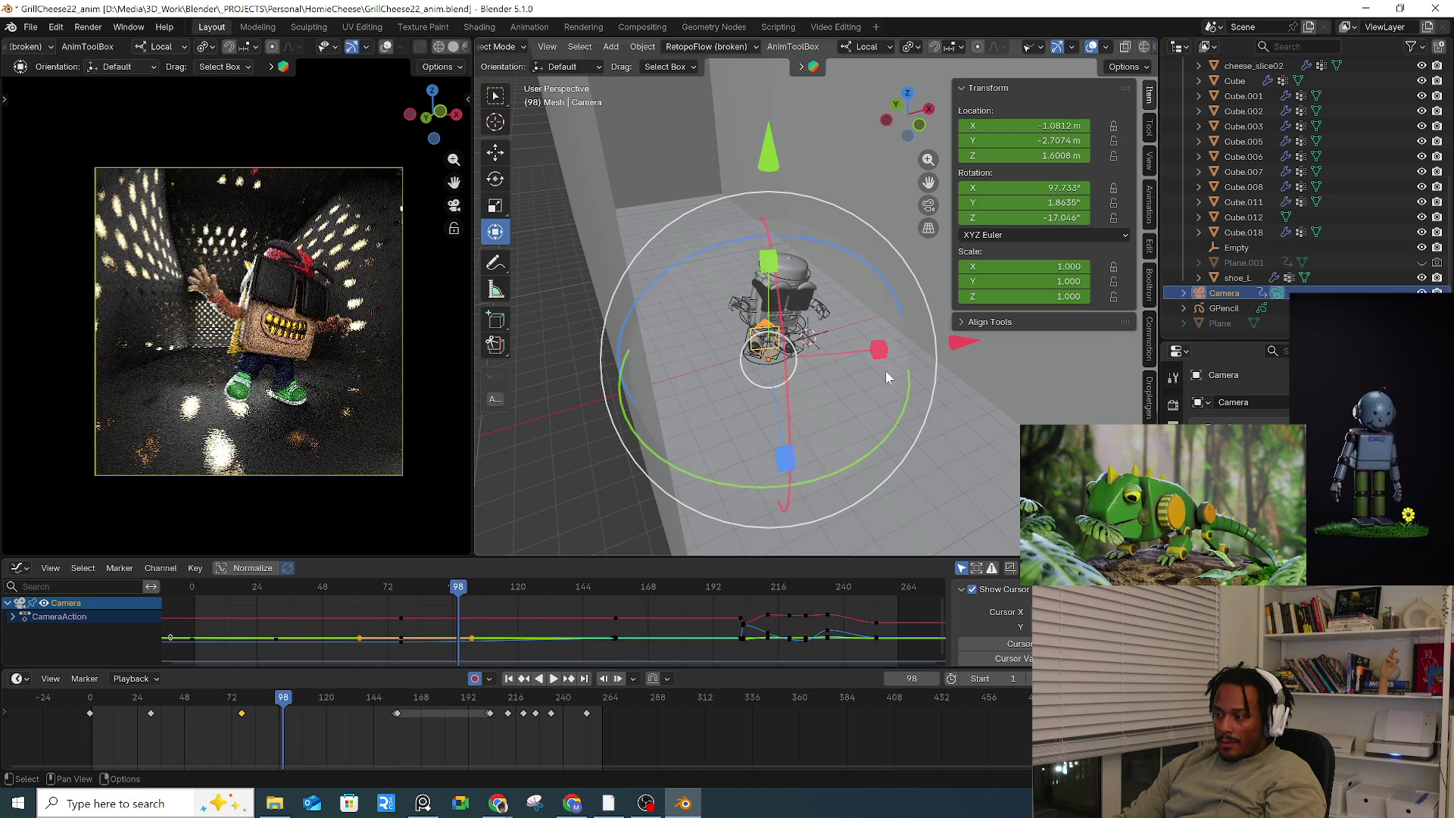
left_click_drag(960, 348, 986, 346)
left_click_drag(855, 473, 895, 464)
mouse_move(895, 463)
middle_mouse_down()
mouse_move(893, 302)
mouse_move(866, 348)
middle_mouse_up()
left_click_drag(876, 332, 901, 327)
mouse_move(901, 328)
middle_mouse_down()
mouse_move(789, 385)
mouse_move(857, 476)
mouse_move(919, 455)
middle_mouse_up()
left_click_drag(920, 455, 906, 458)
scroll(906, 458, "down", 5)
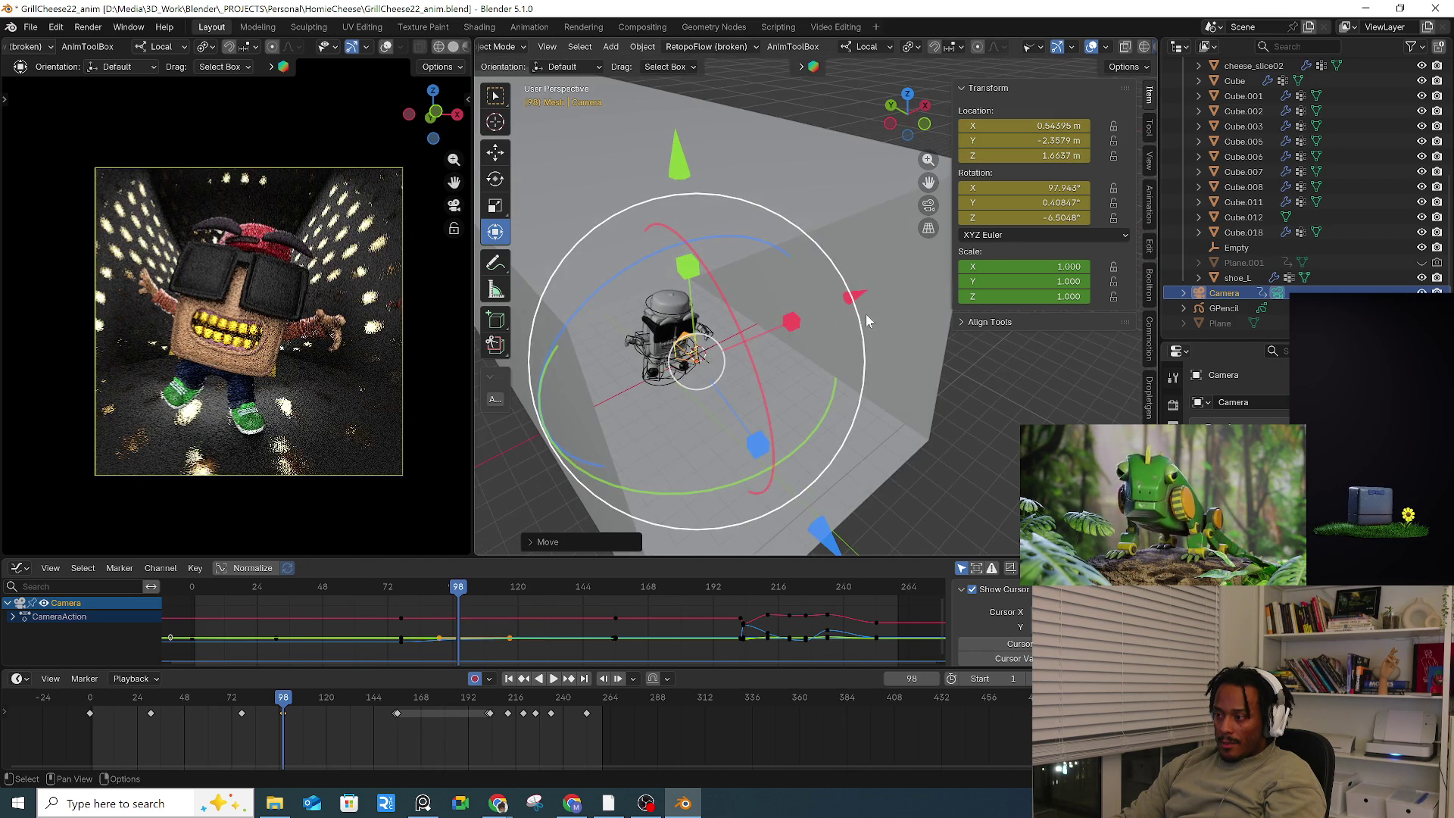
Step: Adjust the camera's position and aim at frame 117, sliding along X and moving along local Z
left_click_drag(857, 294, 859, 312)
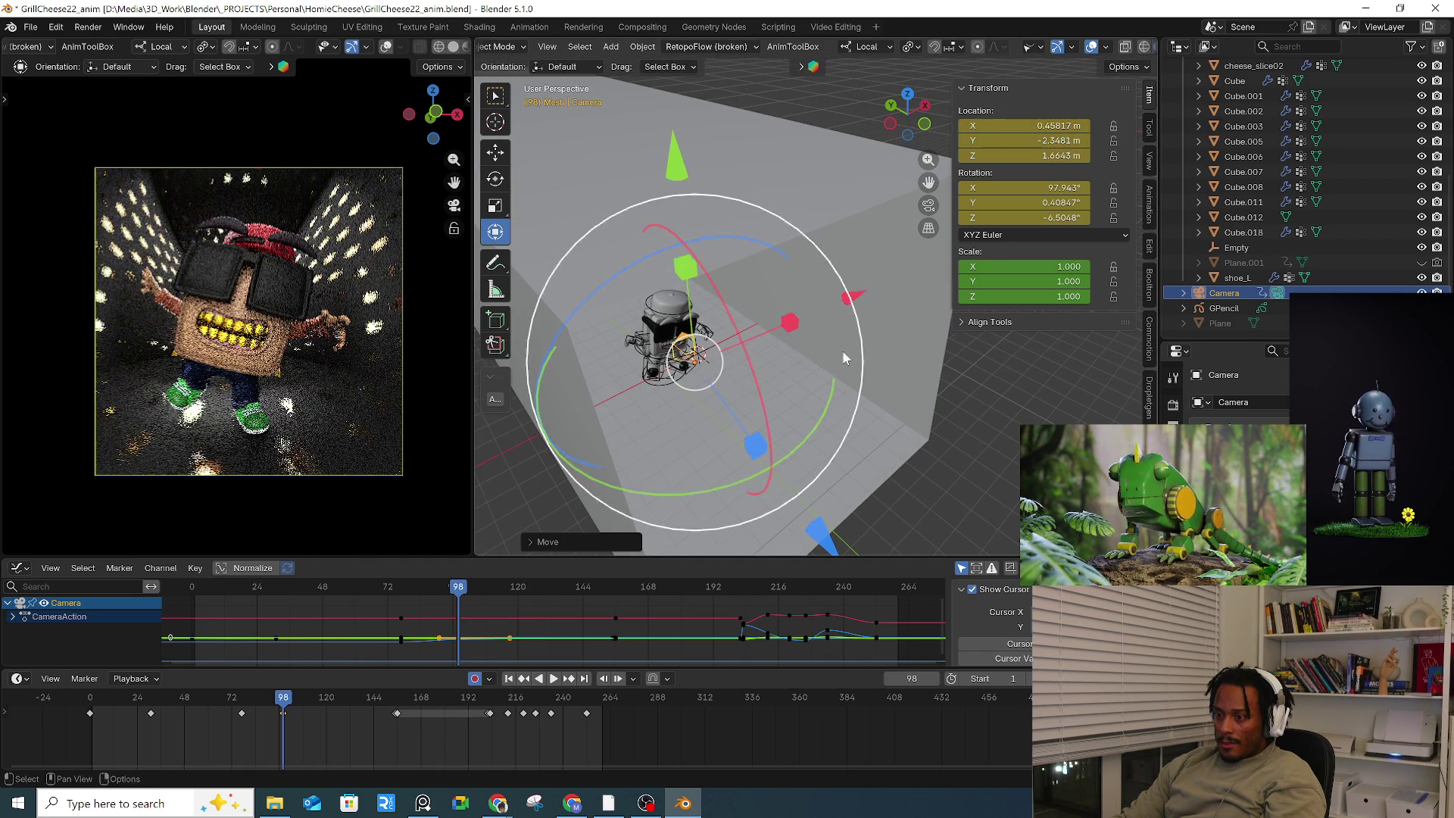
left_click_drag(278, 708, 323, 702)
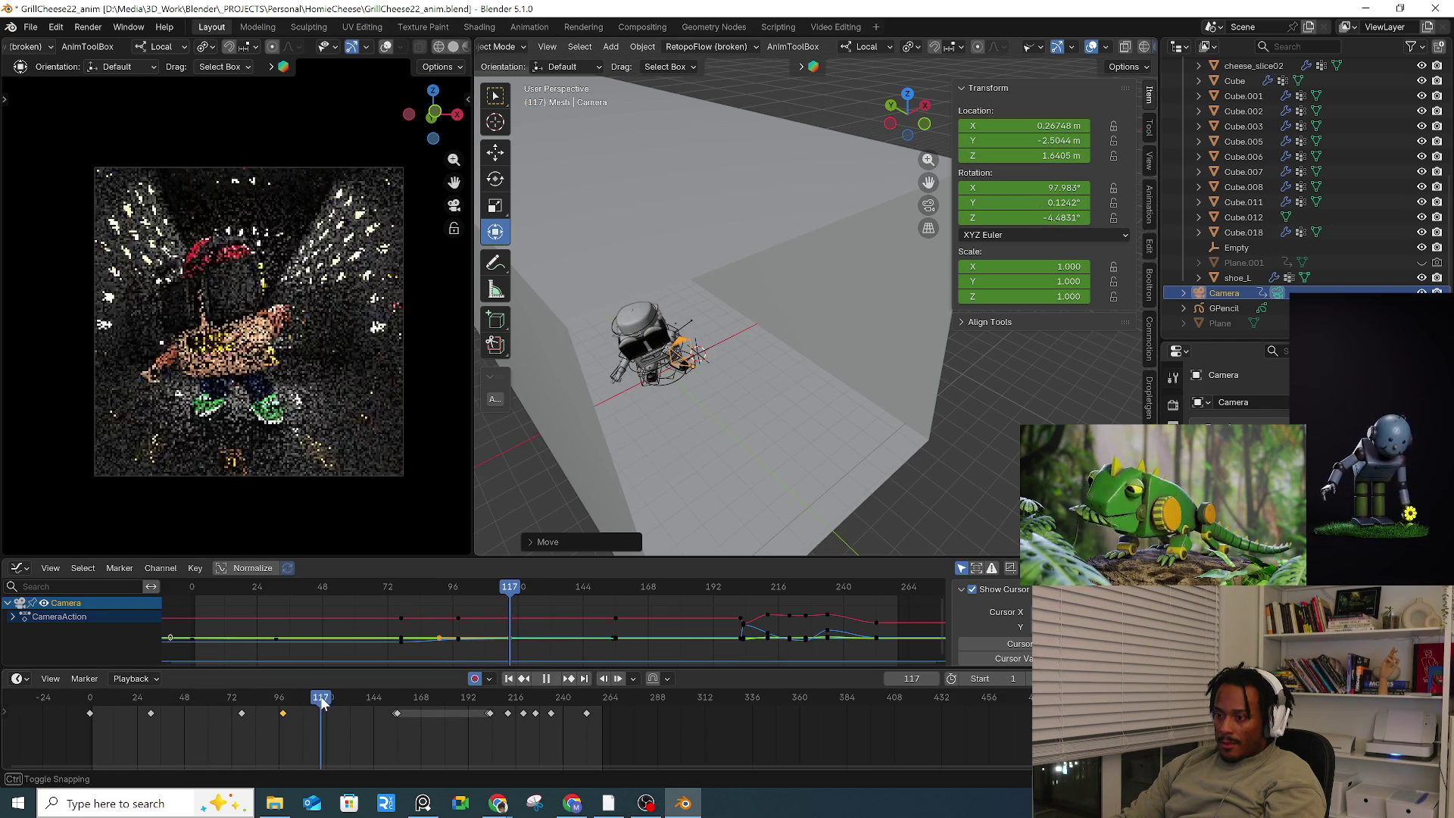
left_click_drag(846, 298, 832, 303)
left_click_drag(784, 452, 759, 460)
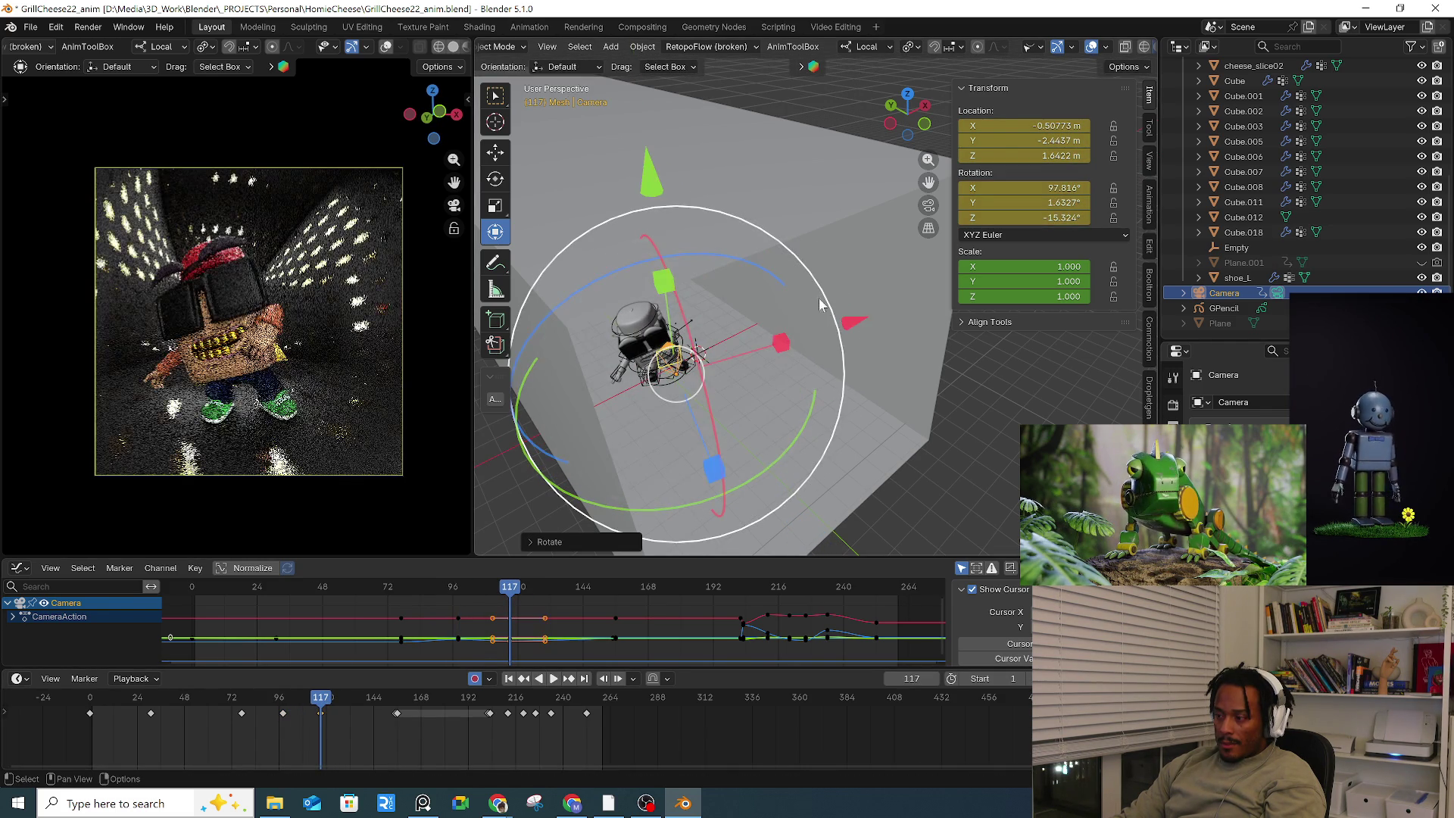
left_click_drag(844, 326, 838, 350)
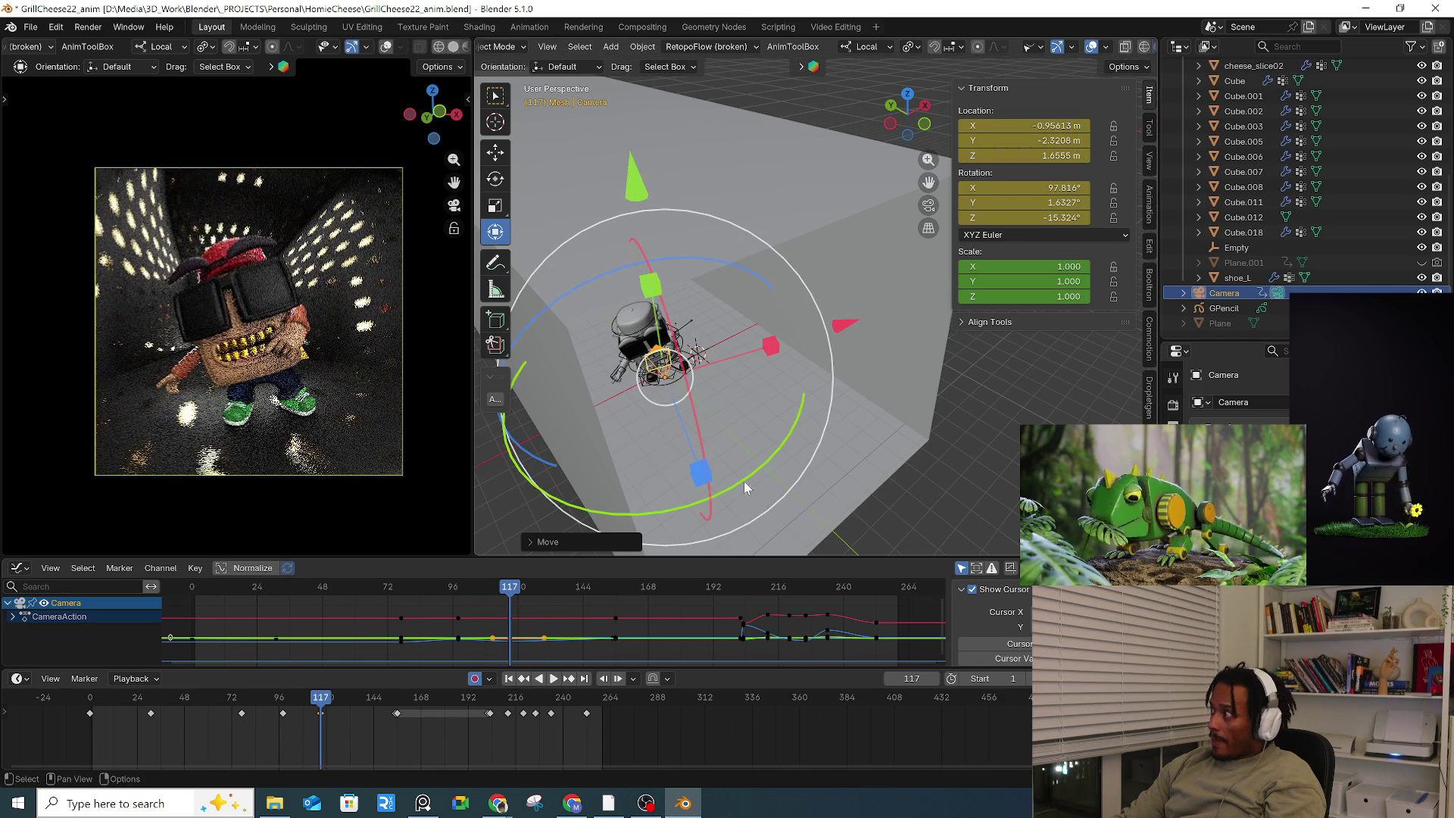
middle_click_drag(661, 457, 871, 465)
left_click_drag(860, 493, 851, 493)
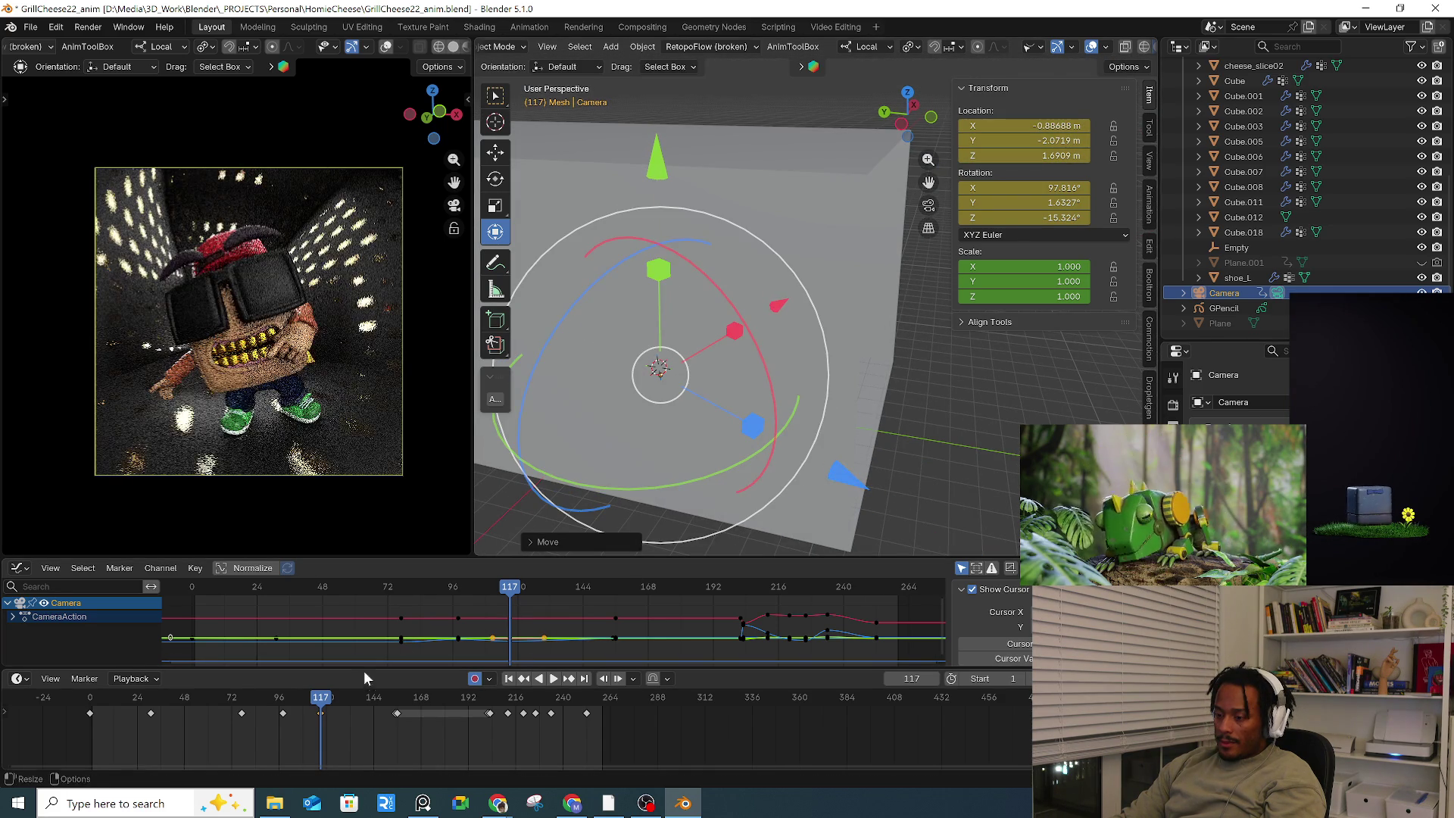
Step: At frame 132, shift the camera along X and roll it around its local Y axis
key("space")
left_click_drag(325, 700, 350, 701)
key("space")
scroll(766, 385, "down", 5)
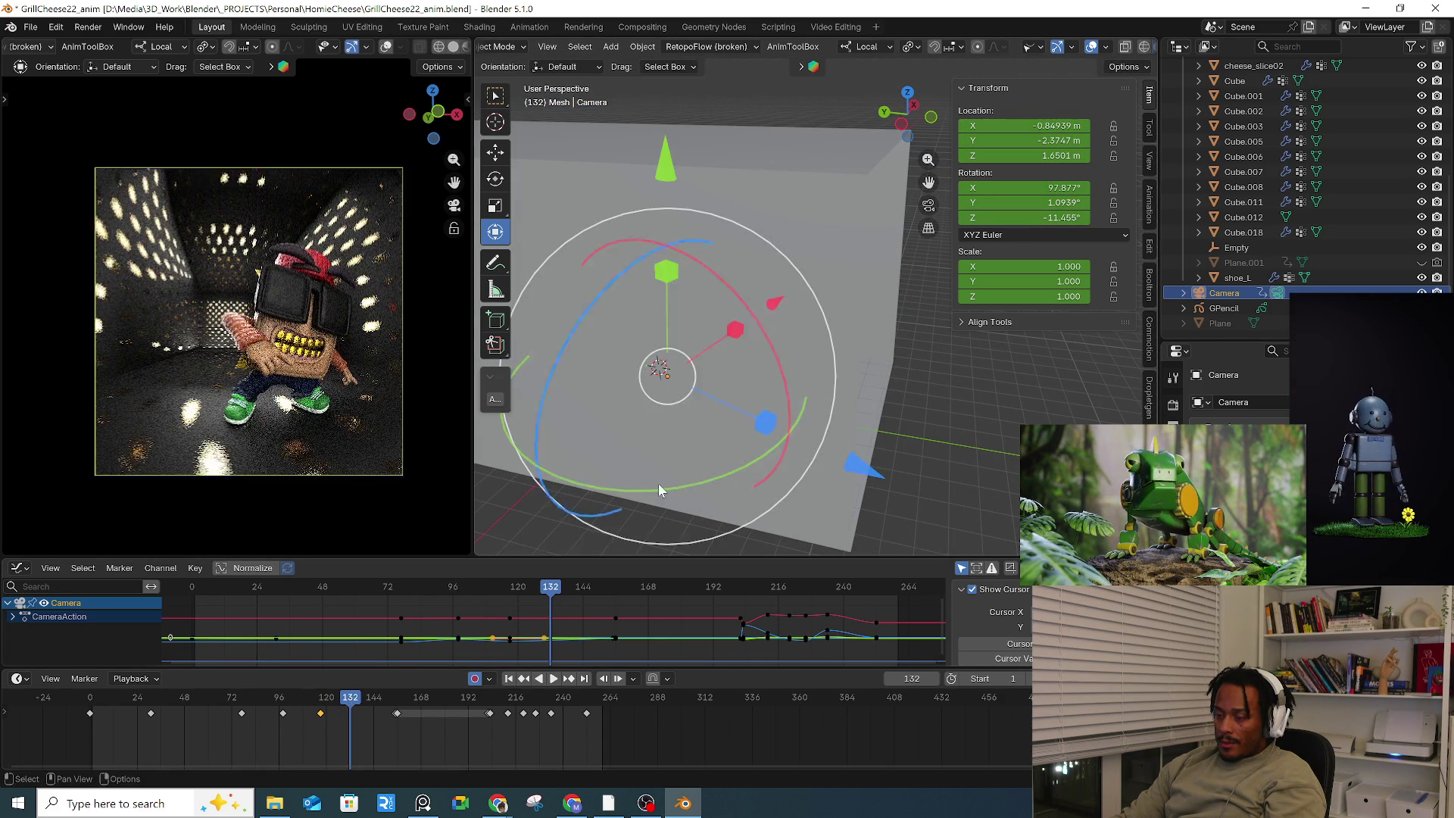
left_click_drag(765, 337, 856, 315)
key("r")
key("y")
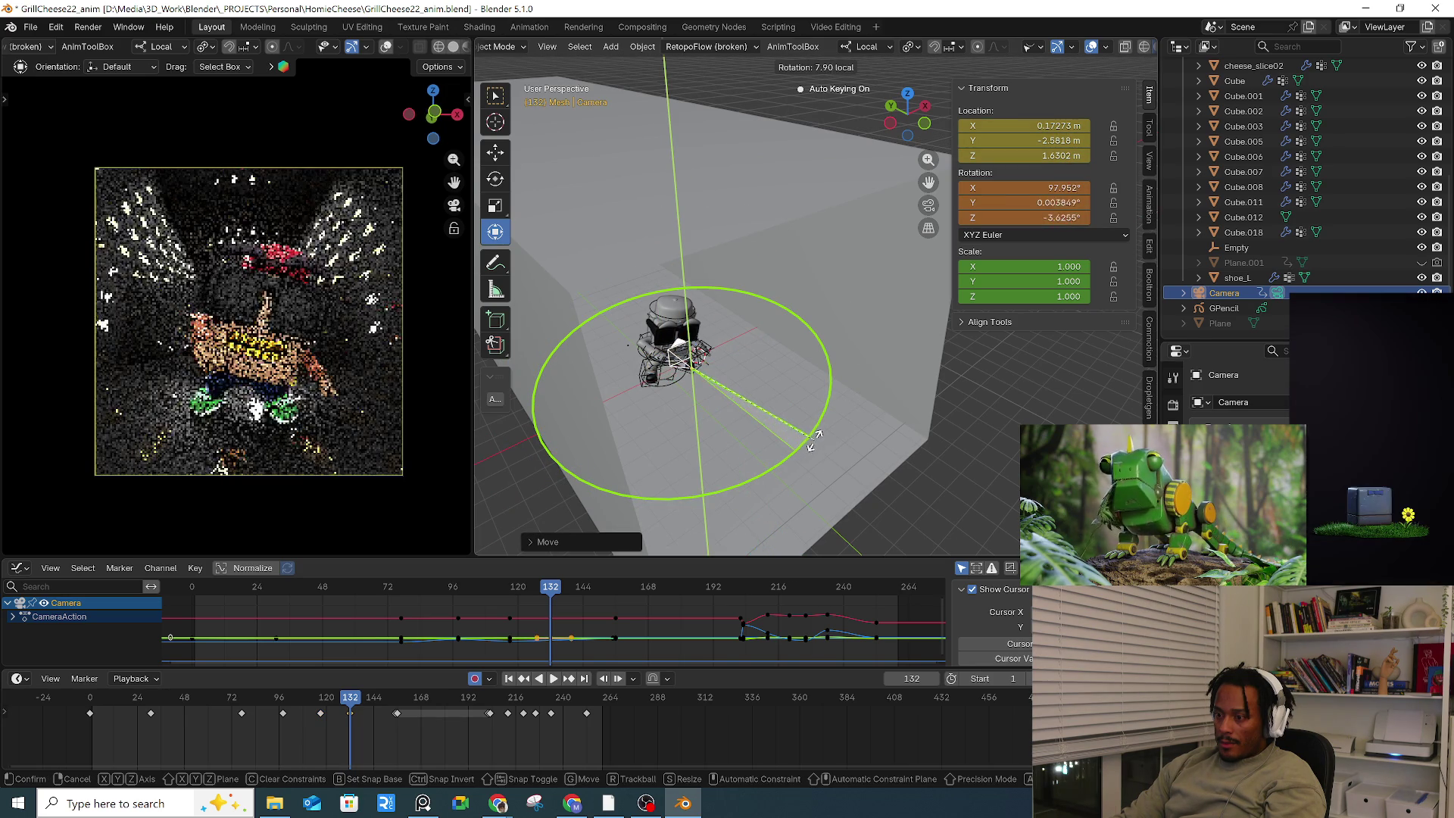
left_click(804, 443)
left_click_drag(836, 298, 839, 297)
Step: At frame 153, shift the camera along X, tilt it, and move it along local Z
left_click_drag(363, 698, 401, 697)
left_click_drag(843, 316, 855, 313)
left_click_drag(820, 458, 825, 447)
left_click_drag(848, 302, 850, 299)
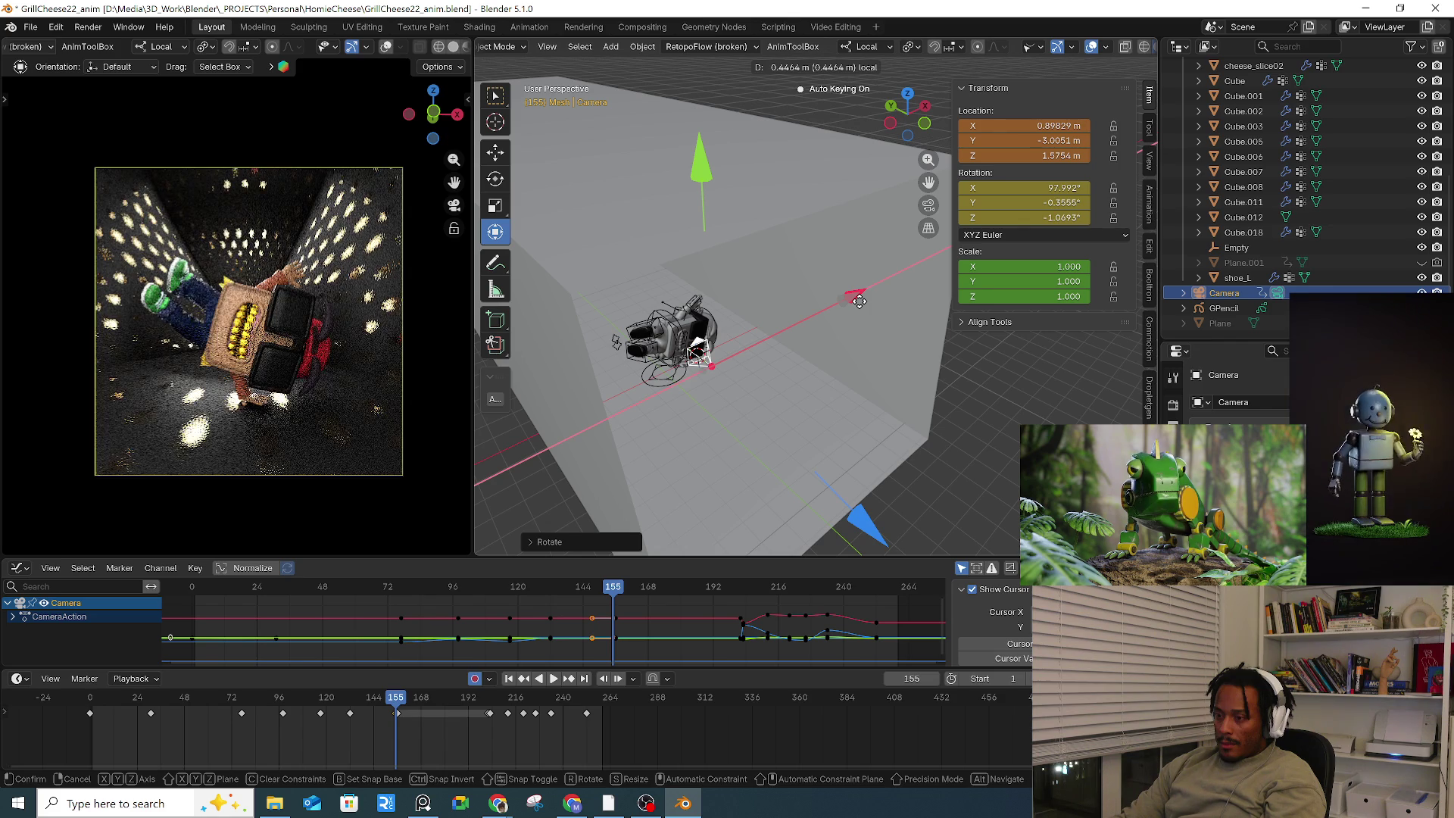
left_click_drag(859, 302, 859, 301)
left_click_drag(864, 519, 870, 527)
Step: Review the shot from the start and paste the copied camera key at frame 16
key("space")
left_click_drag(404, 704, 95, 707)
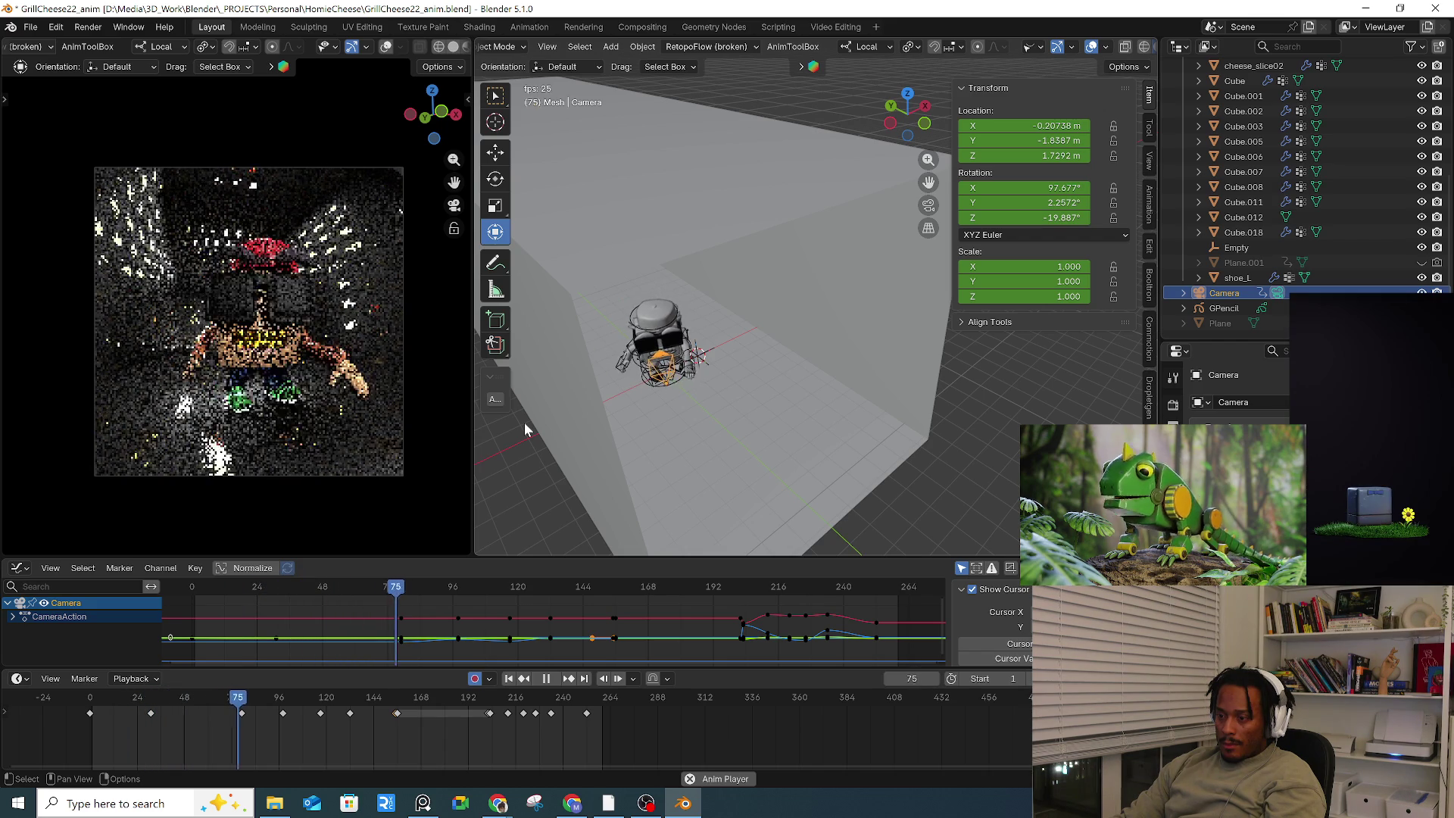
key("space")
mouse_move(115, 692)
middle_mouse_down()
mouse_move(156, 729)
mouse_move(210, 702)
middle_mouse_up()
left_click_drag(195, 715, 237, 703)
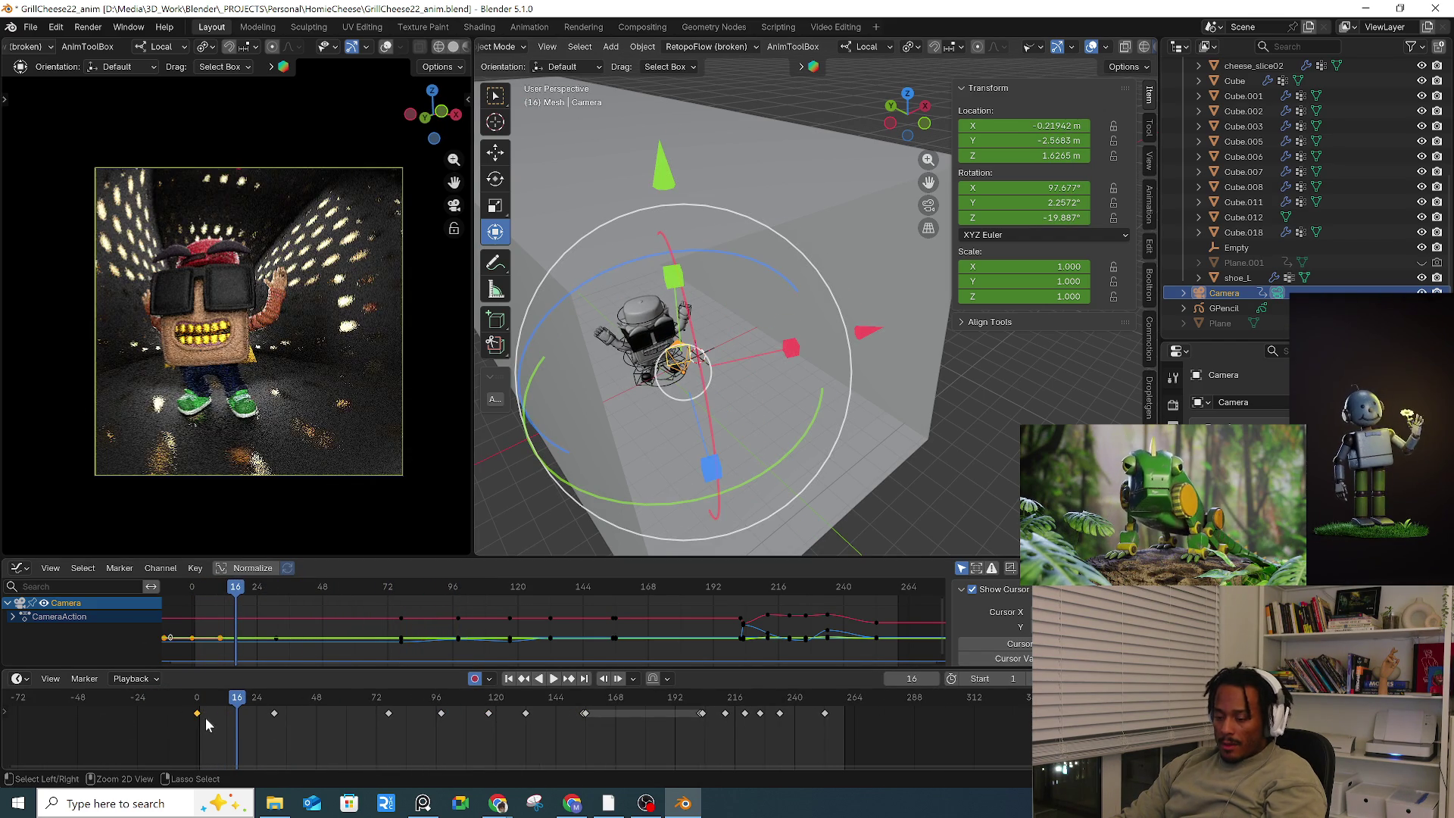
key("ctrl+v")
key("space")
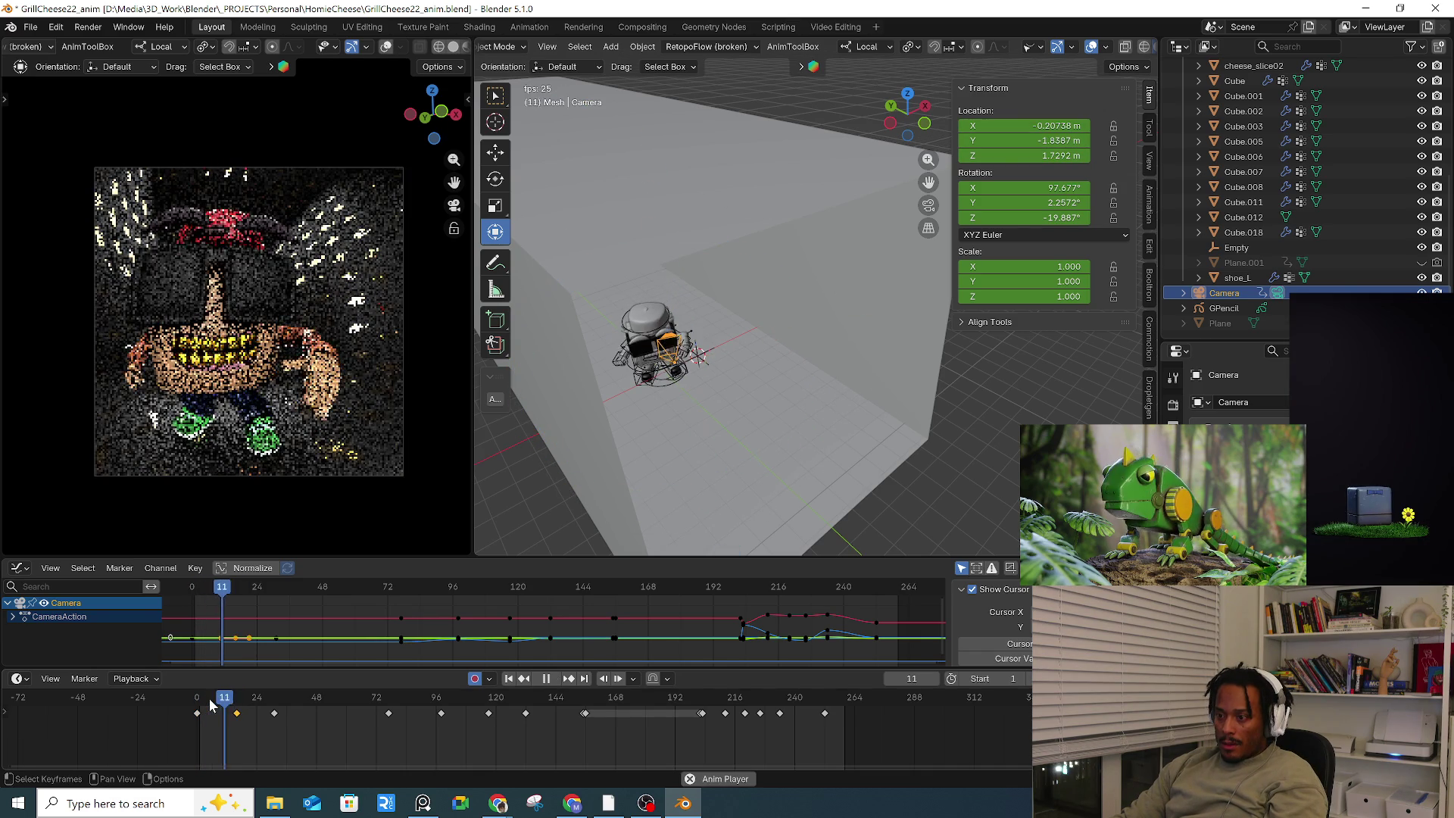
key("space")
Step: Paste the copied camera key at frames 48 and 60
left_click_drag(281, 712, 311, 715)
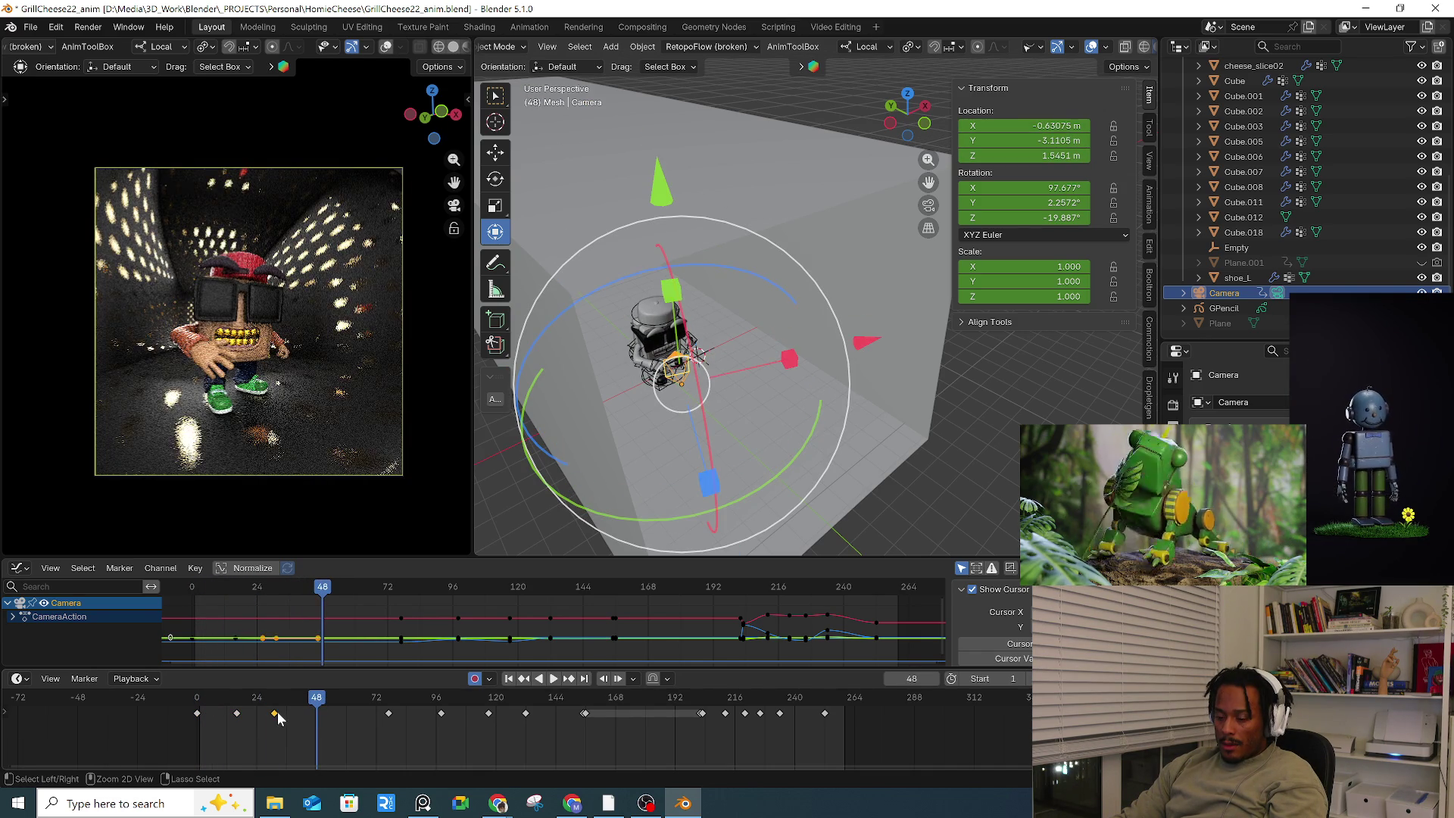
key("ctrl+v")
key("space")
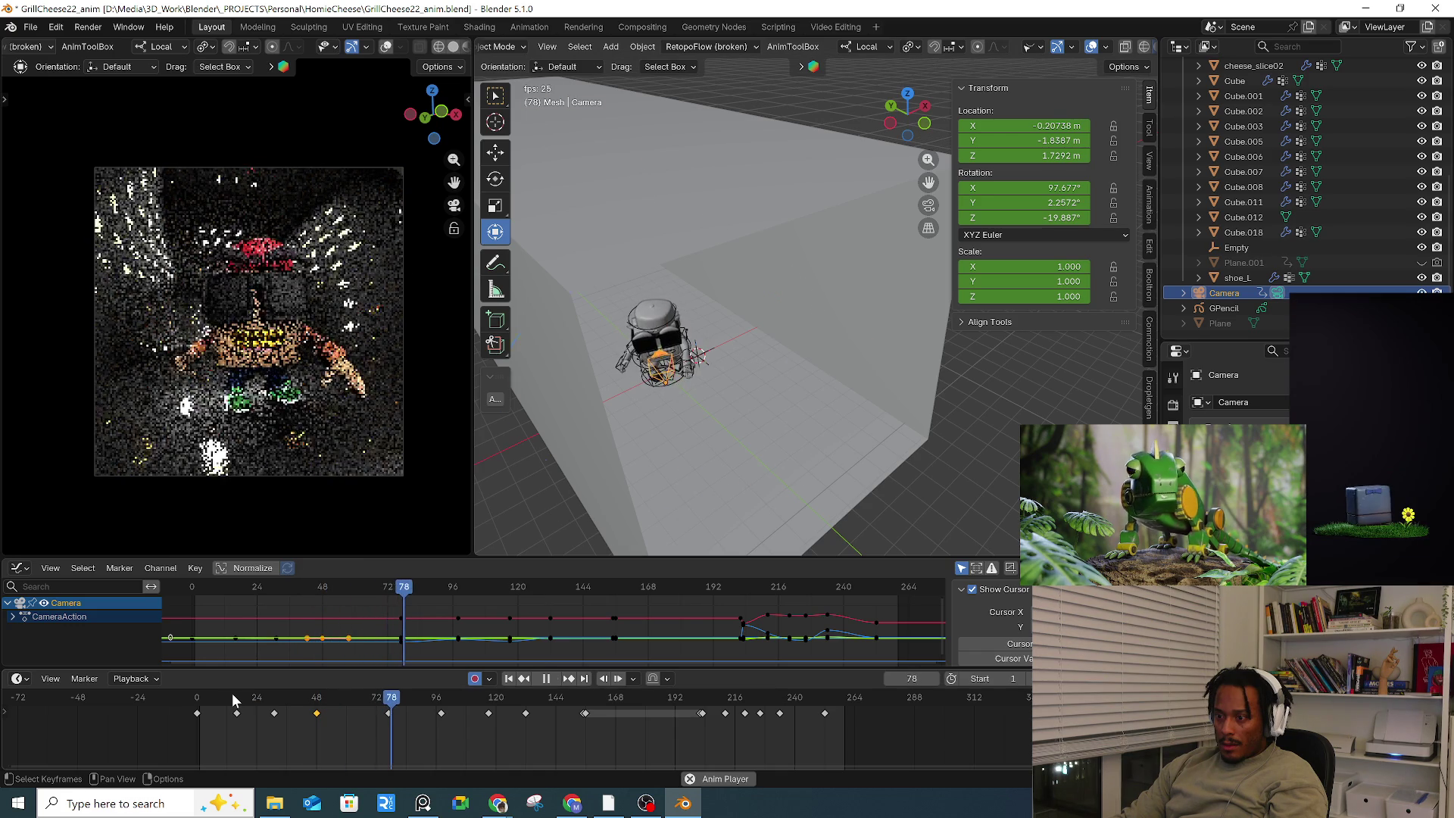
key("space")
mouse_move(299, 706)
left_mouse_down()
mouse_move(474, 700)
mouse_move(442, 708)
mouse_move(470, 712)
left_mouse_up()
key("ctrl+v")
left_click(488, 713)
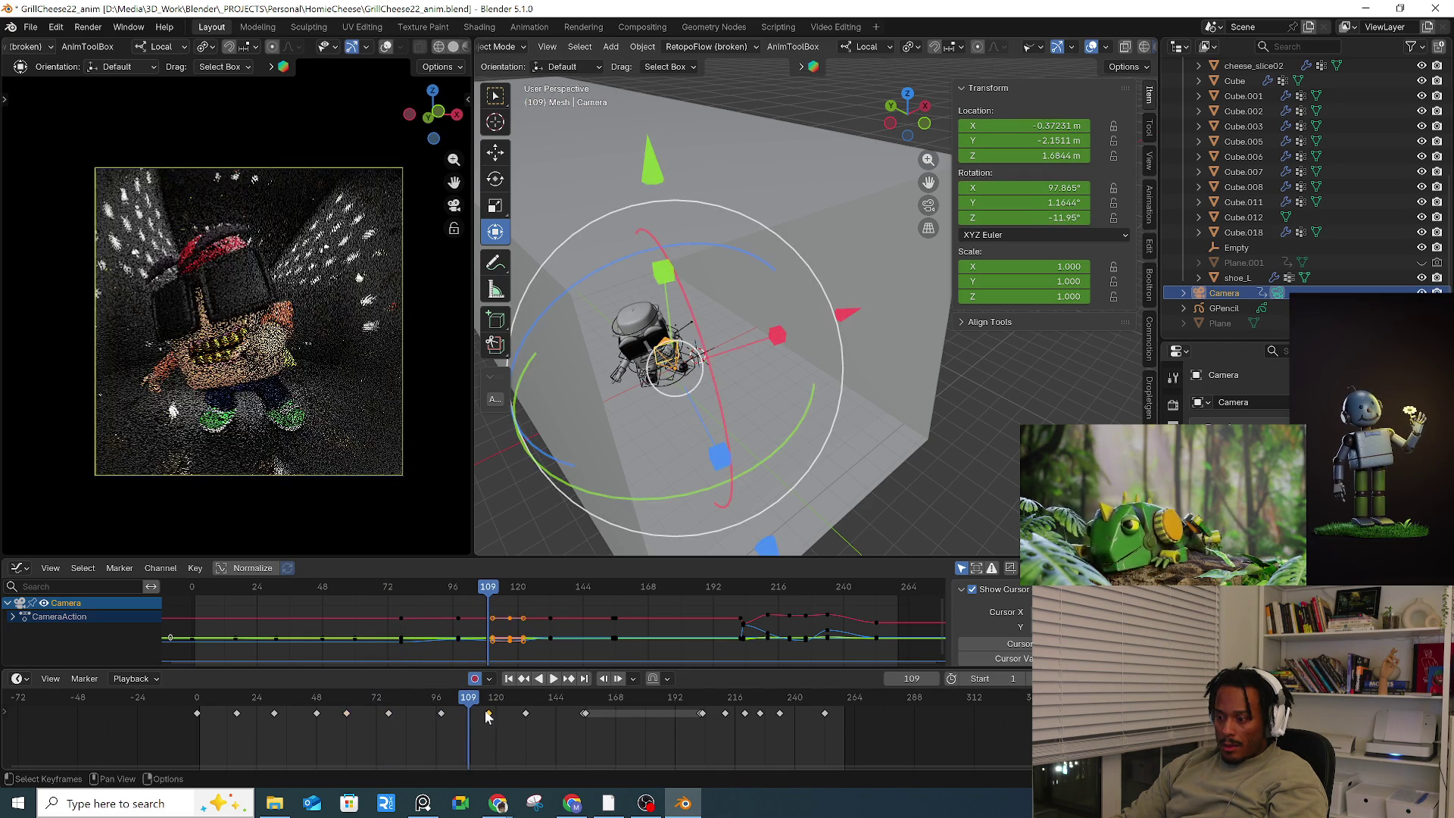
Step: Copy the selected camera key and paste it at frames 109 and 141
key("ctrl+c")
key("ctrl+v")
left_click_drag(474, 700, 550, 707)
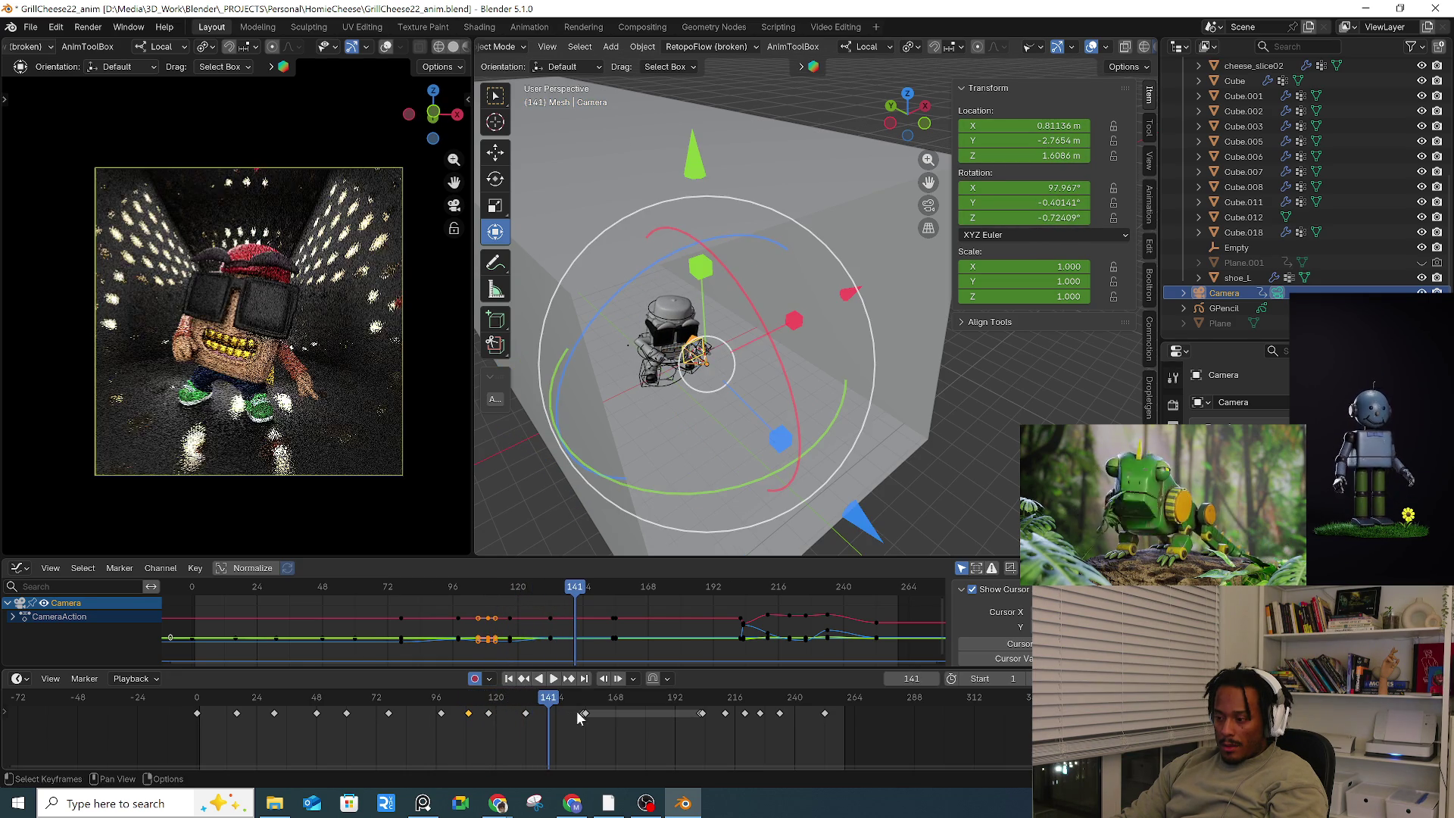
key("i")
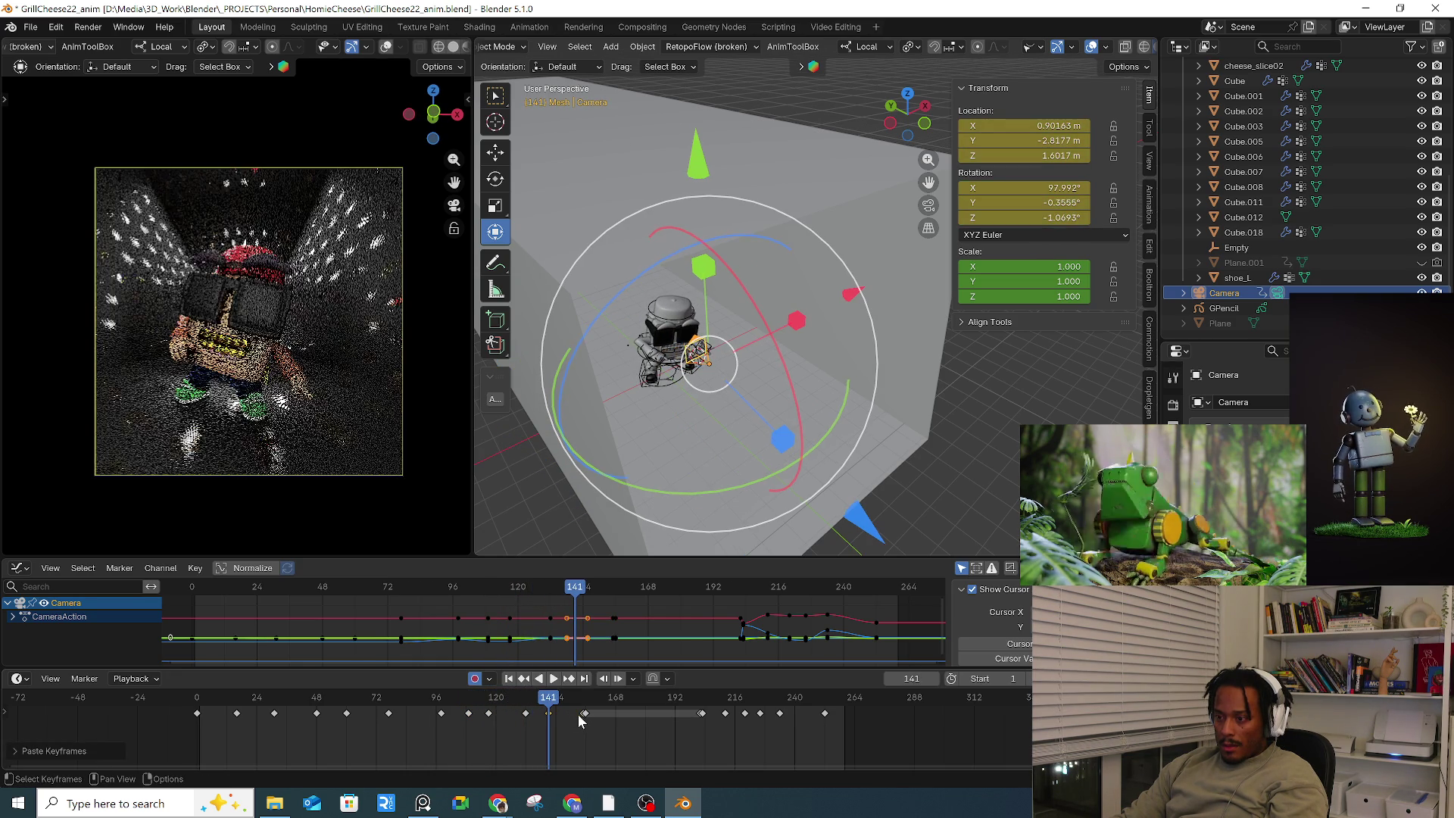
Step: Play the shot from the beginning and scrub the opening frames to review the camera move
key("space")
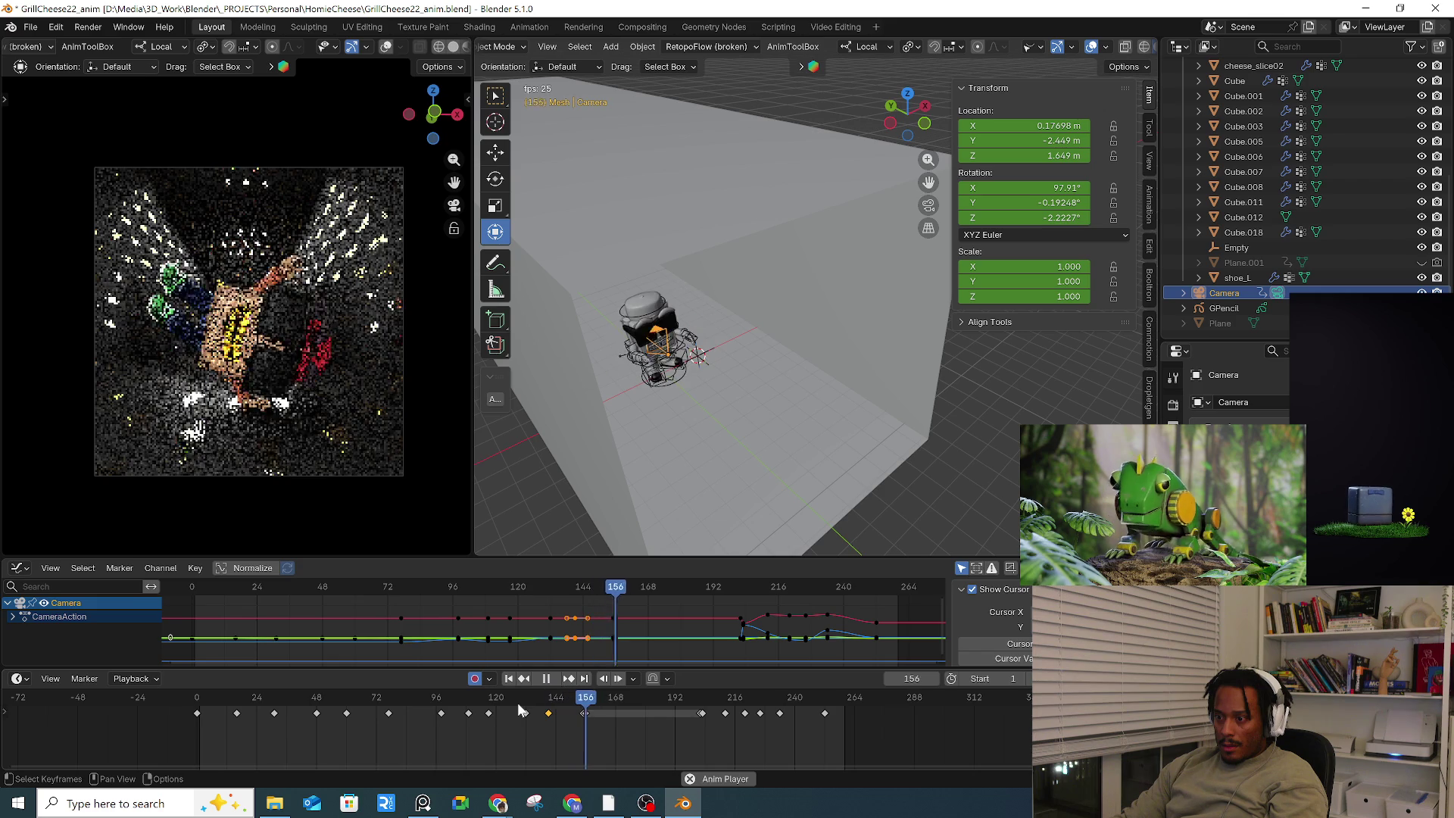
left_click(199, 706)
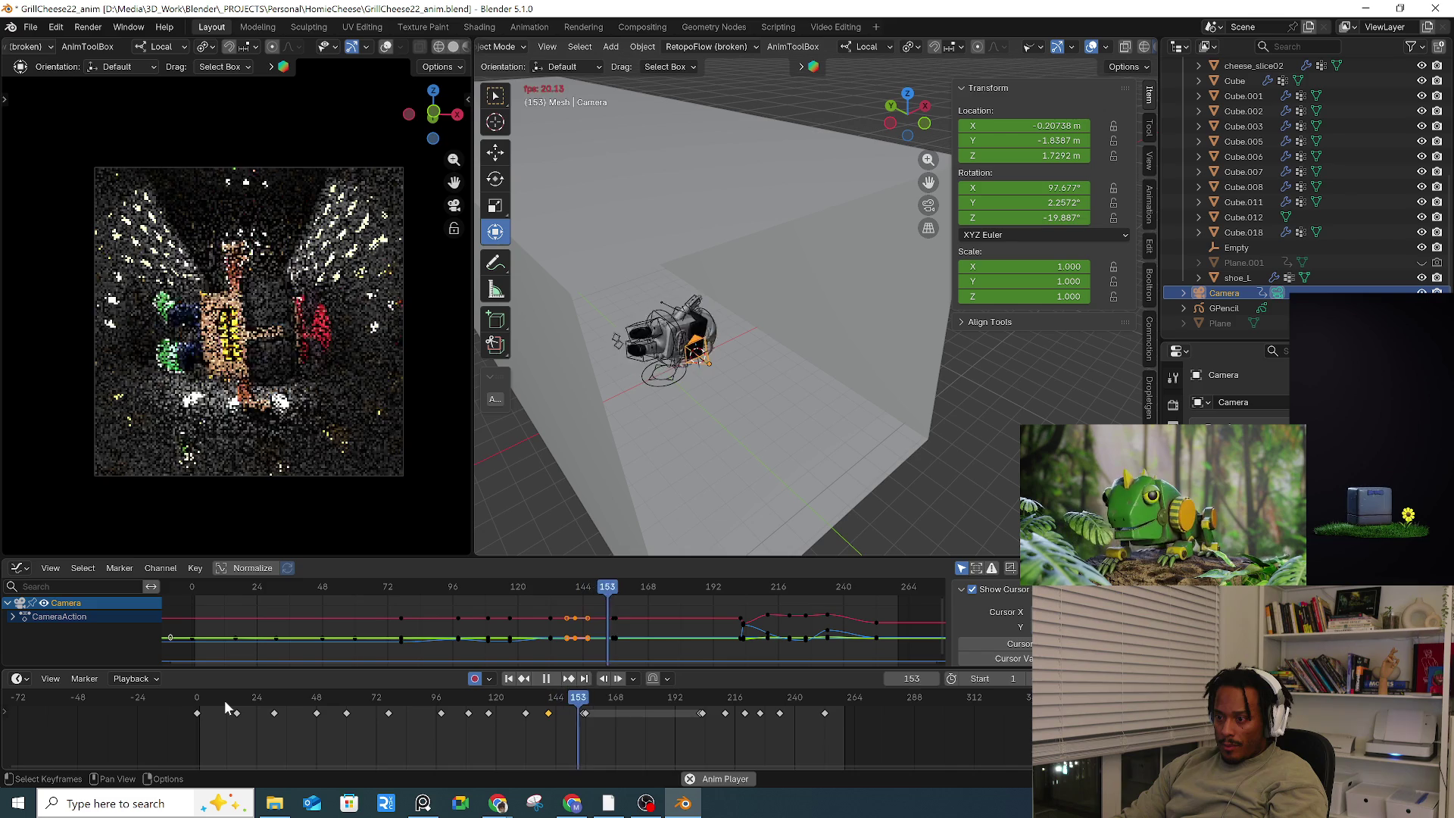
key("space")
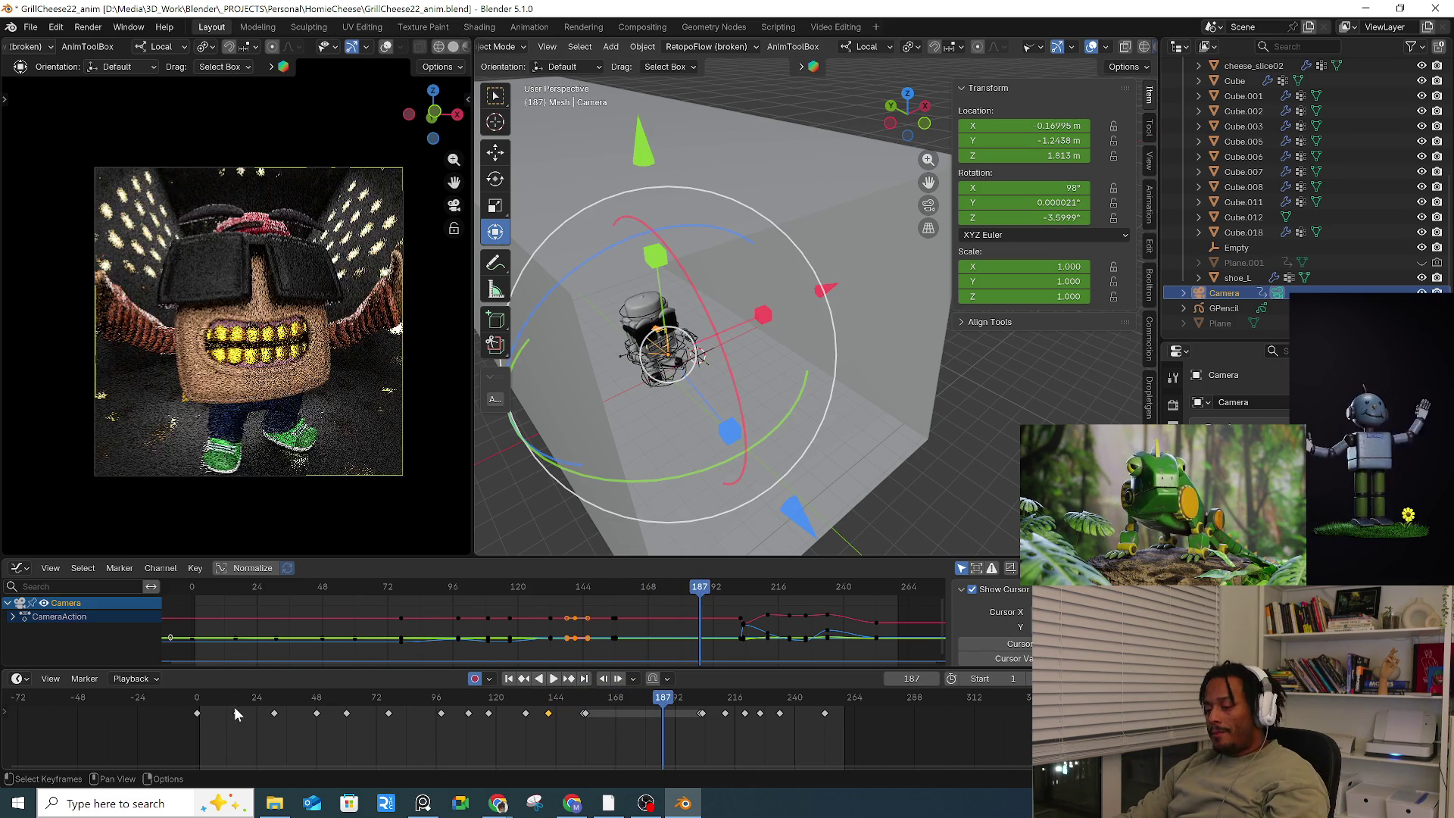
left_click(234, 710)
left_click_drag(234, 710, 294, 704)
left_click(190, 705)
key("space")
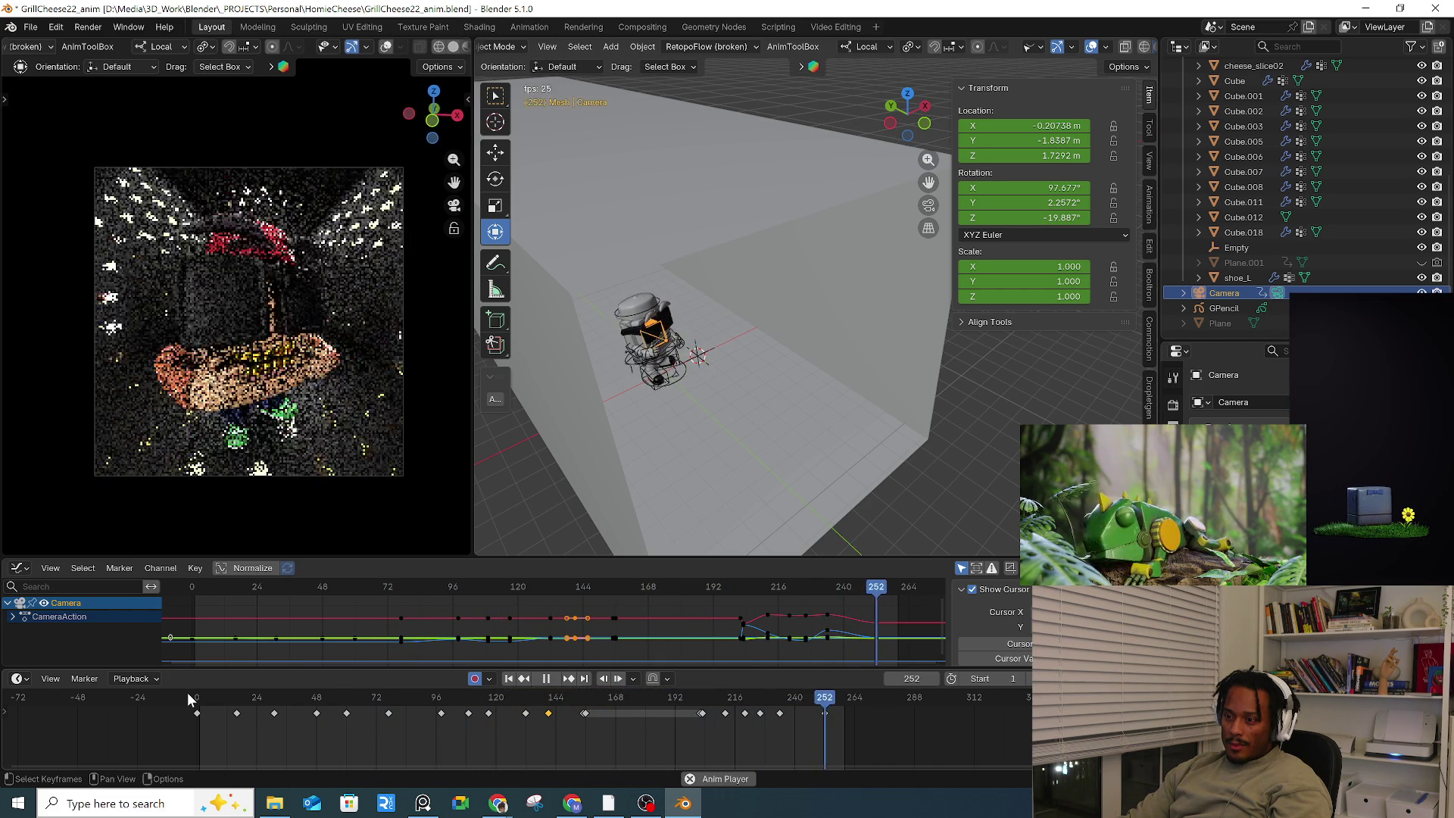
Step: Play back the end of the shot from around frame 200
key("space")
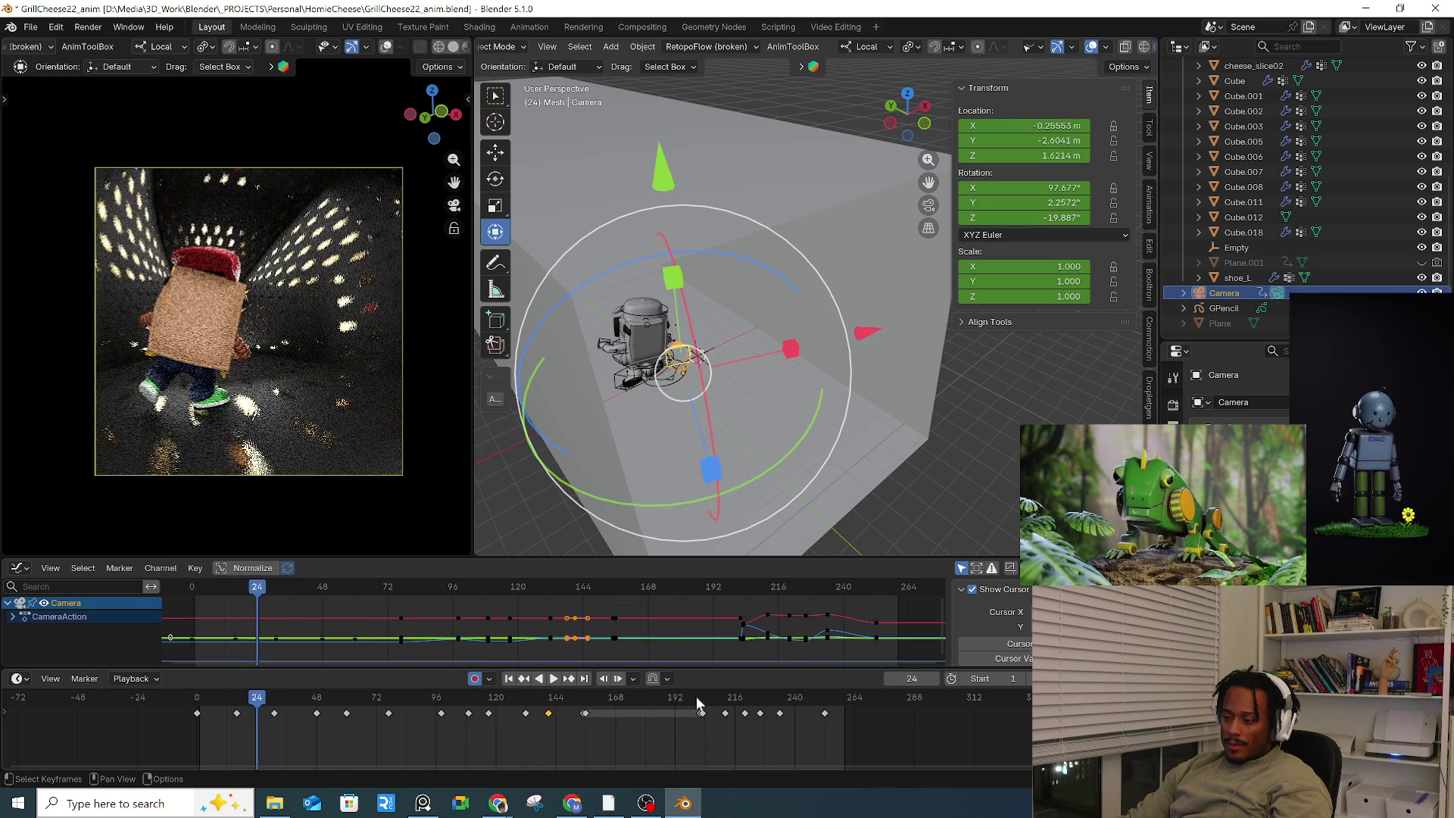
left_click(695, 696)
key("space")
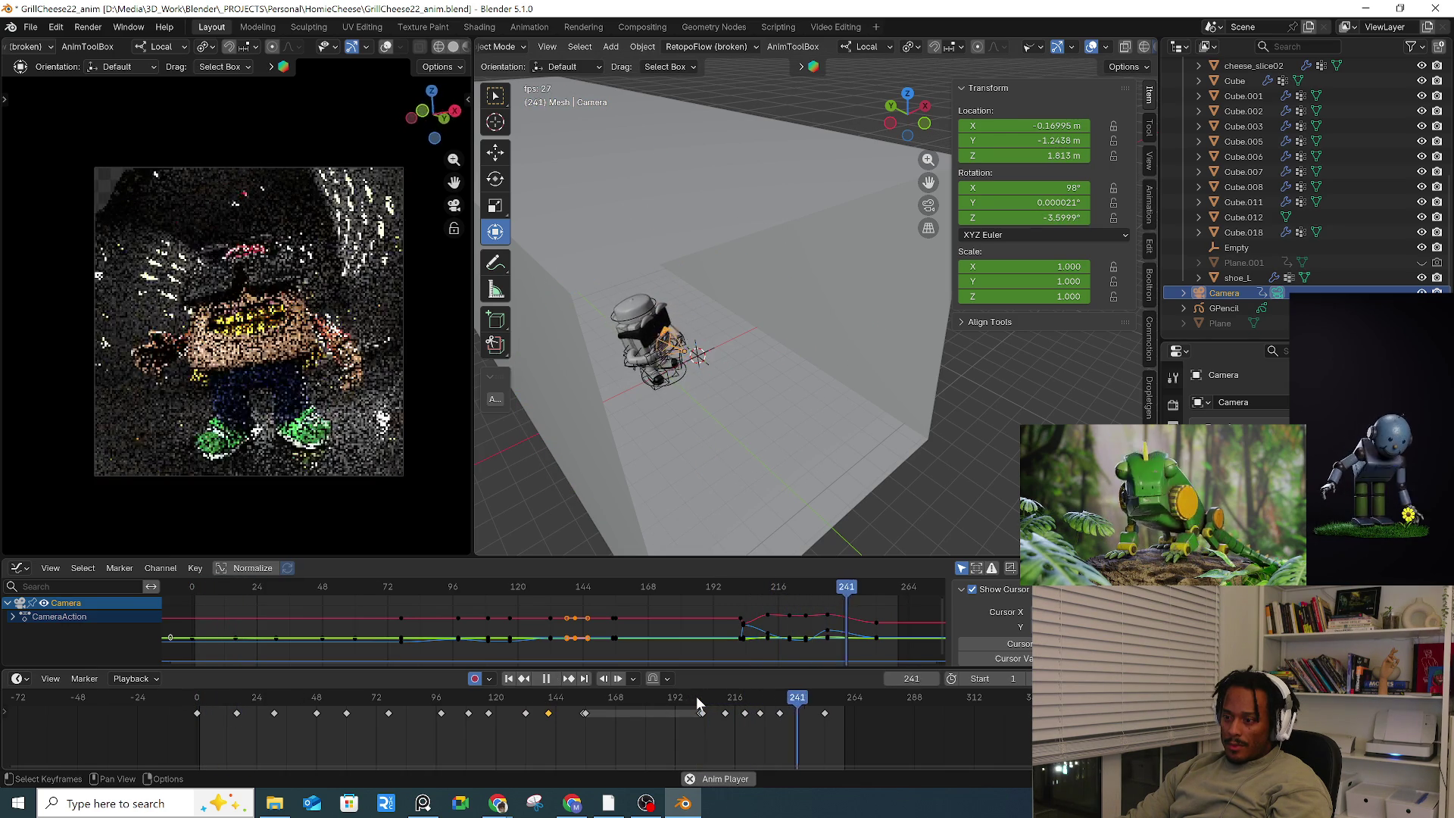
key("space")
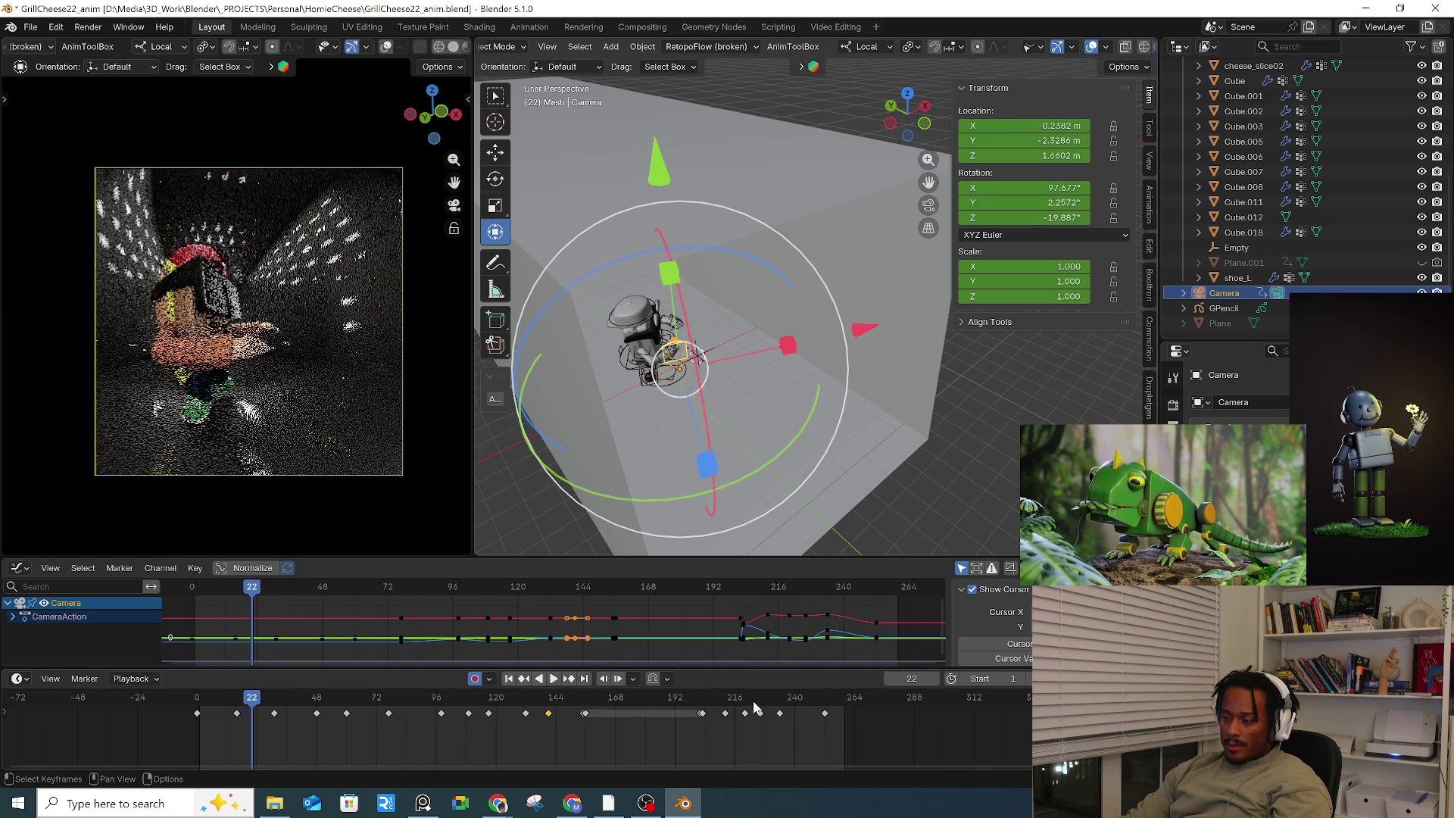
key("a")
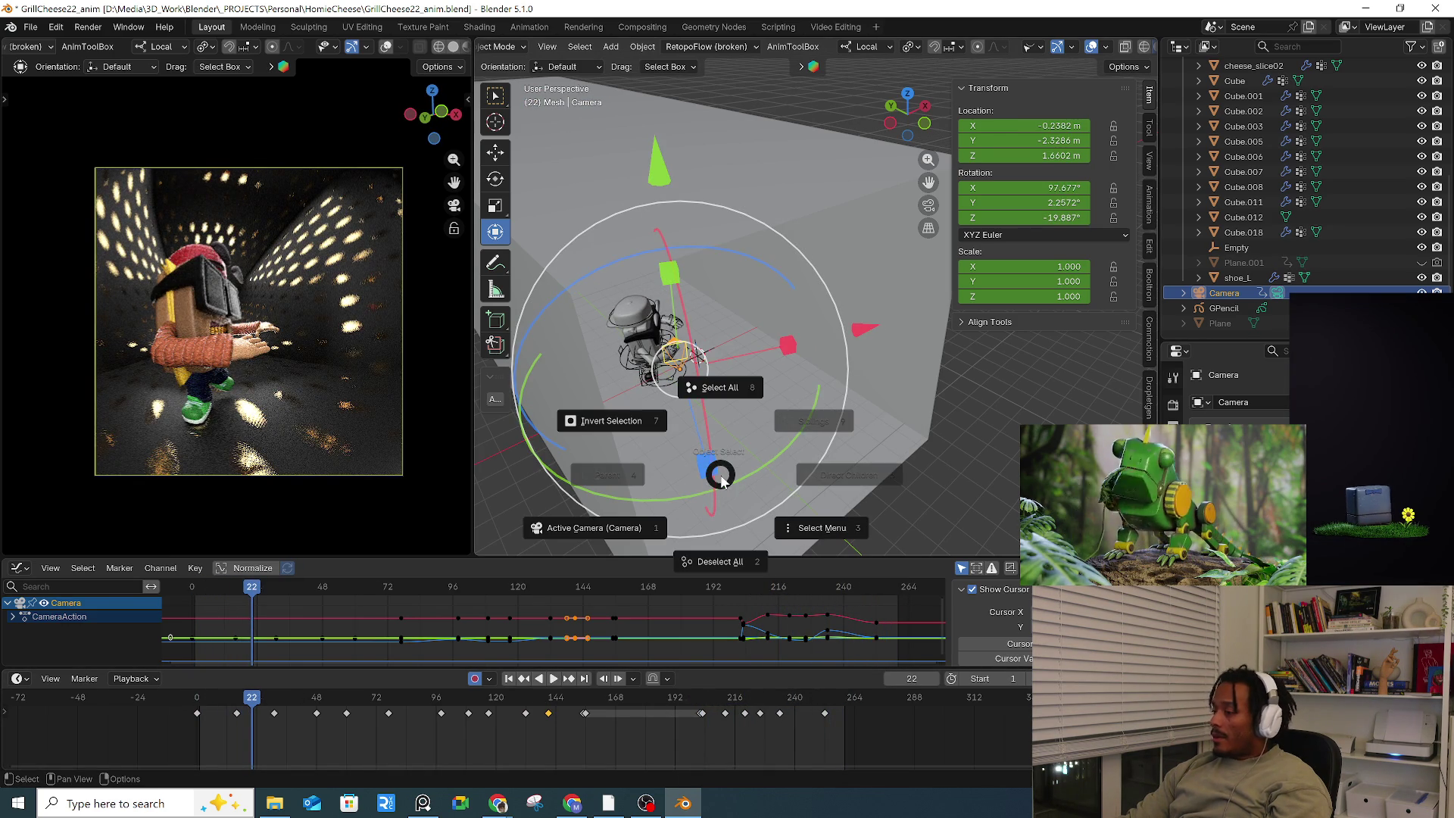
left_click(719, 476)
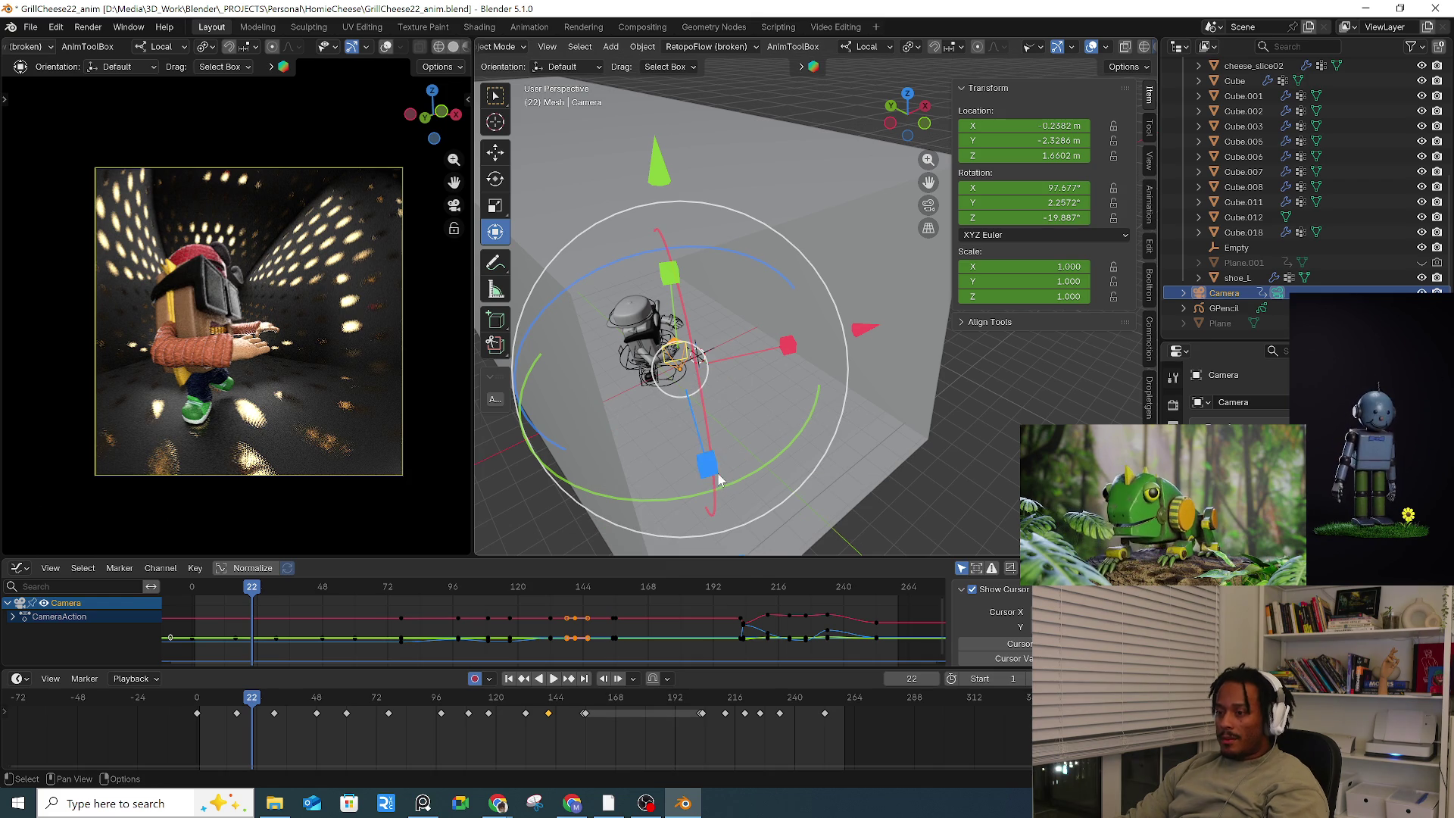
scroll(411, 49, "down", 2)
Step: Save the project incrementally as GrillCheese23_anim.blend and set the viewport to Solid shading
left_click(410, 49)
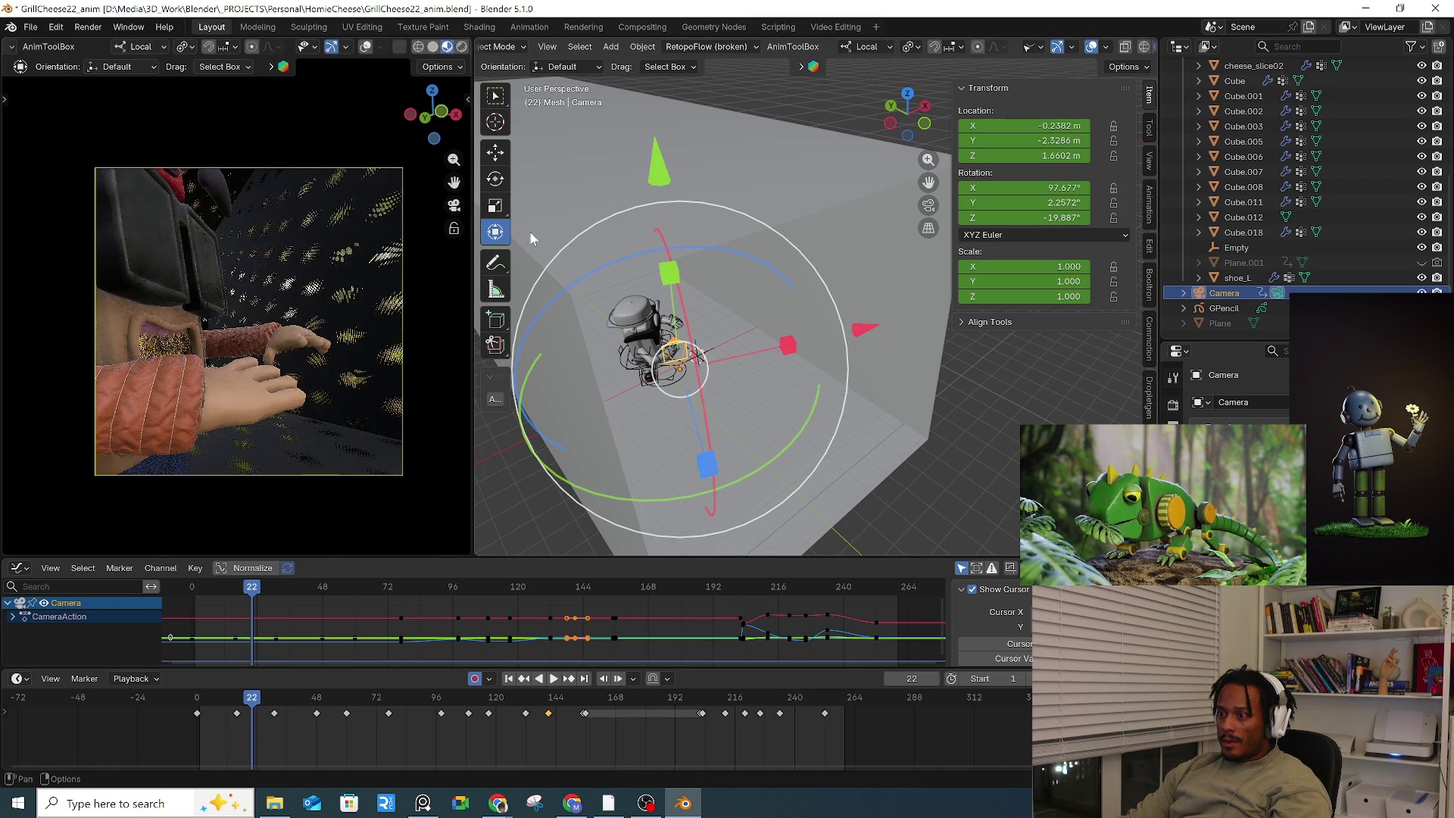
left_click(34, 28)
left_click(112, 168)
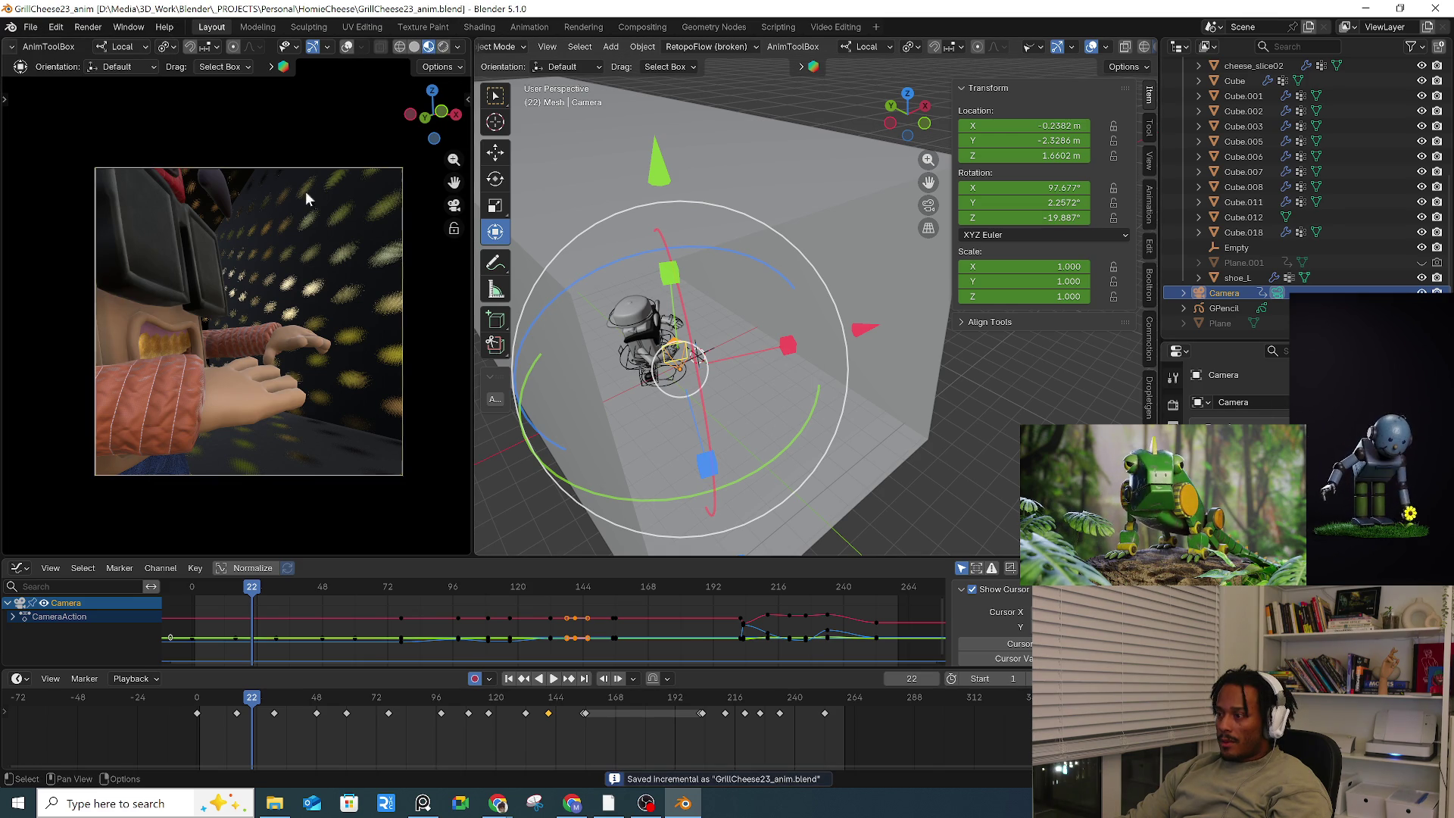
left_click(414, 47)
mouse_move(209, 696)
left_mouse_down()
mouse_move(270, 700)
mouse_move(197, 706)
mouse_move(889, 720)
mouse_move(917, 701)
left_mouse_up()
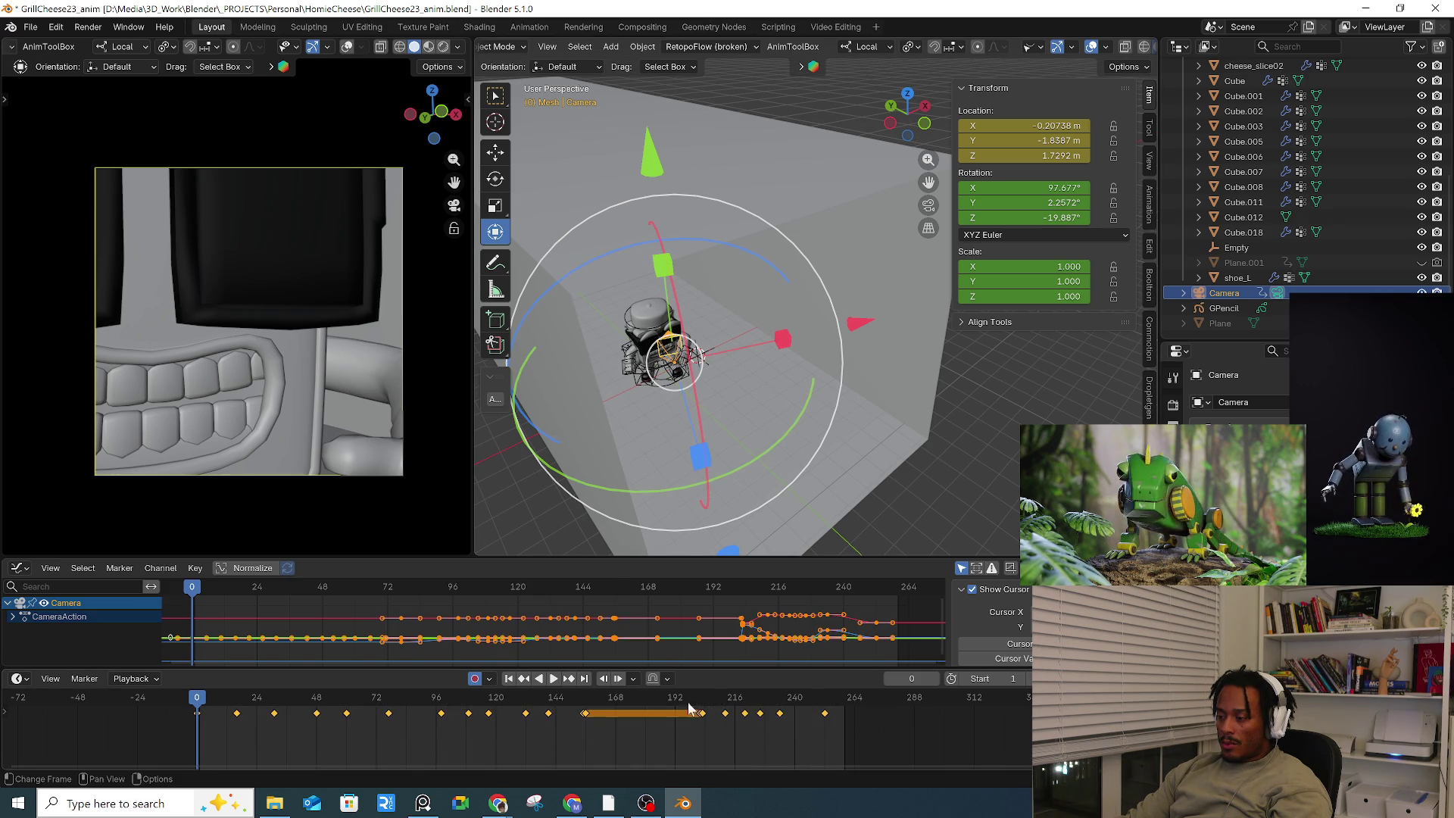
Step: Shift all existing camera keyframes to start after frame 264
left_click_drag(196, 717, 708, 737)
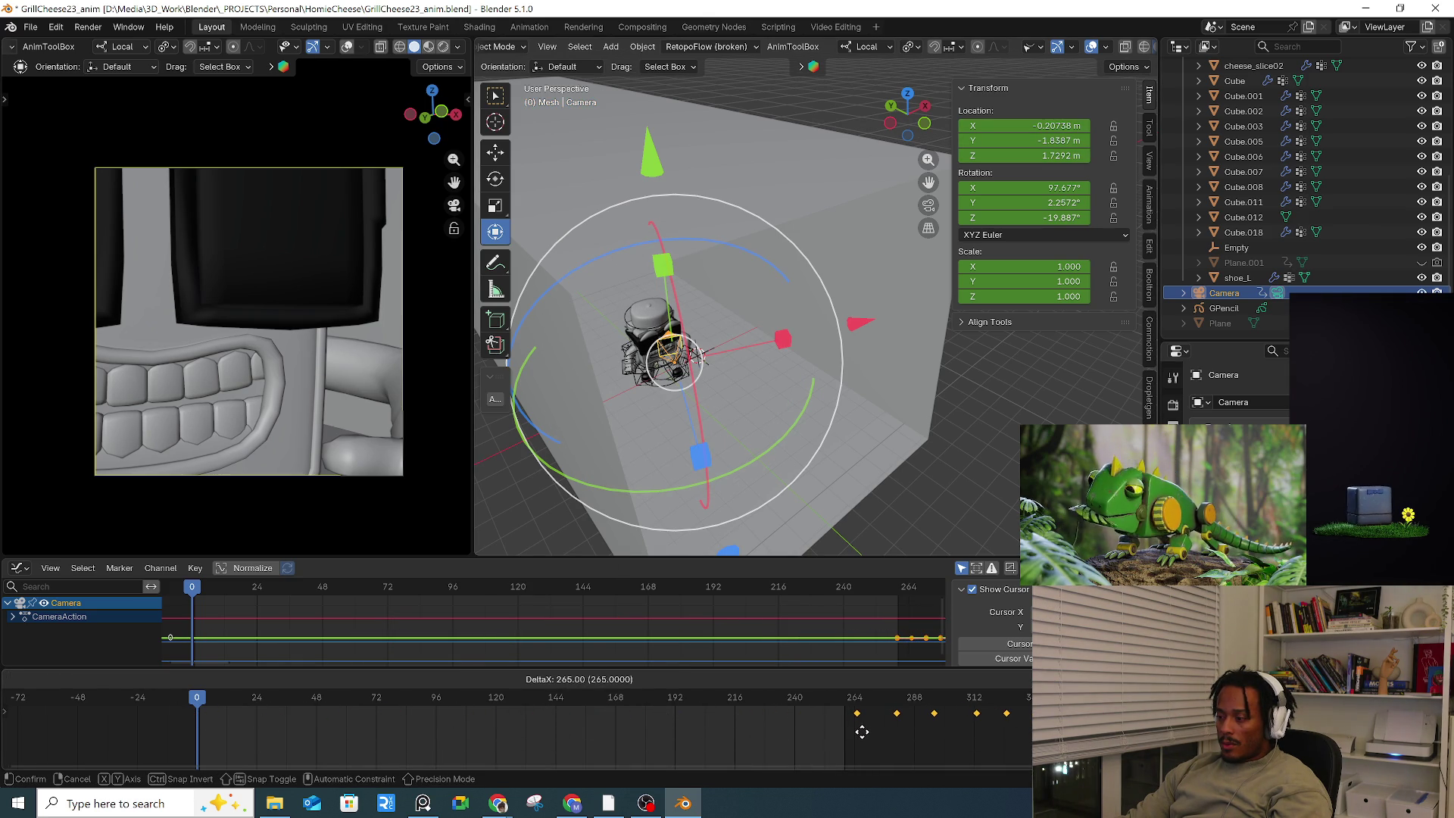
left_click_drag(862, 731, 861, 732)
scroll(788, 457, "up", 5)
Step: Move, slide and roll the camera into a head-on pose framing the character, and key it at frame 0
key("g")
key("z")
key("z")
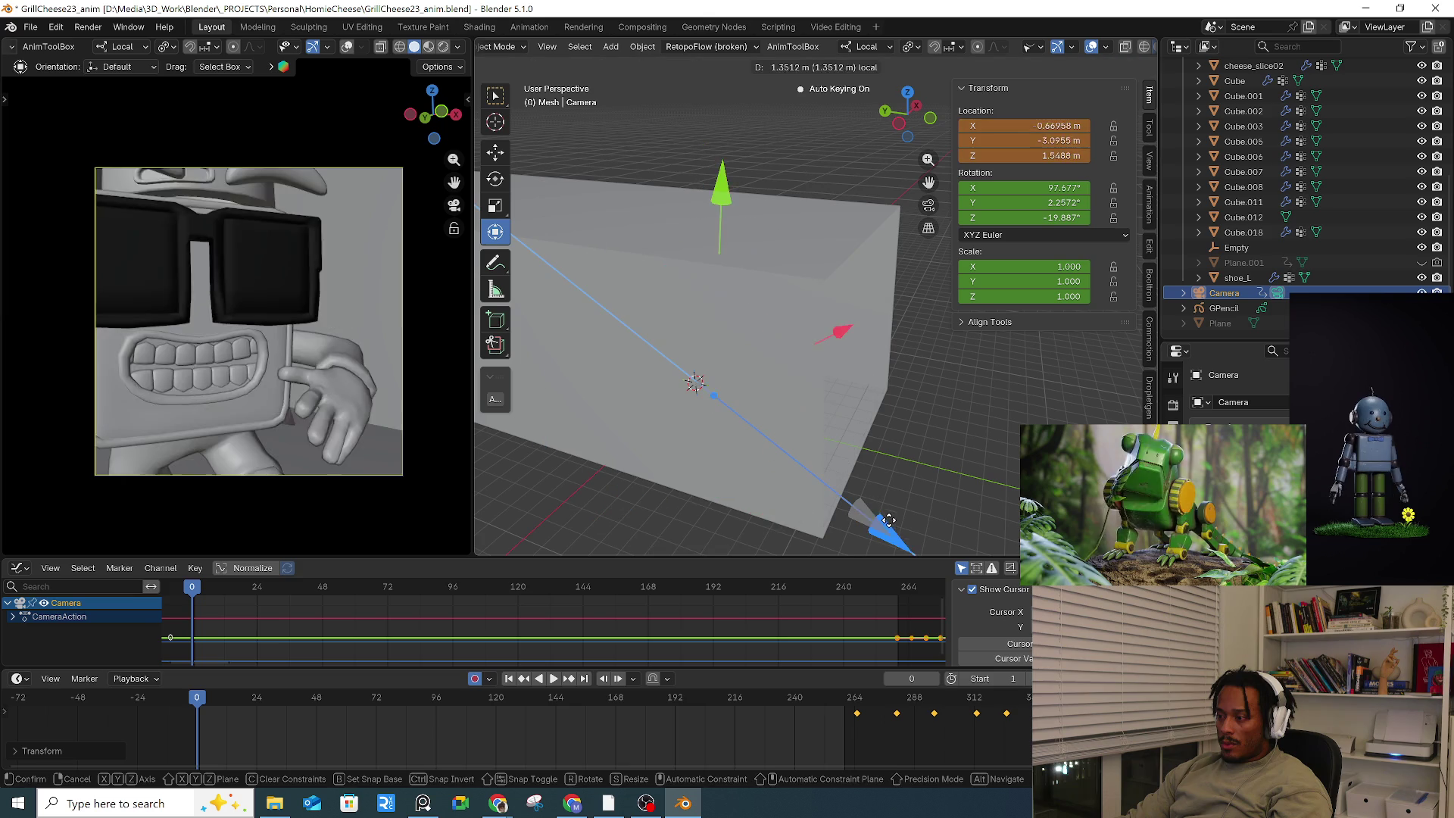
left_click(917, 499)
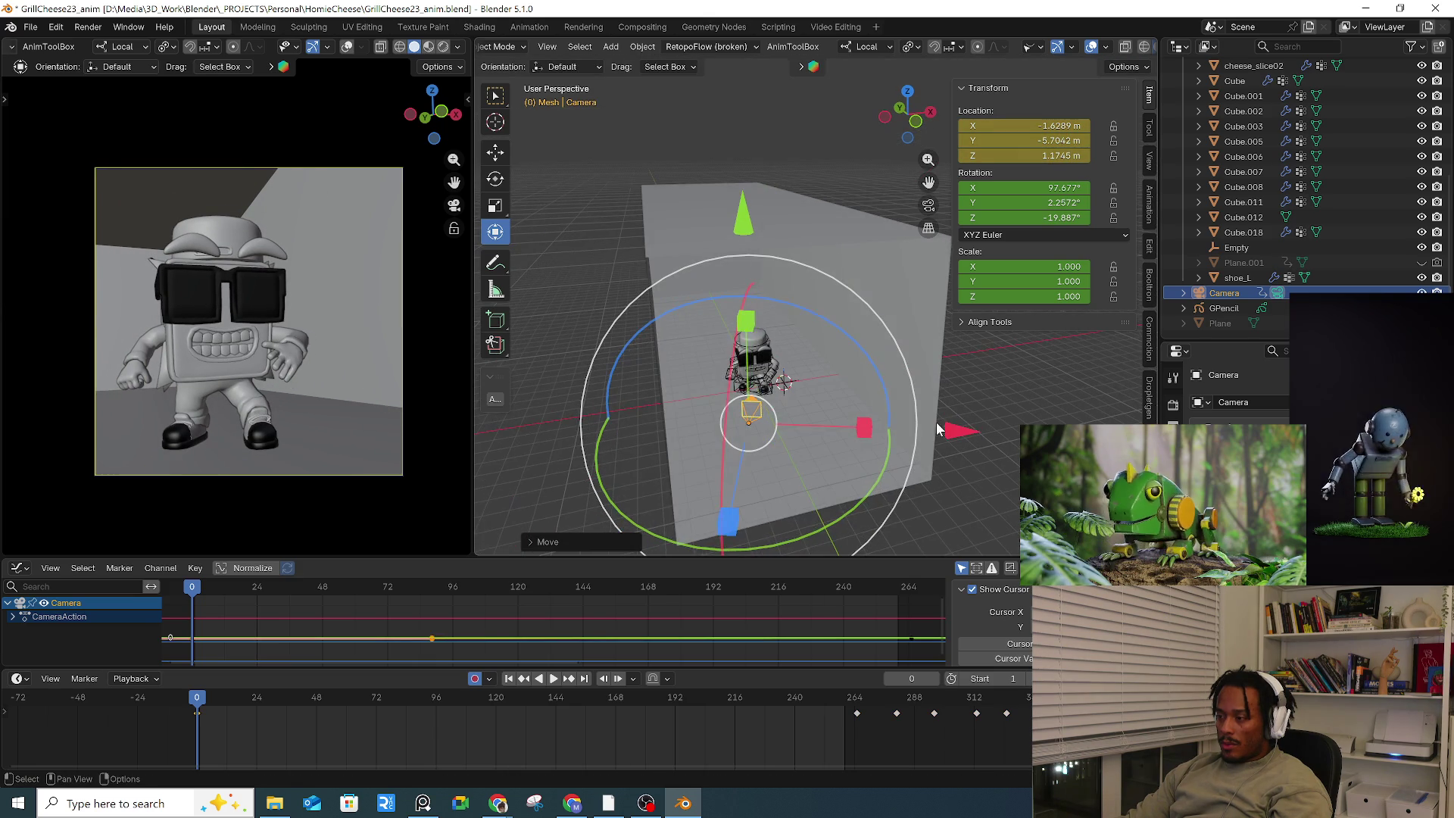
key("g")
key("x")
key("x")
left_click(942, 431)
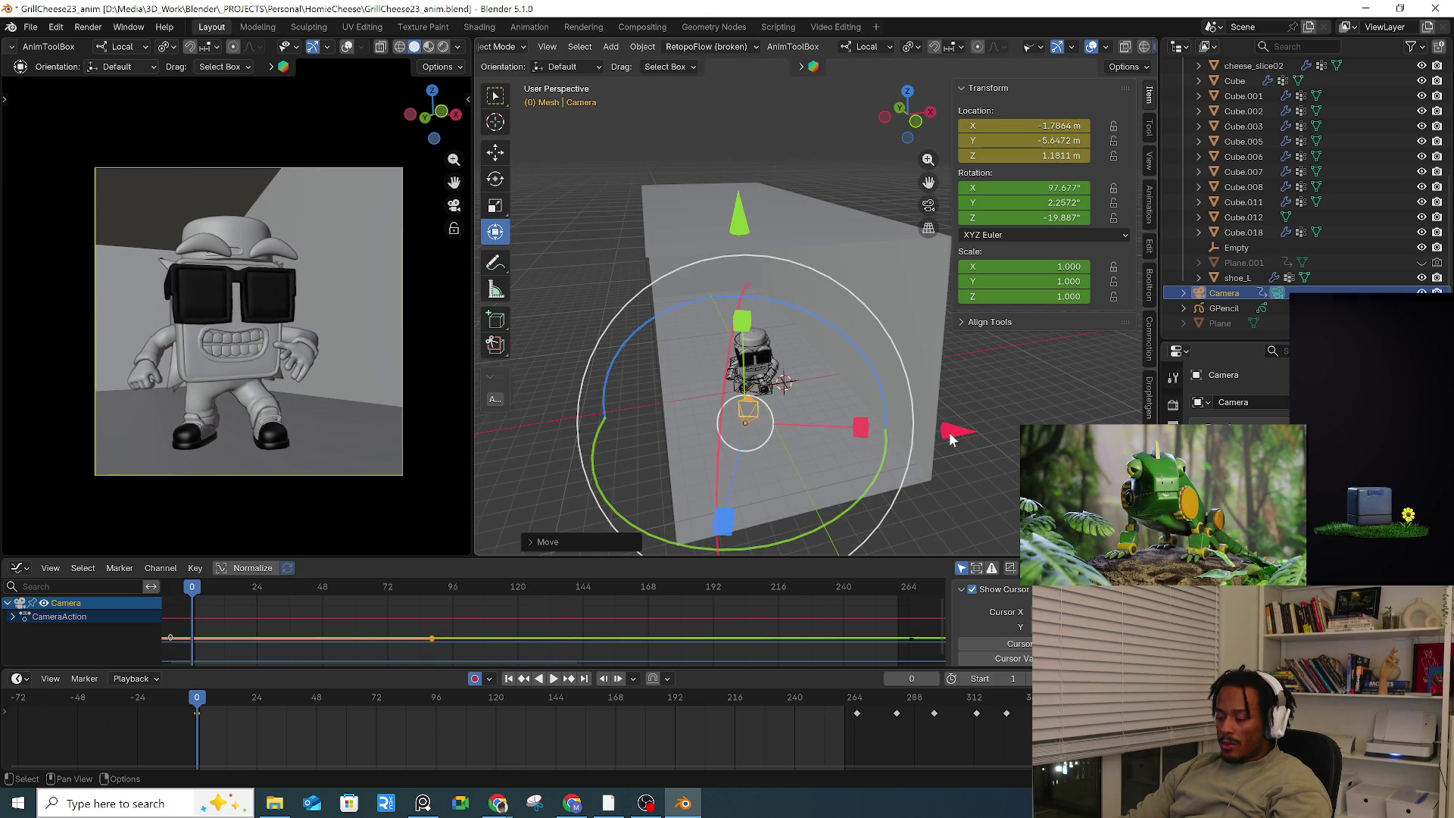
key("r")
key("y")
key("y")
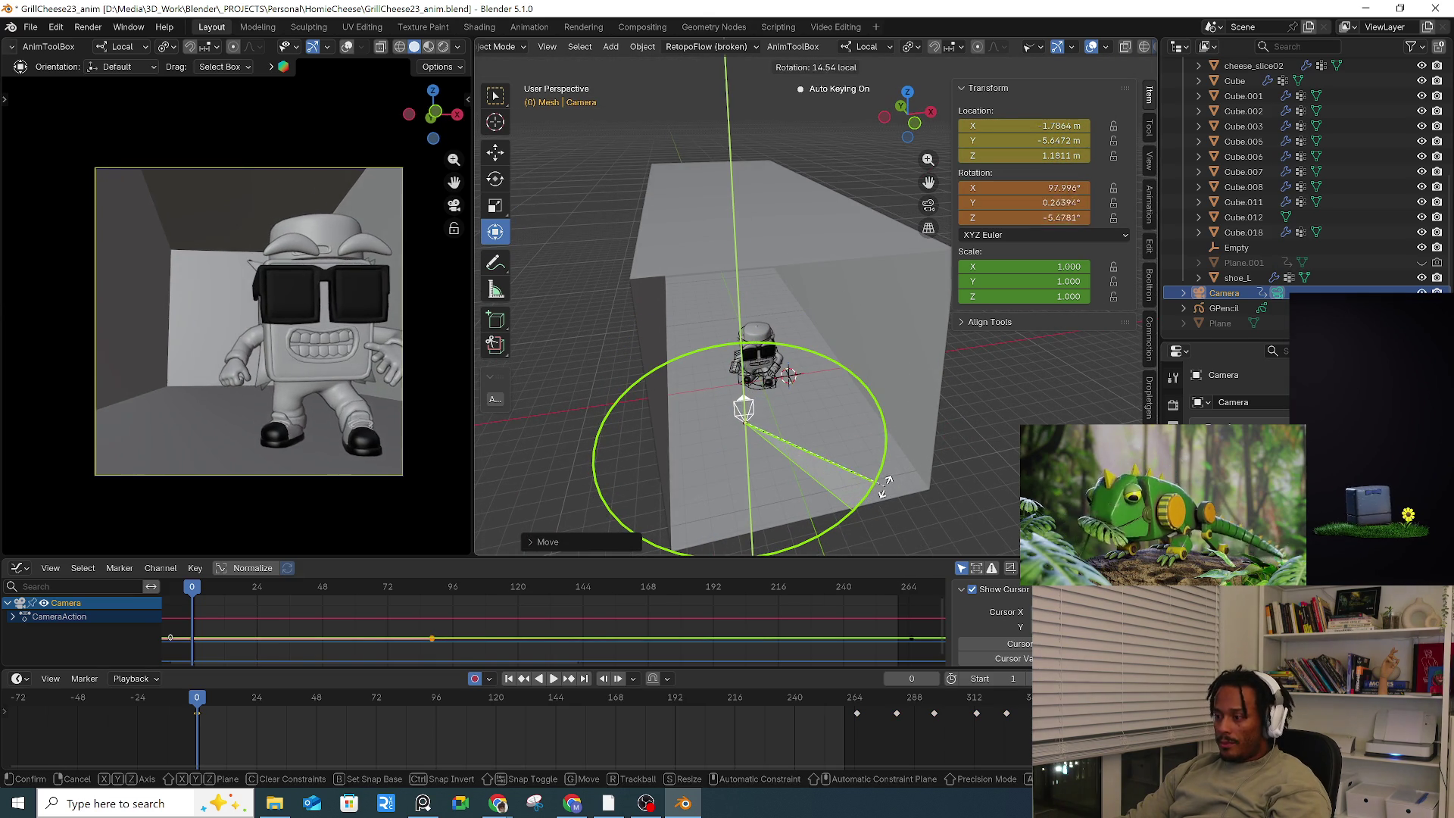
left_click(887, 485)
left_click_drag(939, 401, 952, 411)
key("i")
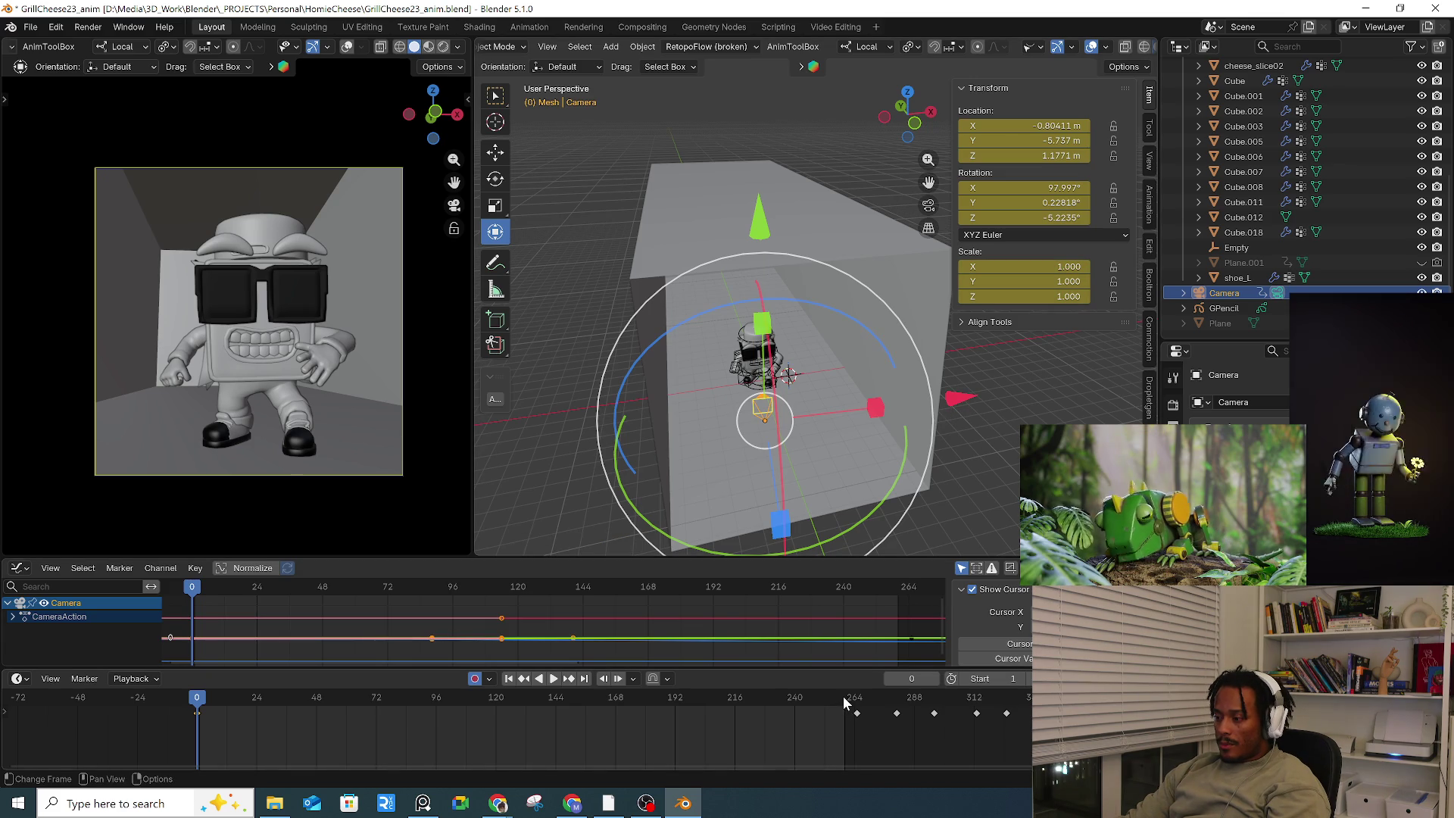
left_click(842, 696)
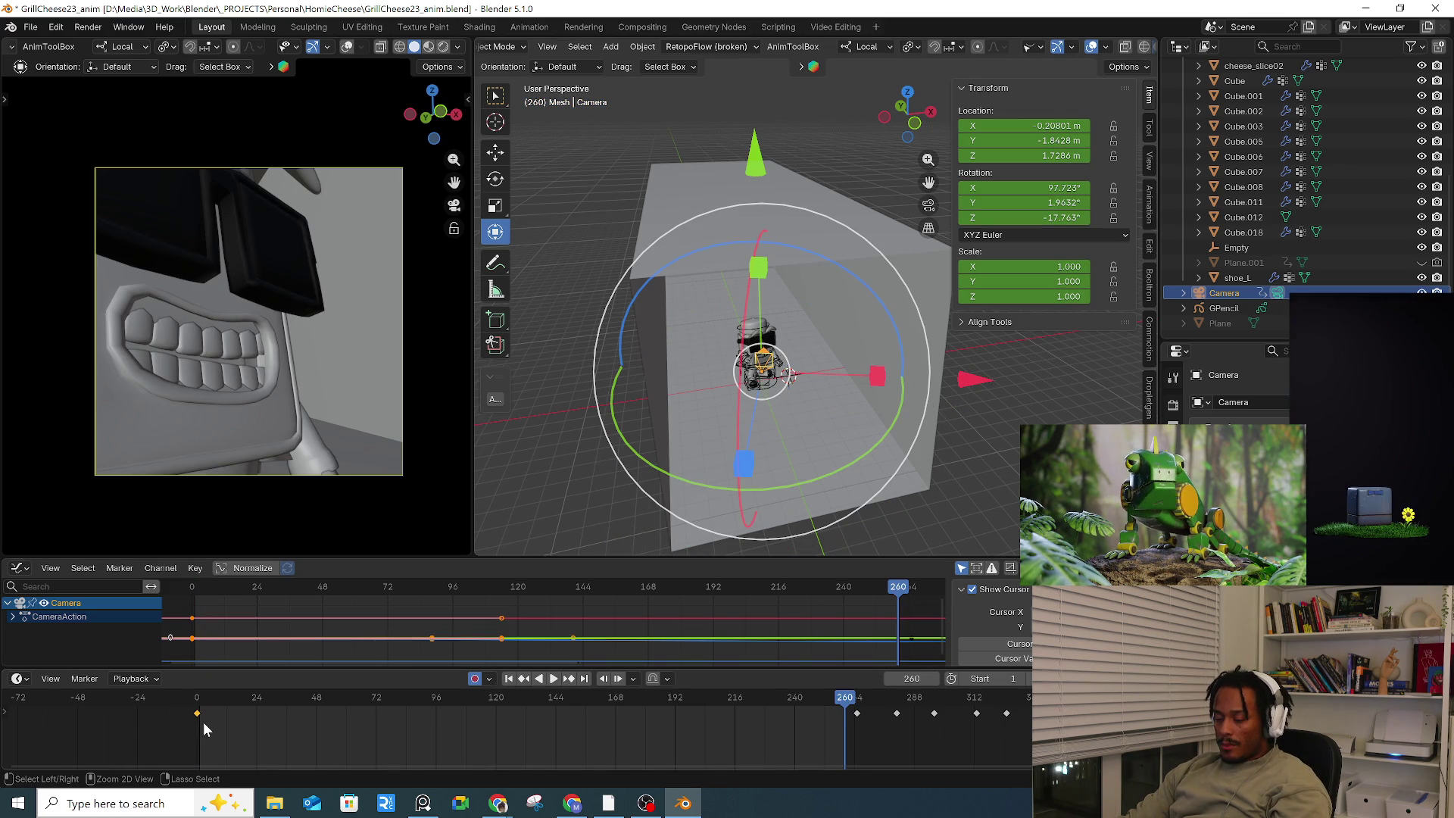
Step: Paste the frame-0 camera pose at frame 260 and play the animation from the start
key("ctrl+v")
left_click(194, 696)
key("space")
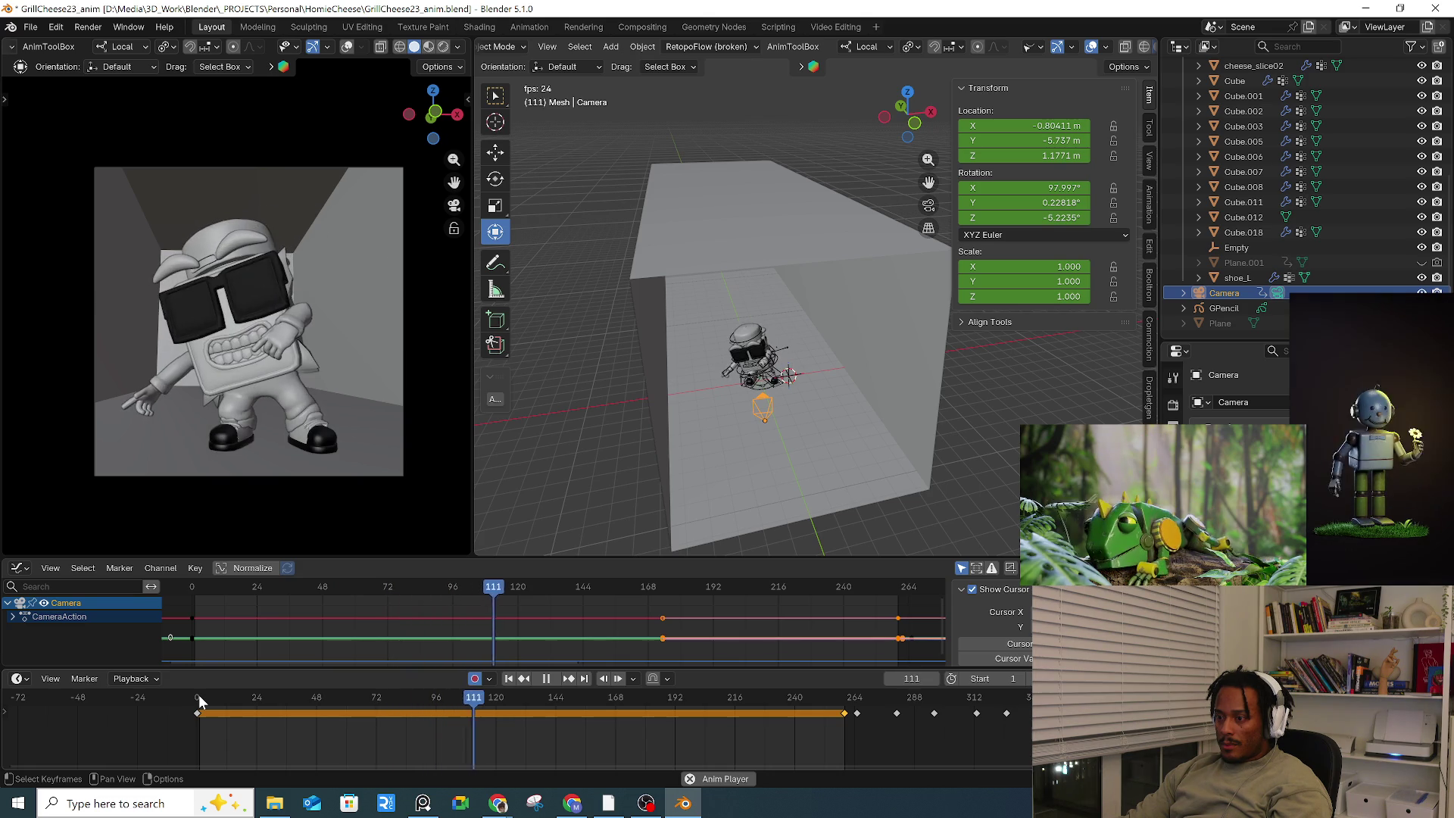
key("space")
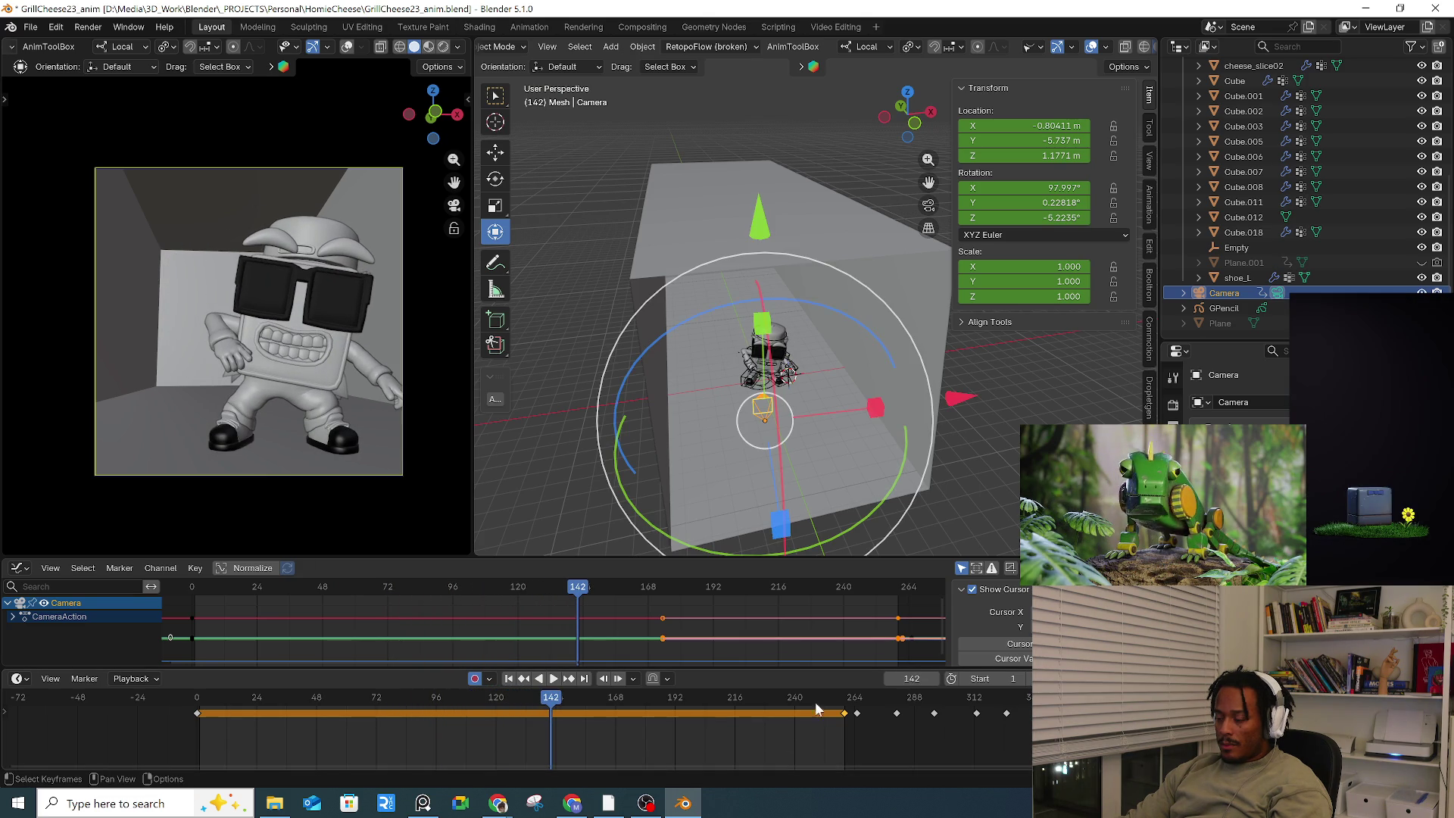
Step: At frame 260, set the camera's Y rotation to 0, then slide and rotate it to reframe the character
left_click_drag(814, 703, 846, 707)
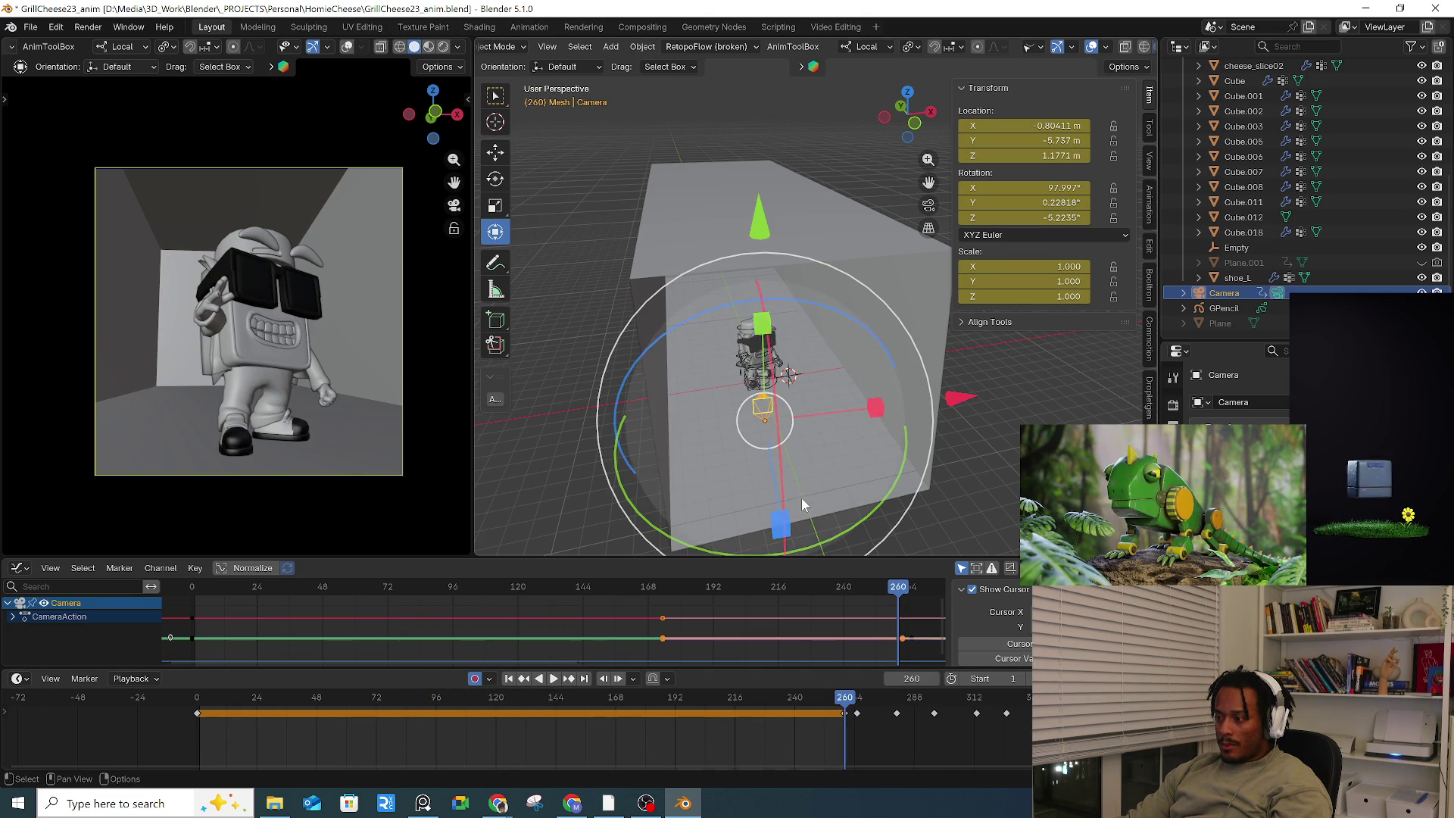
scroll(801, 489, "down", 2)
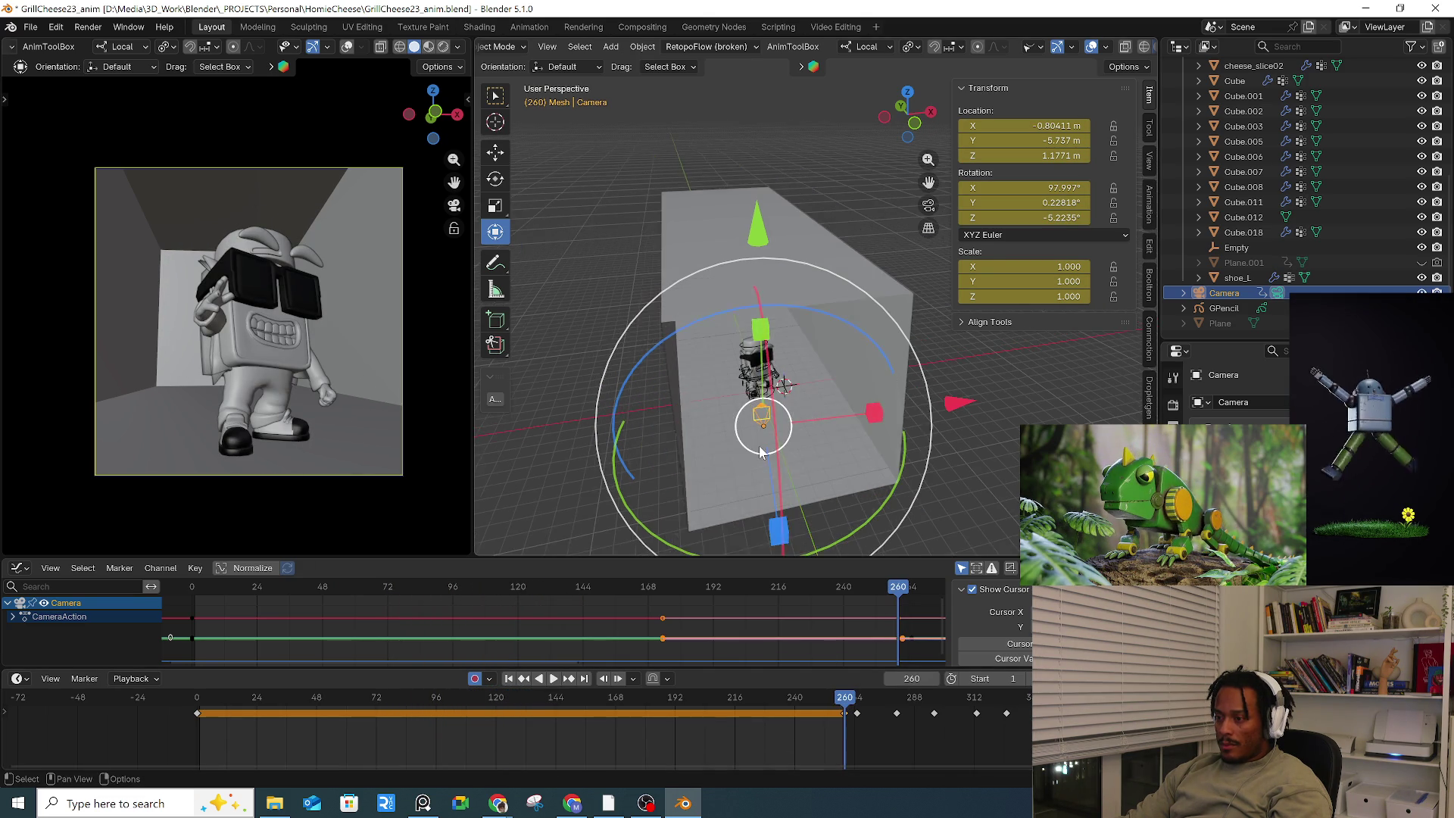
left_click(1029, 203)
type("0")
key("Return")
mouse_move(836, 443)
middle_mouse_down()
mouse_move(849, 428)
mouse_move(888, 443)
middle_mouse_up()
middle_click_drag(921, 515, 811, 345)
left_click_drag(811, 346, 825, 401)
left_click_drag(806, 475, 816, 470)
left_click(197, 698)
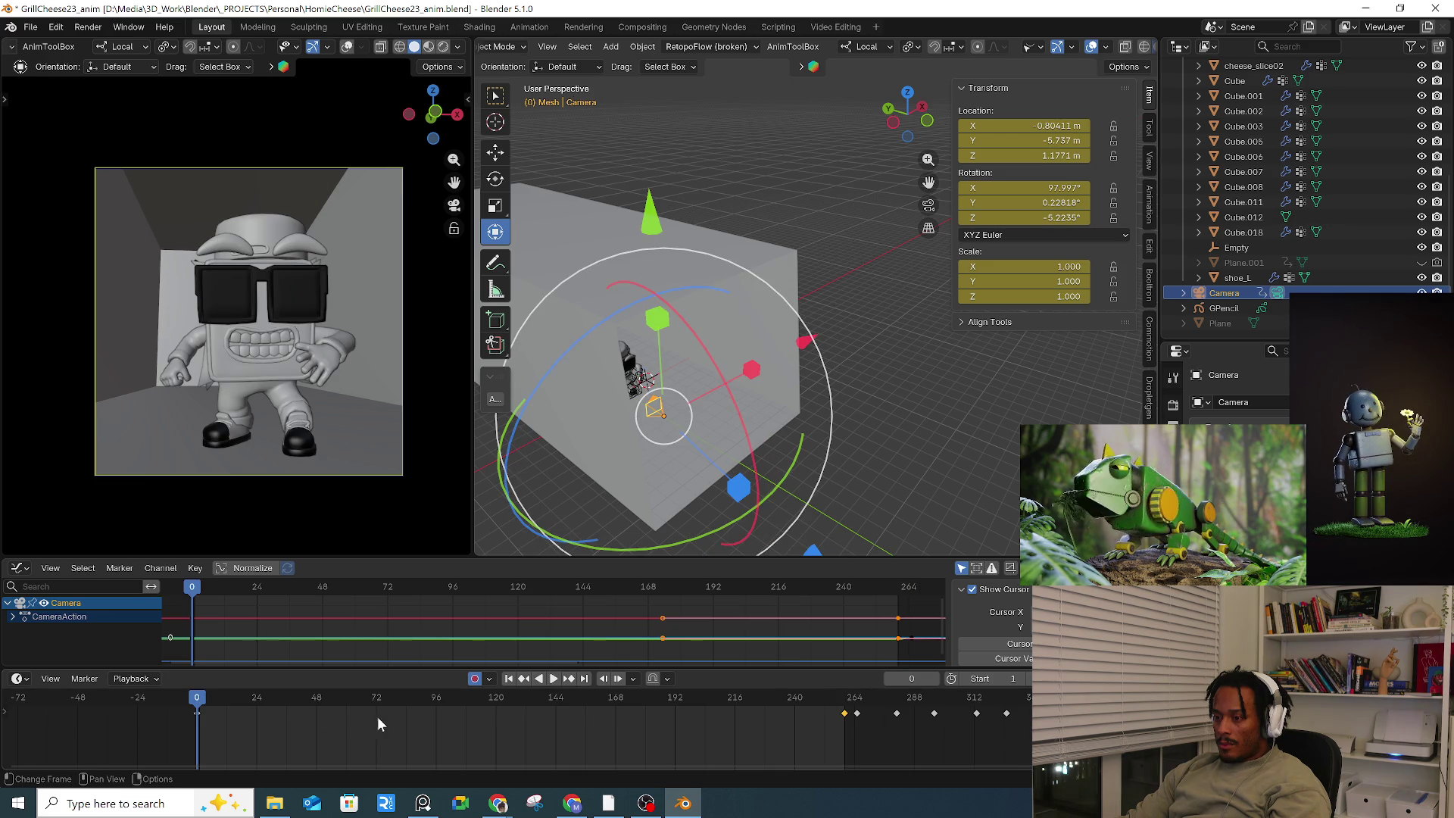
Step: Paste the adjusted camera pose at frame 0, preview the shot, and select the room box Cube.012
key("ctrl+v")
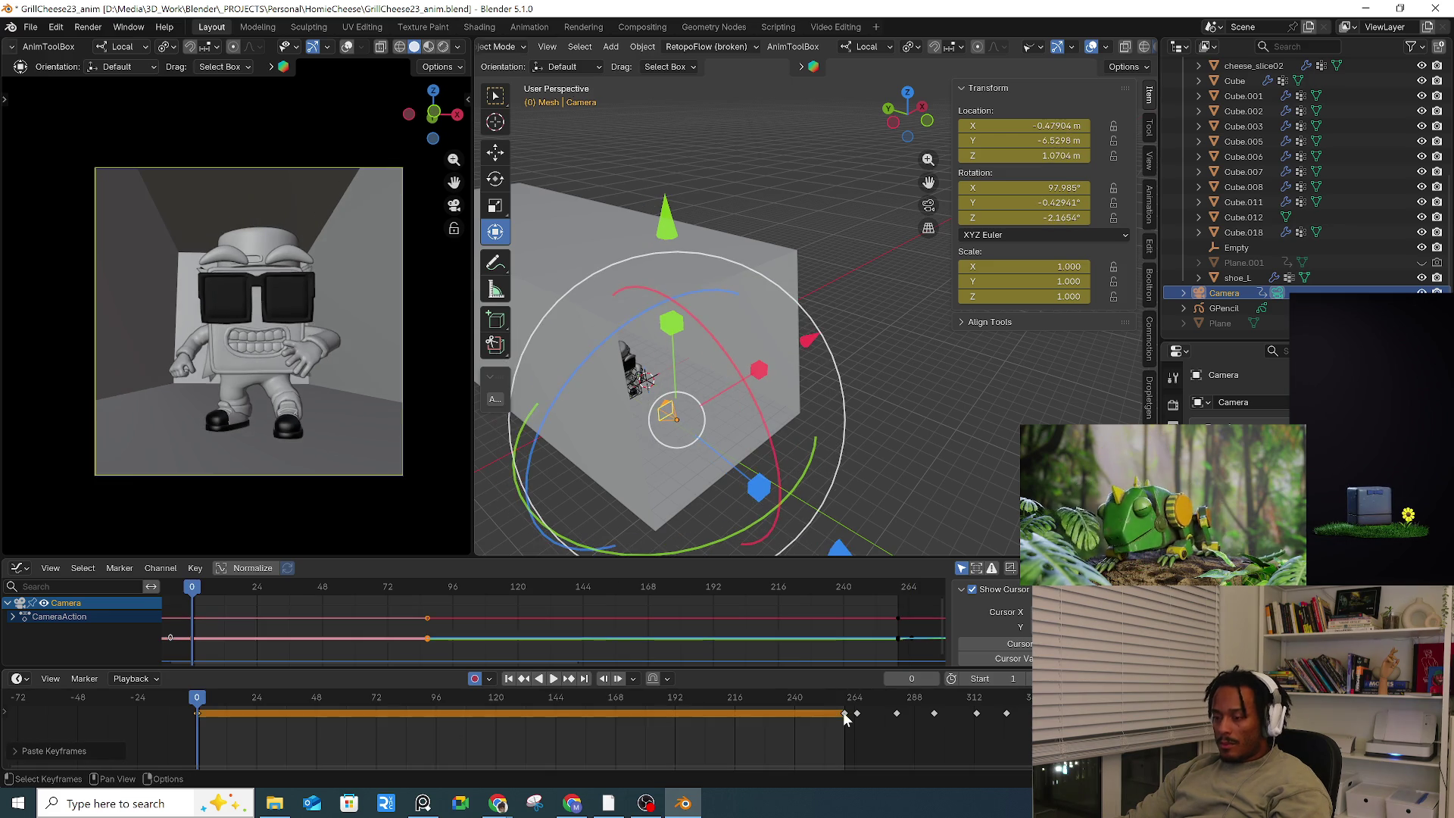
key("space")
key("space")
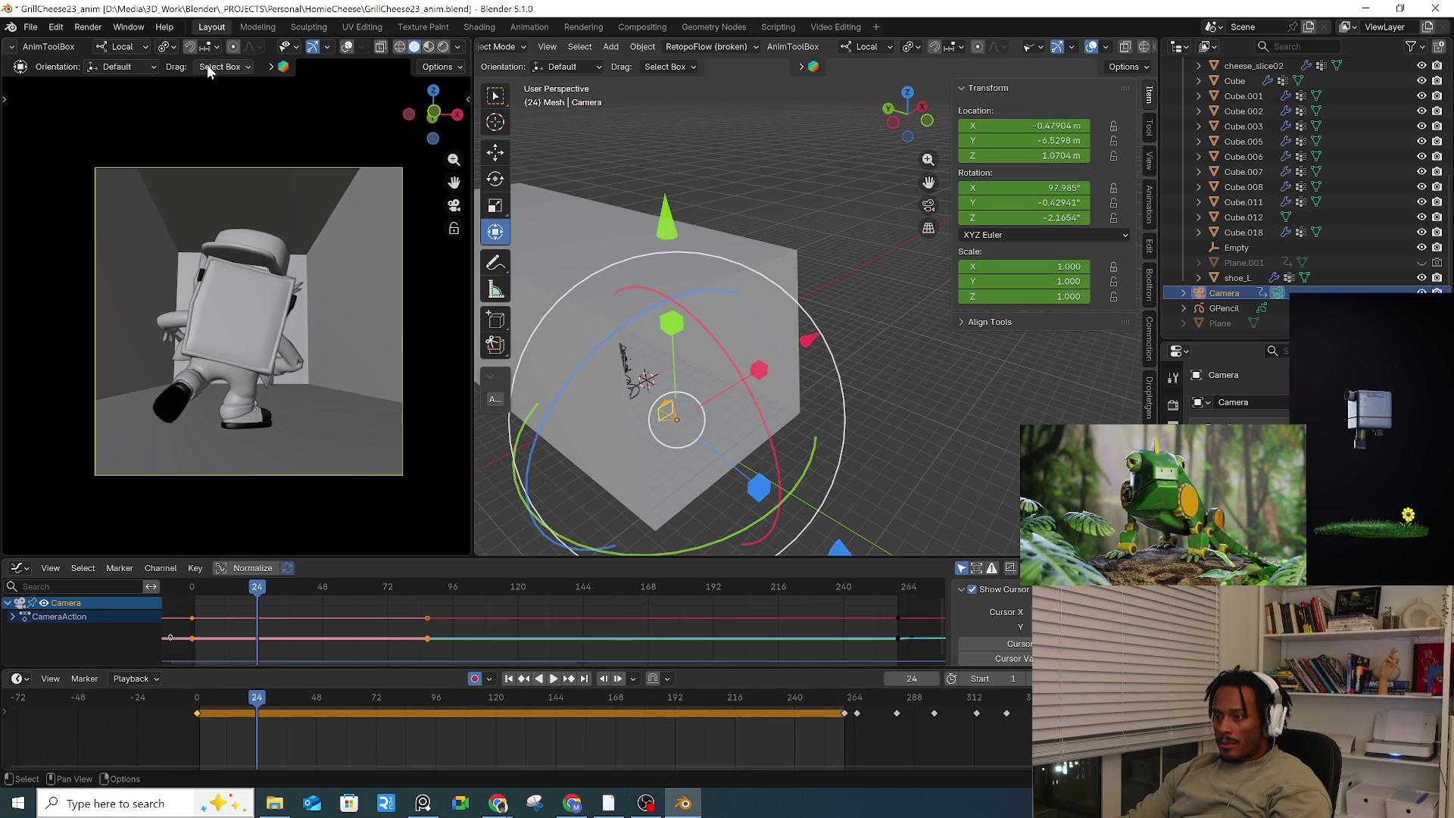
scroll(83, 50, "up", 5)
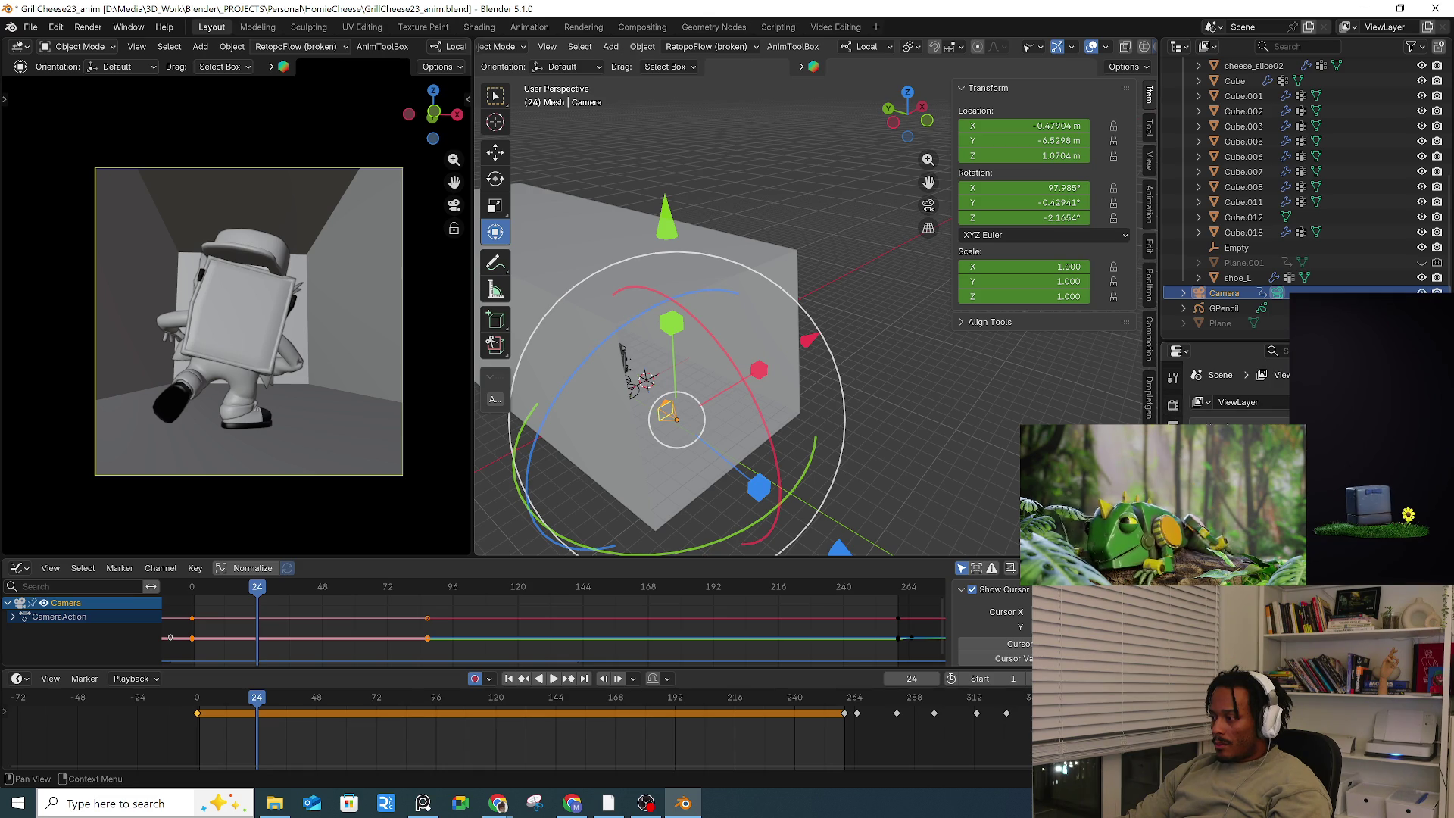
scroll(1234, 390, "down", 3)
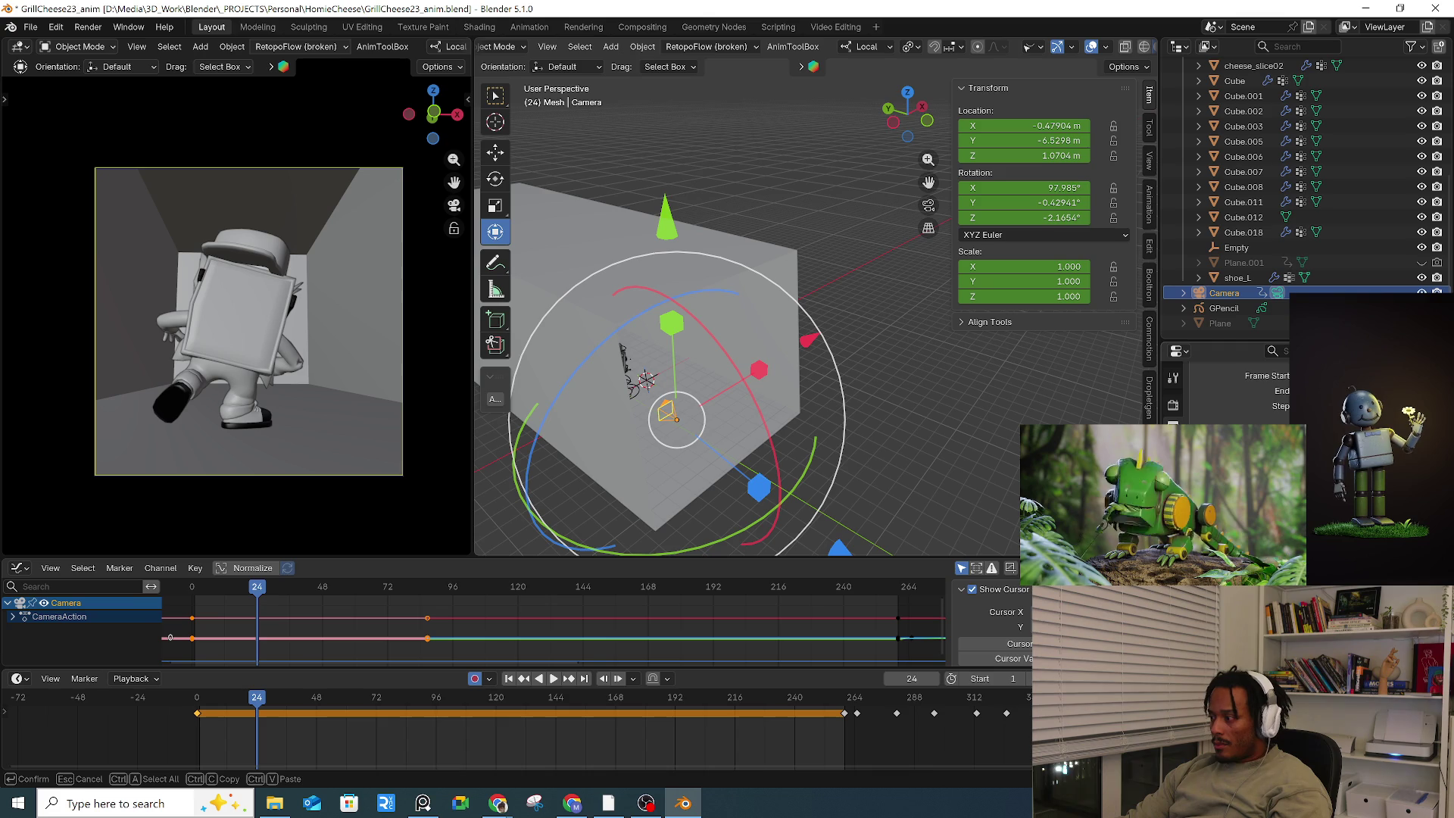
left_click(171, 187)
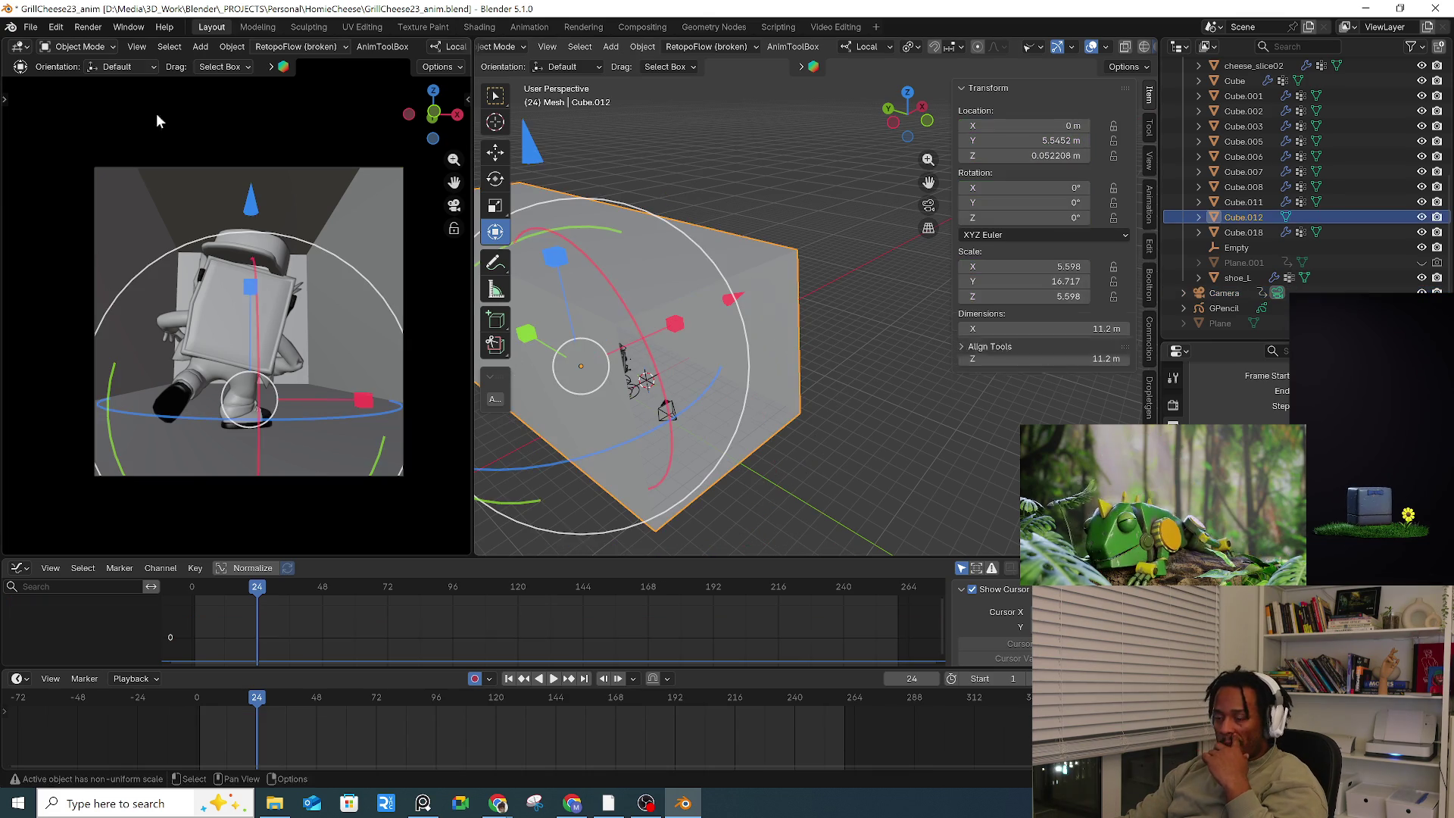
left_click(152, 46)
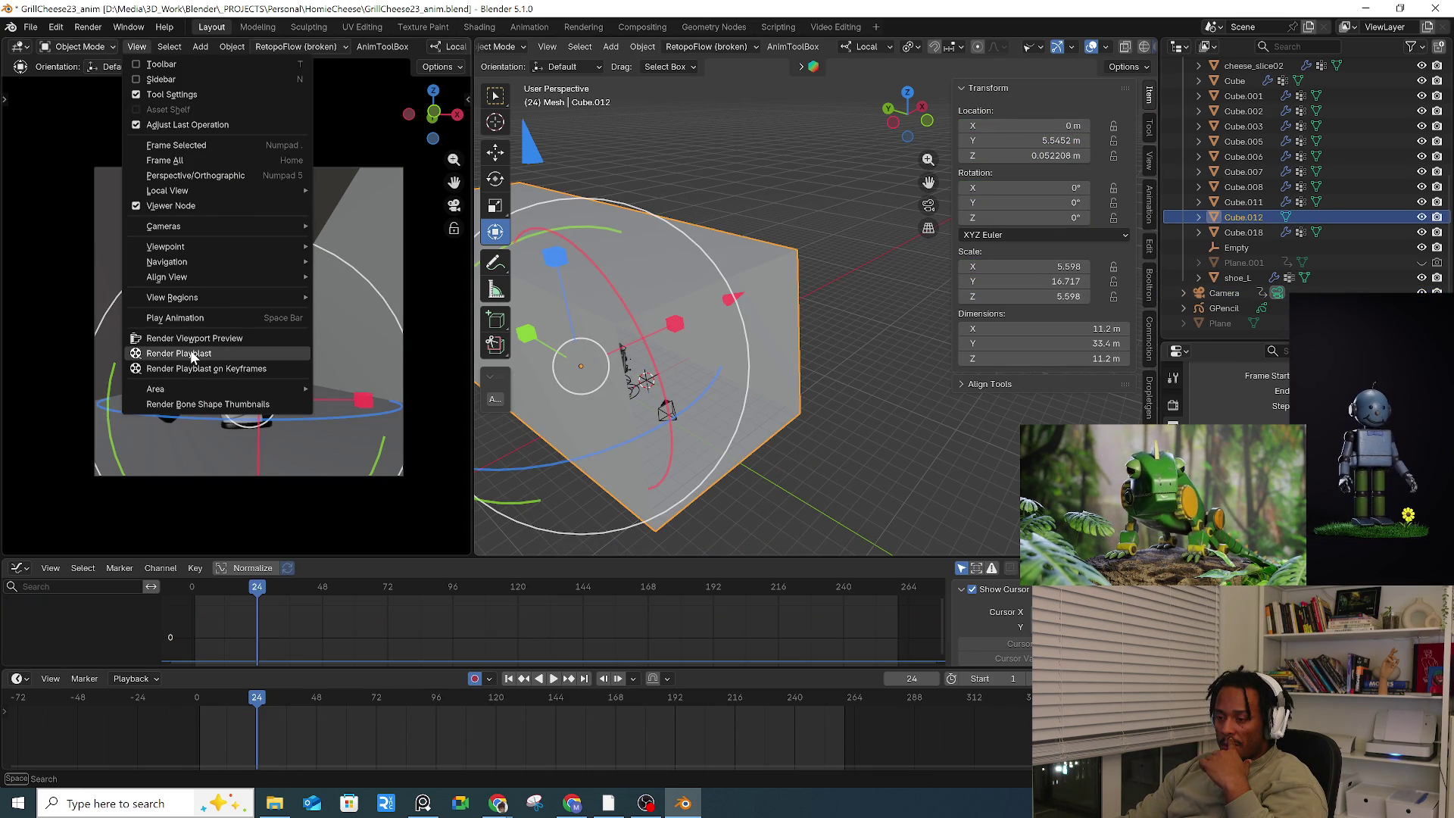
Step: Render a viewport playblast of the shot and open the resulting 260-frame MP4 video
left_click(194, 355)
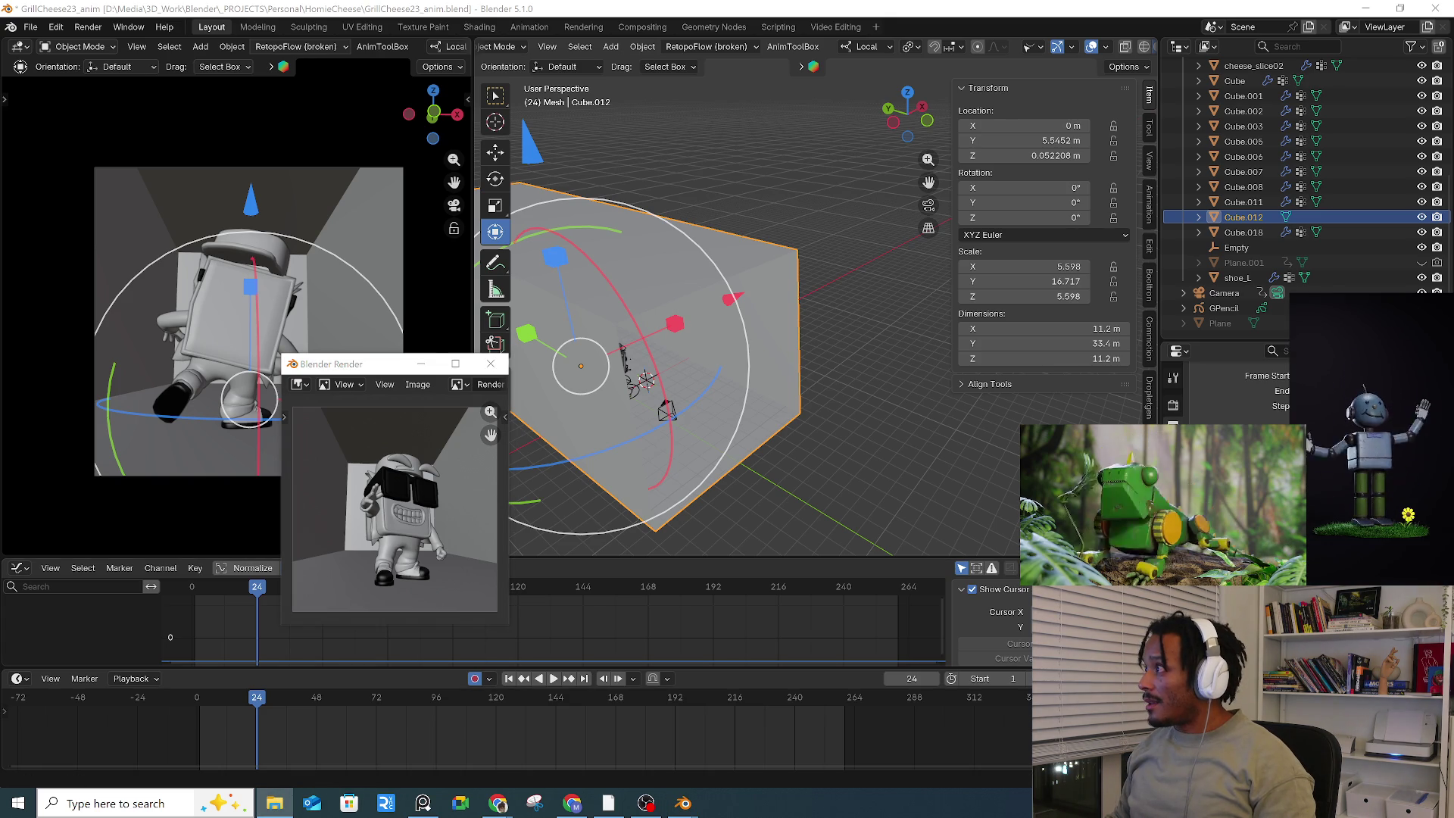
key("ctrl+F11")
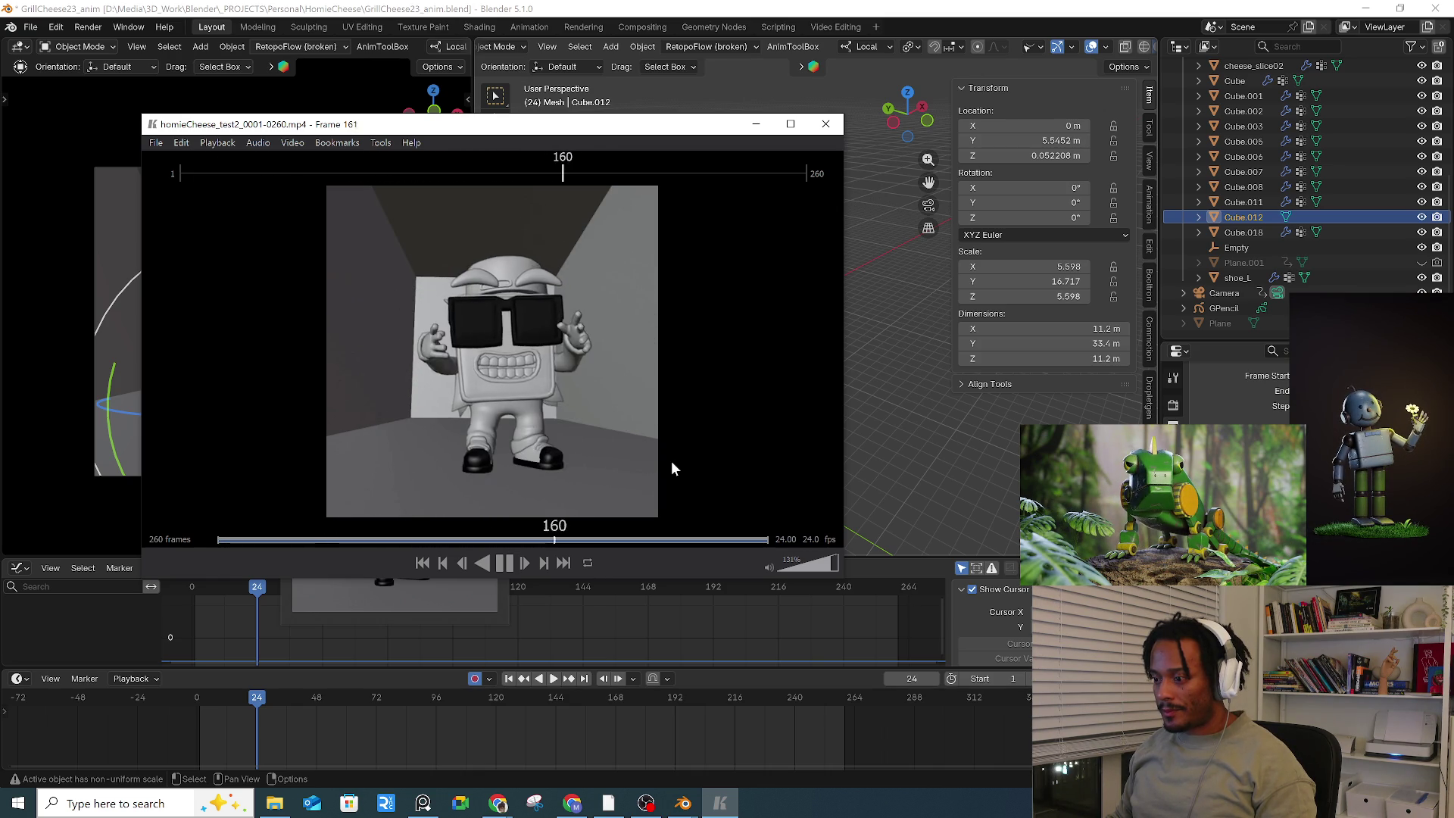
Step: Review the 260-frame playblast in Keyframe MP, replaying it from near the start
key("space")
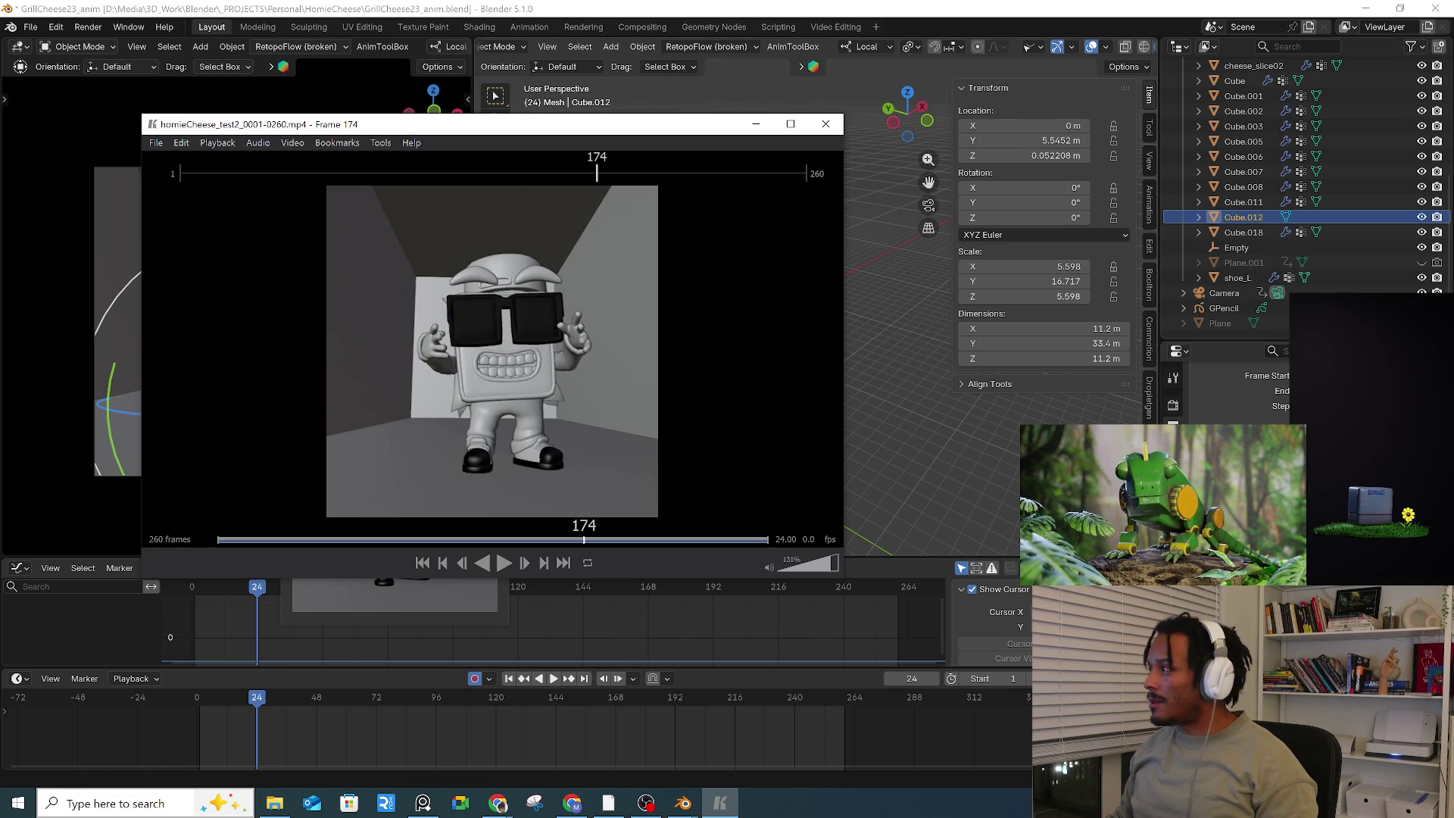
key("alt+Tab")
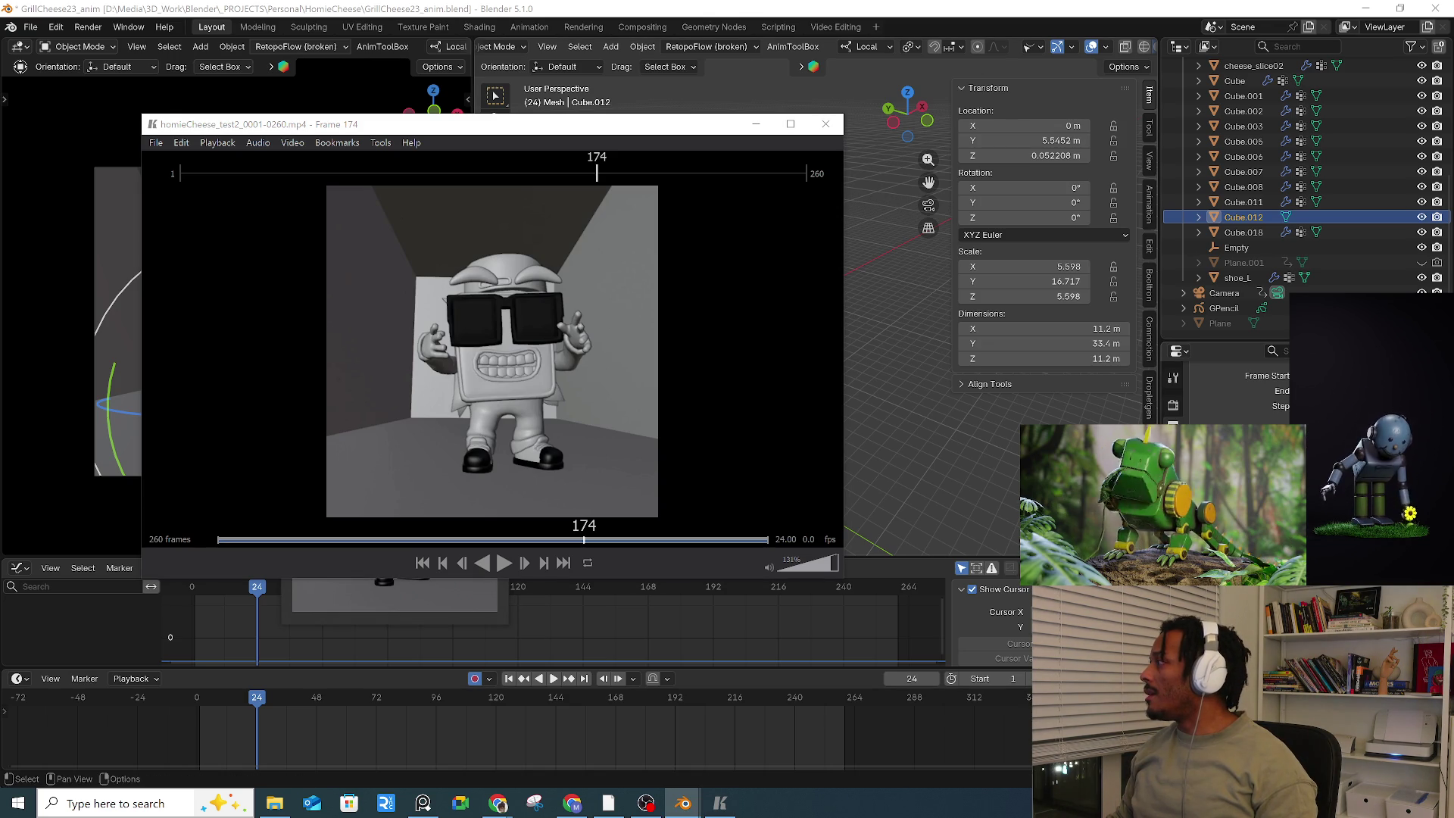
left_click(234, 540)
key("space")
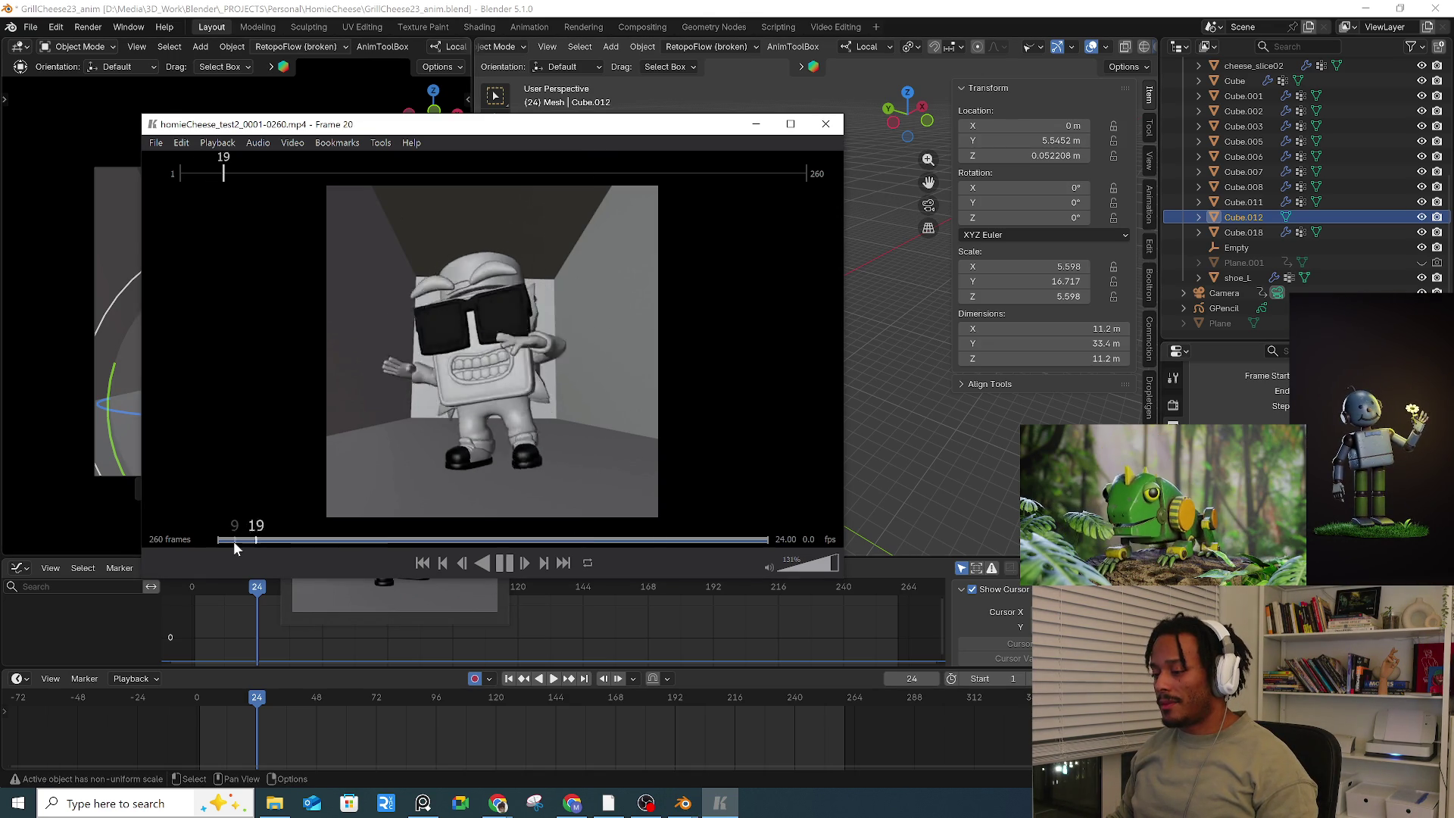
key("space")
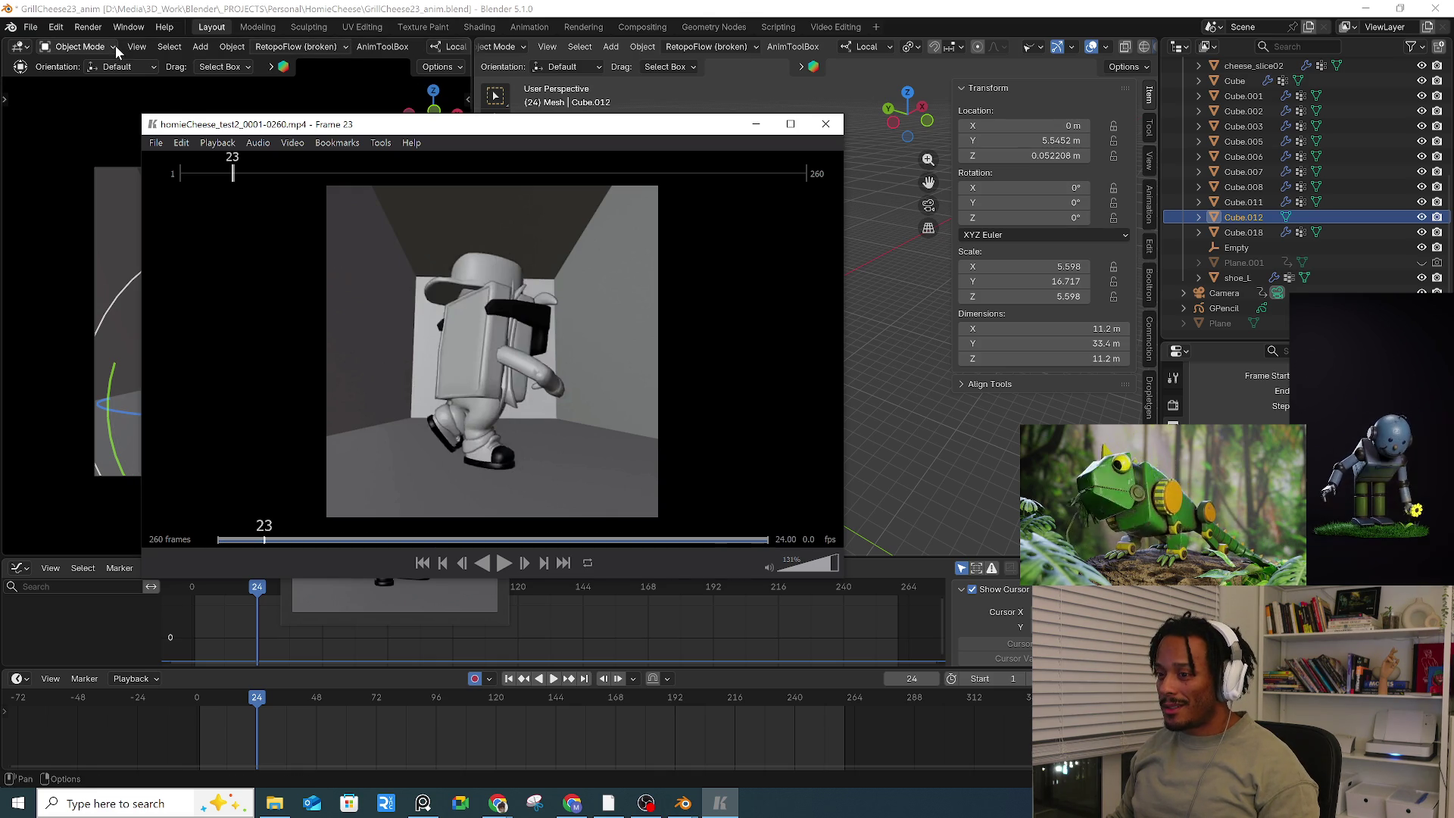
left_click_drag(250, 124, 643, 109)
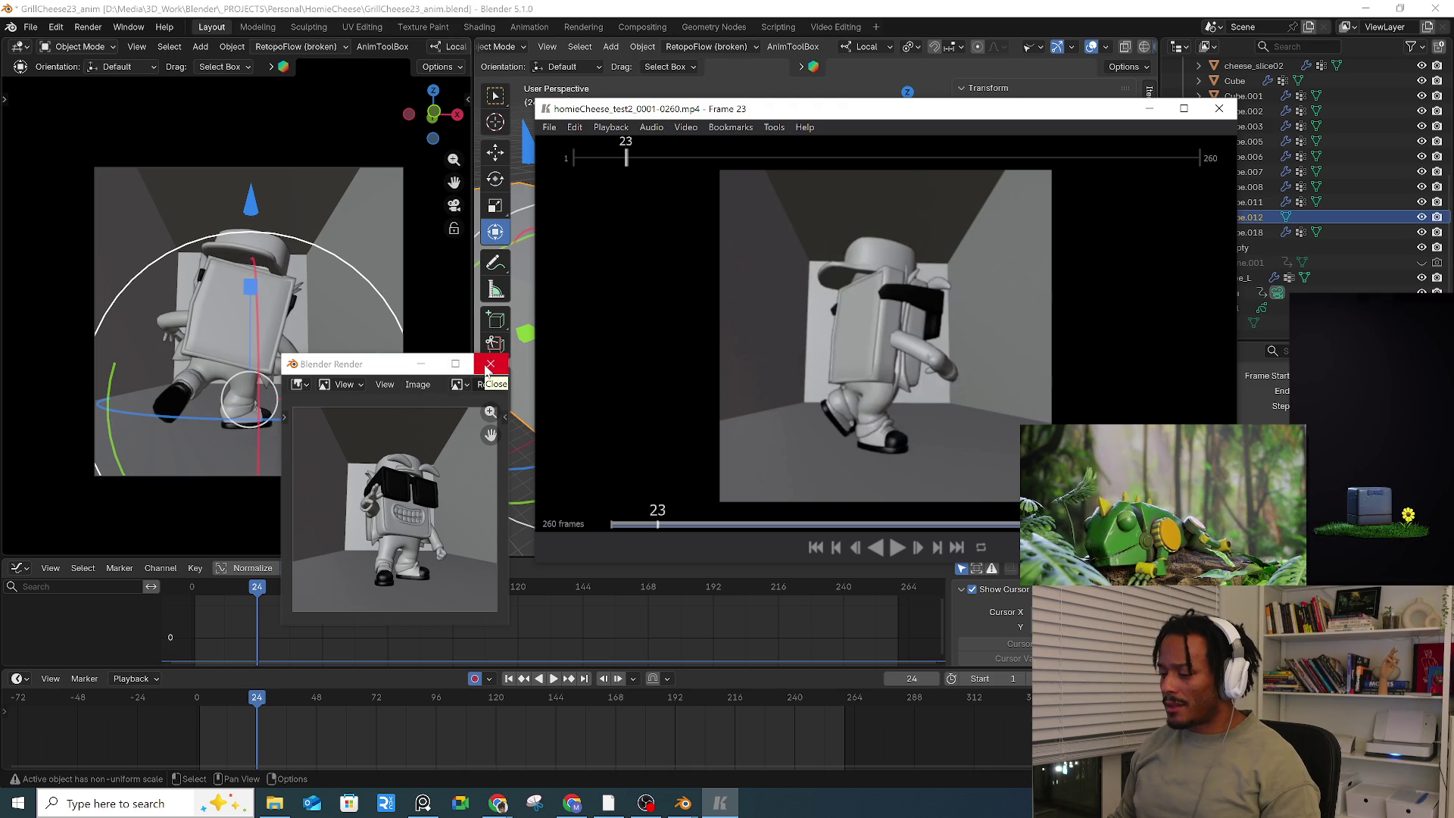
left_click(828, 483)
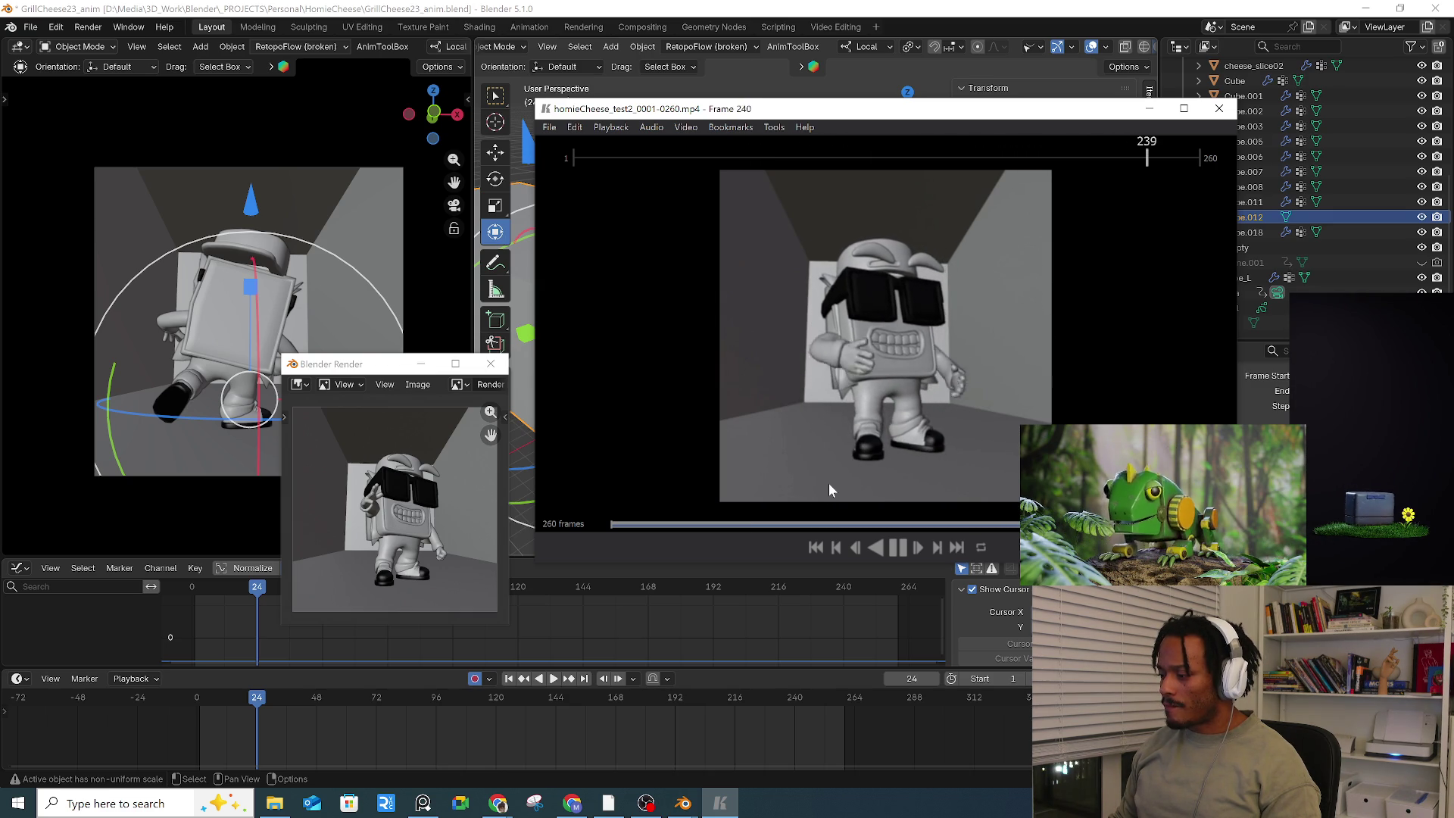
Step: Close the video player and the Blender Render preview window
left_click(1218, 109)
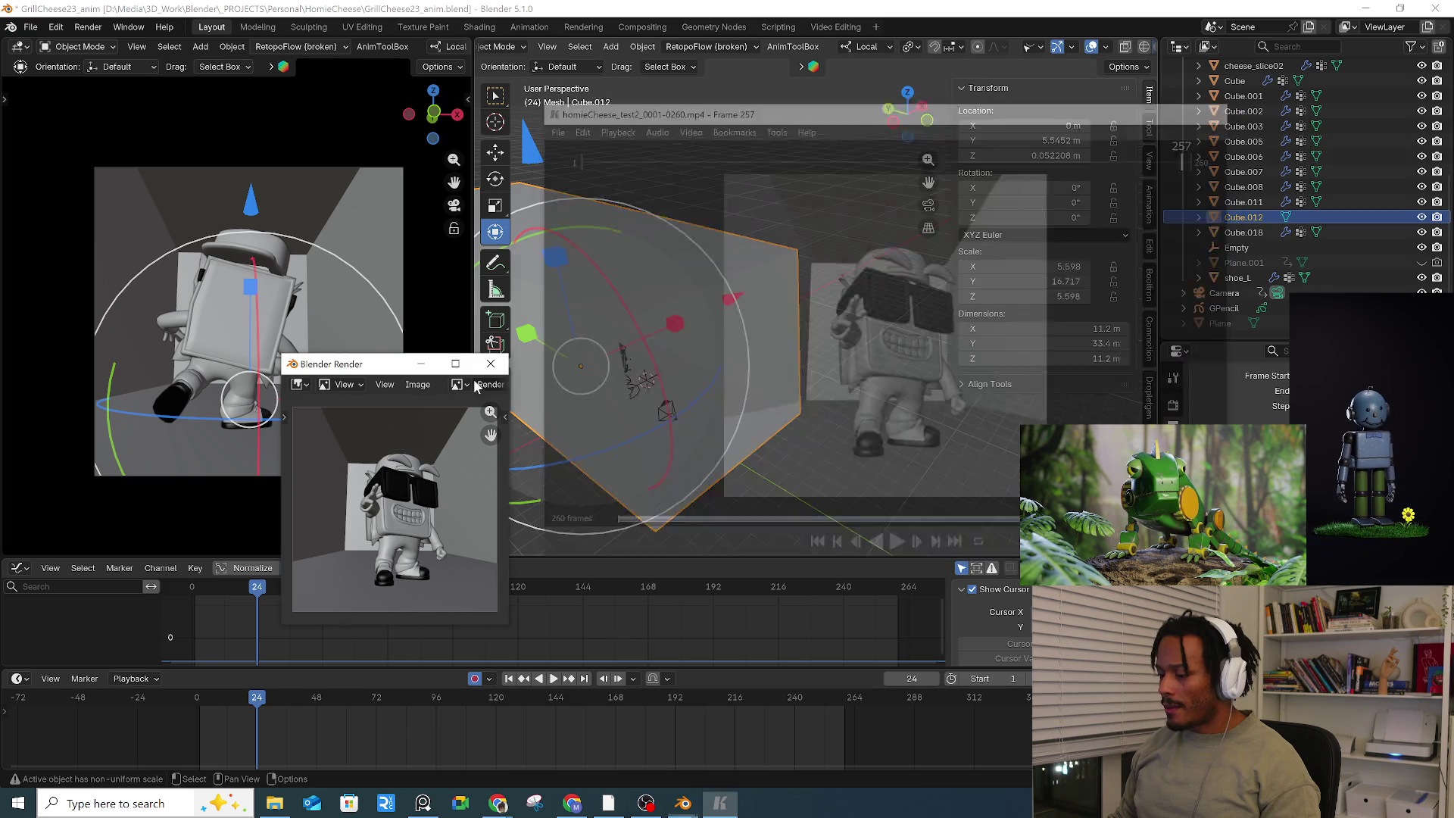
left_click(484, 361)
scroll(310, 717, "down", 4)
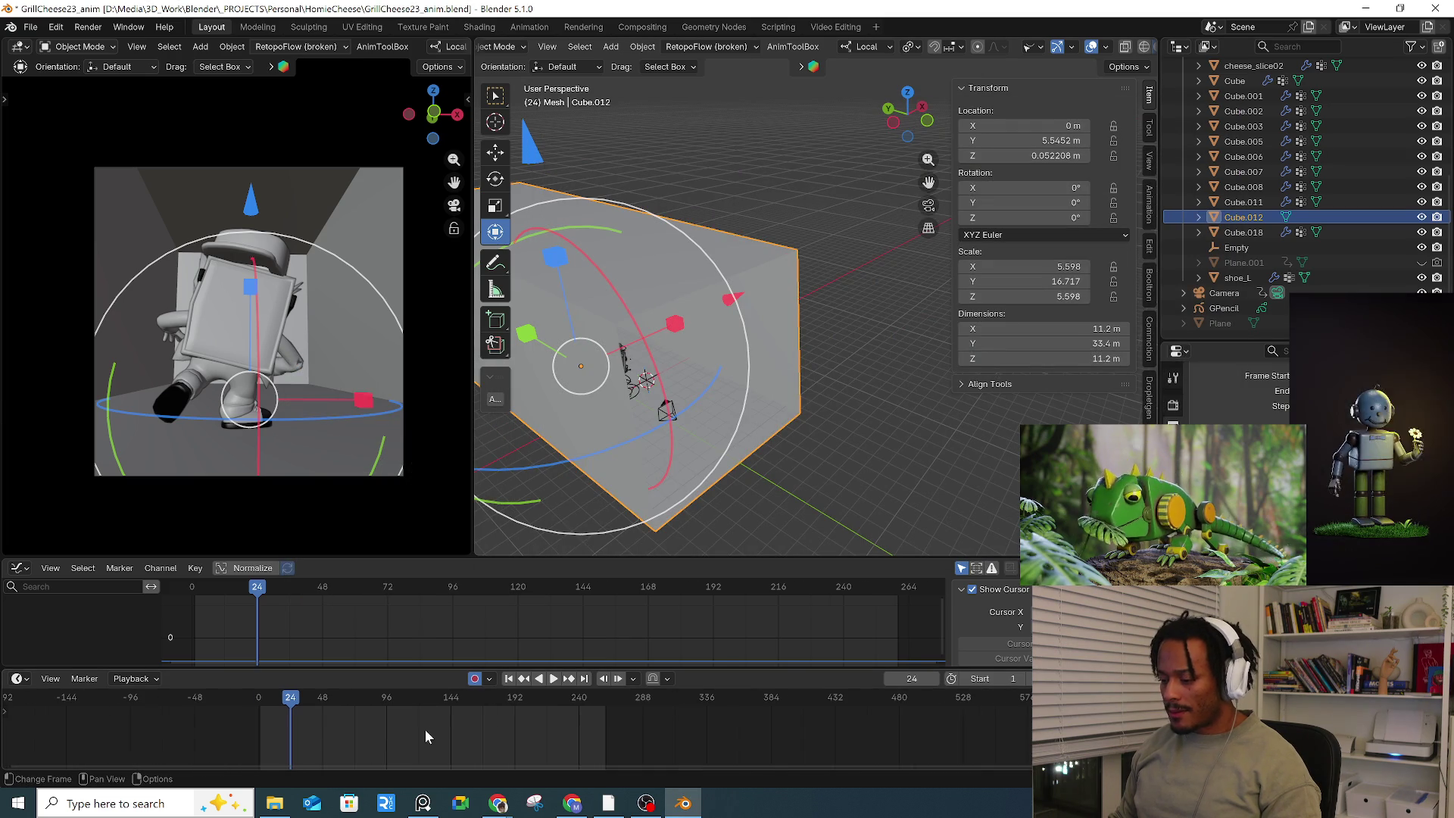
Step: Select the Camera and box-select its keys from frame 0 to about 270, deleting then undoing
left_click(1222, 293)
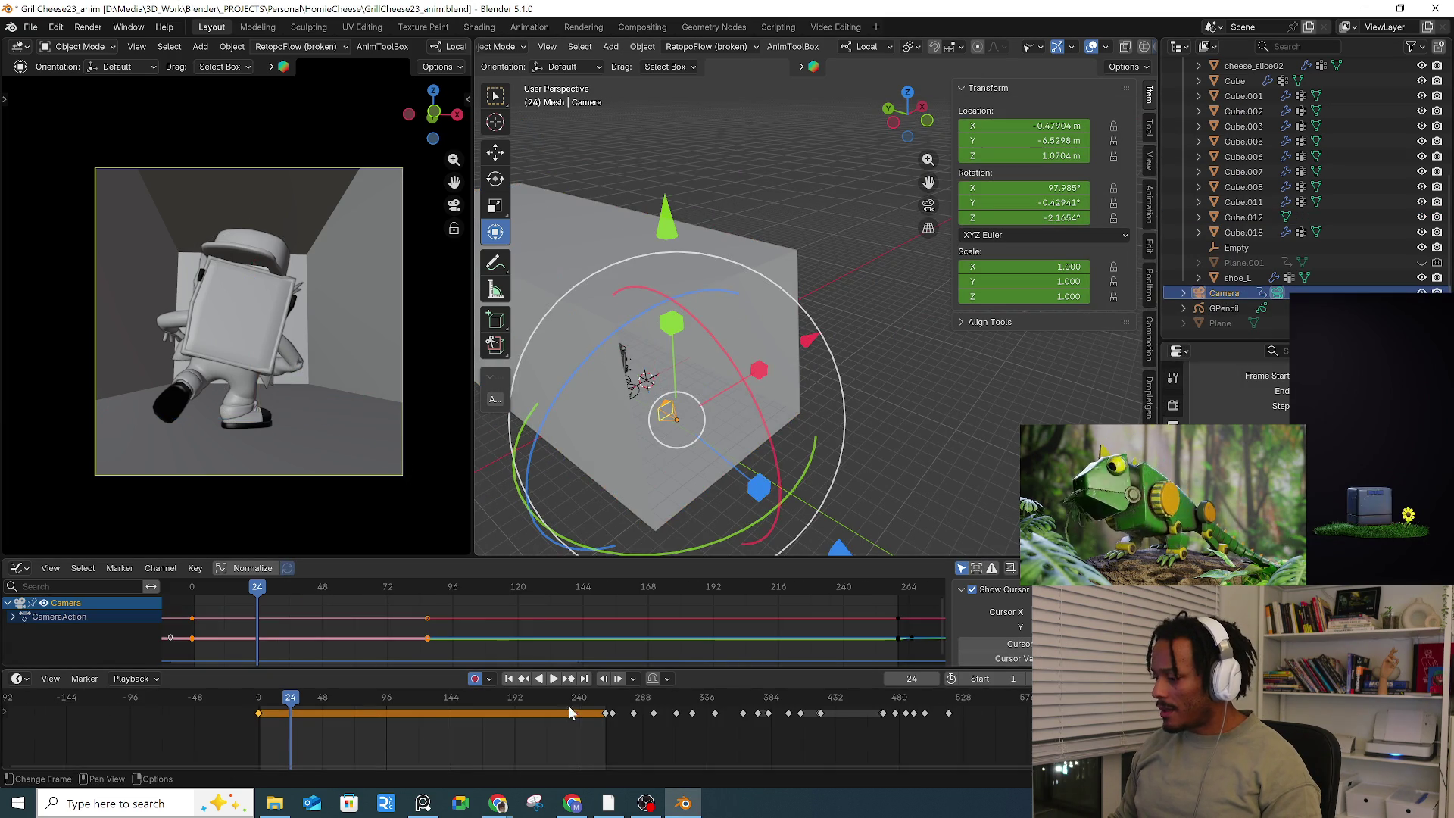
left_click_drag(218, 745, 605, 708)
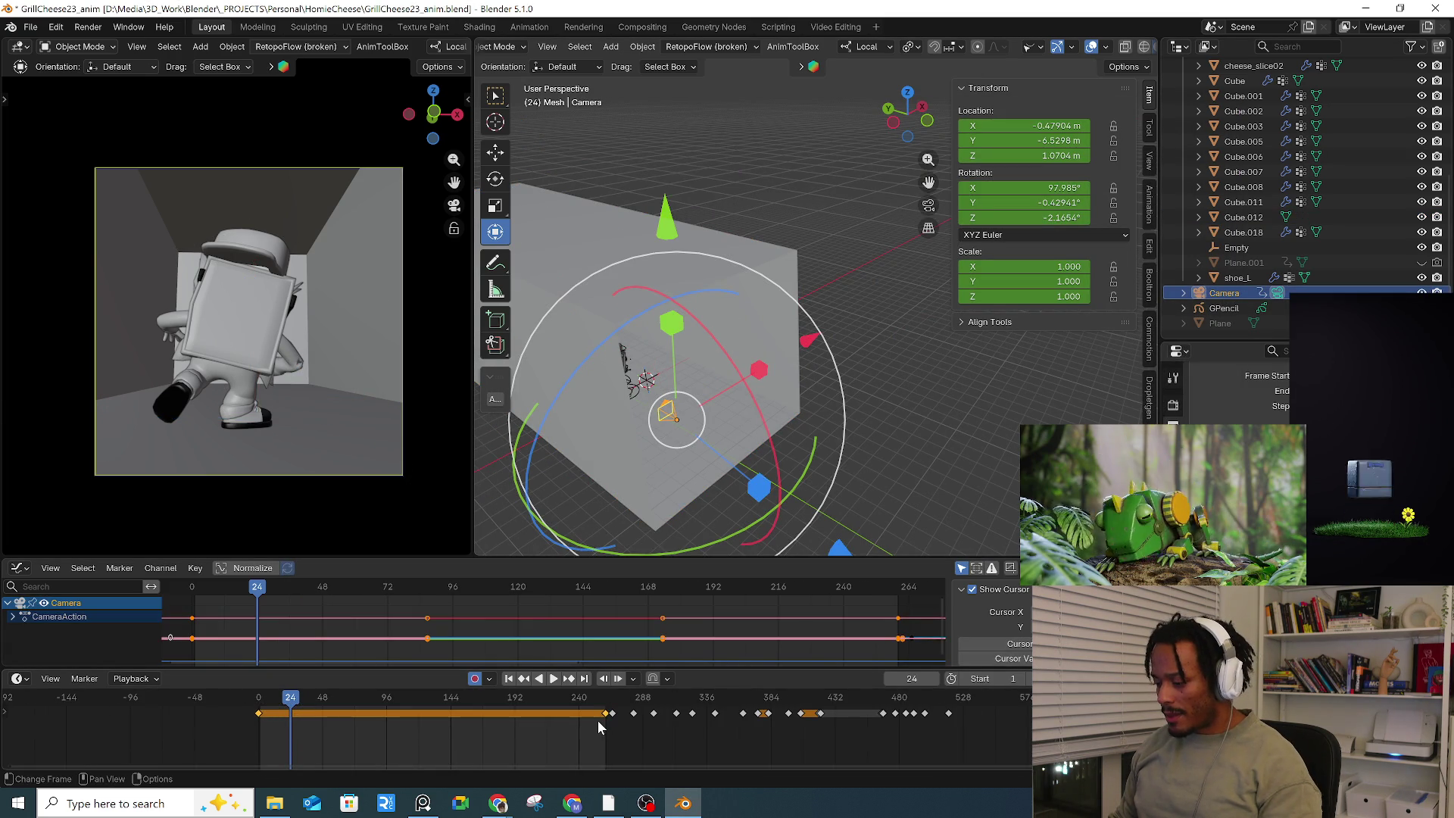
key("Delete")
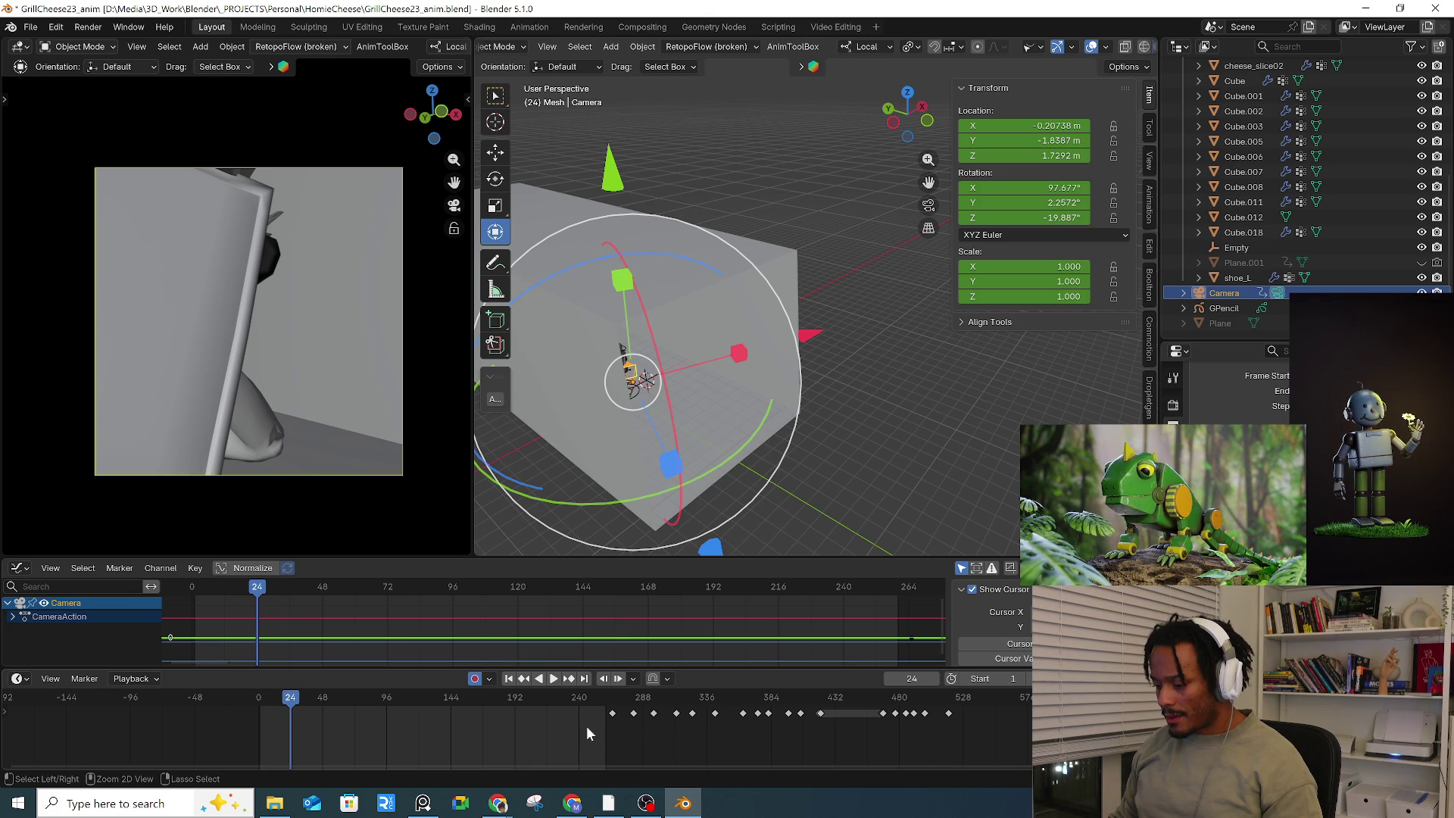
key("ctrl+z")
left_click(606, 728)
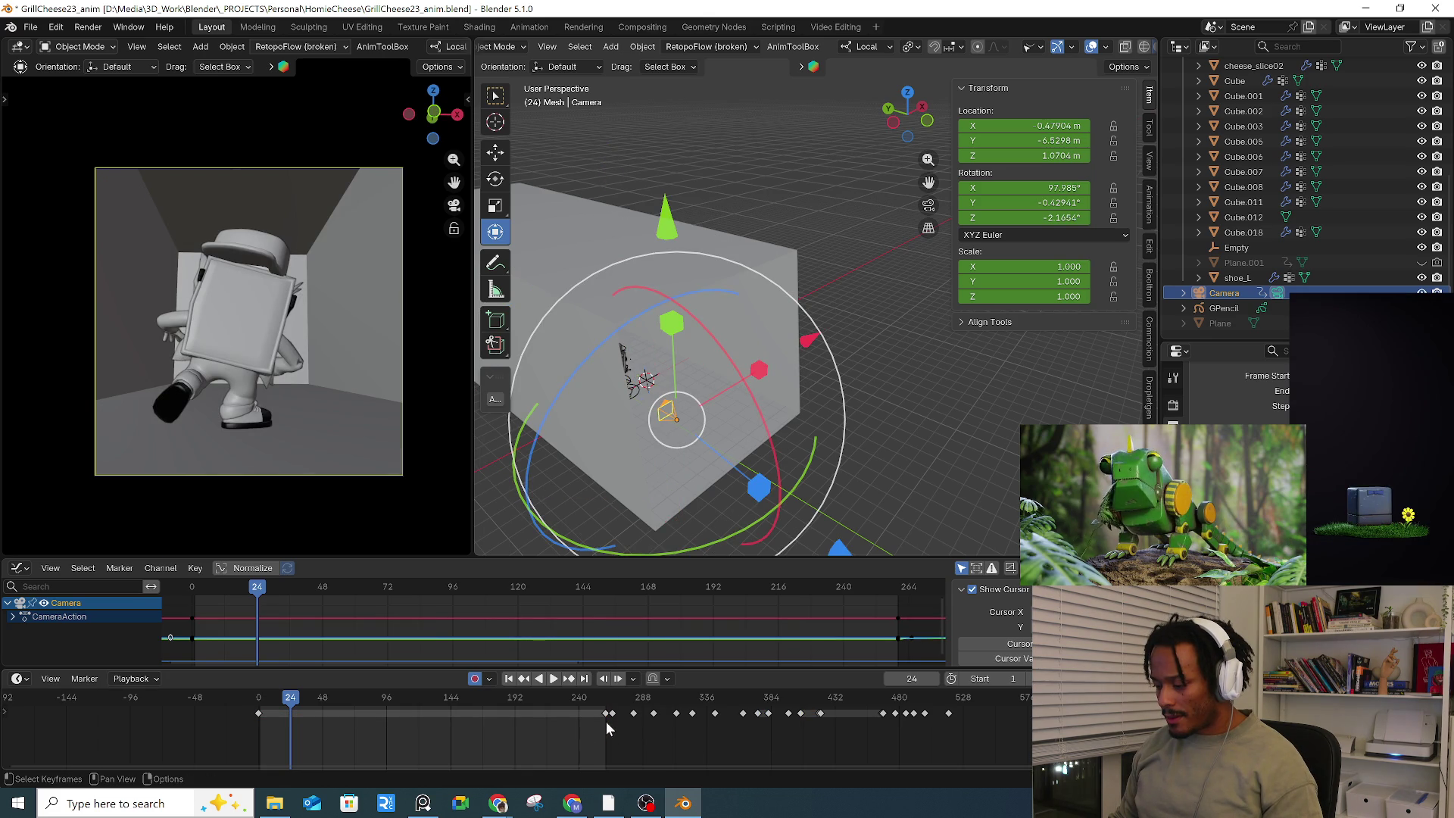
Step: Slide all camera keyframes about 262 frames earlier and play back the result
key("a")
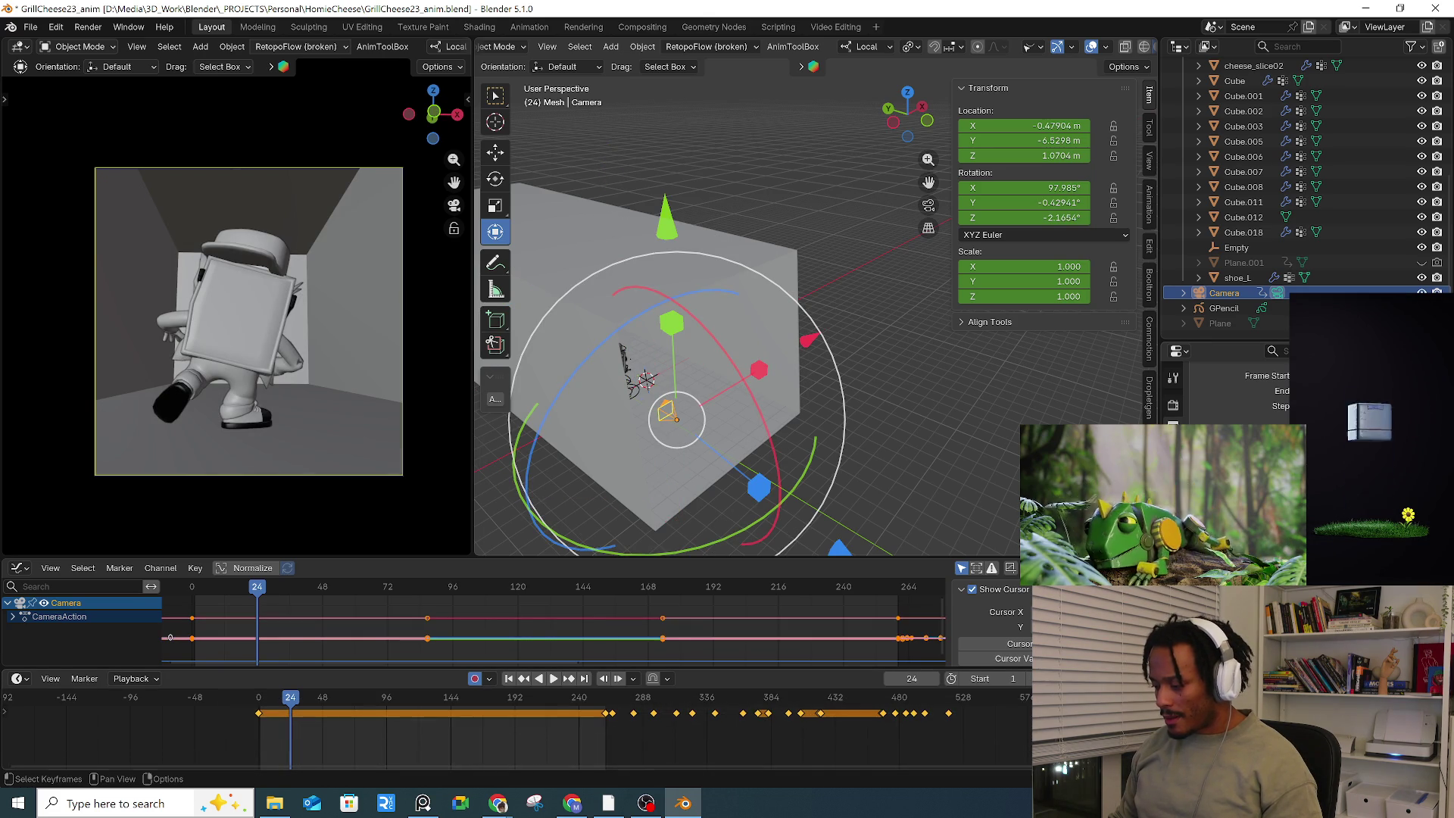
key("g")
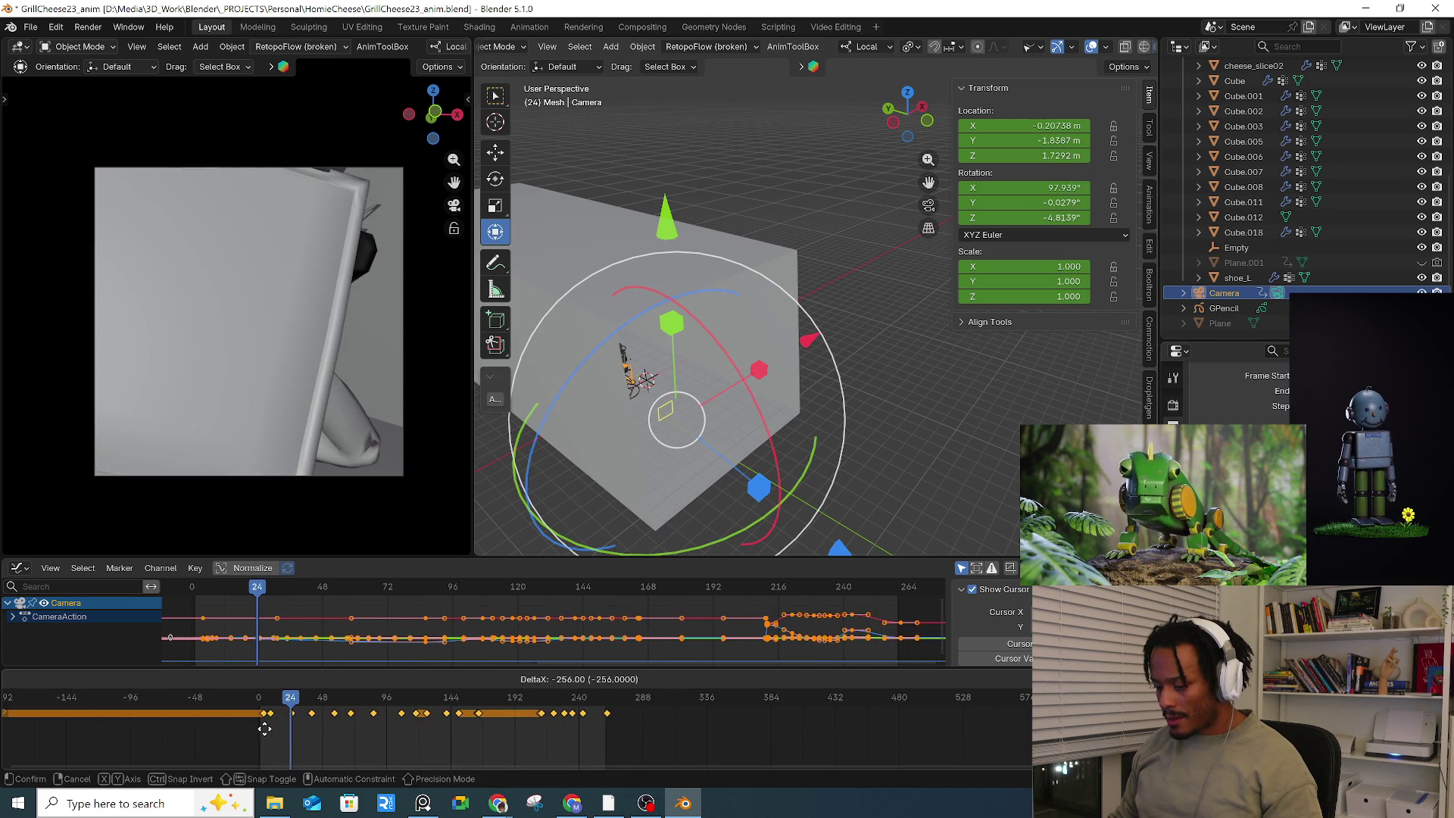
left_click(257, 730)
key("space")
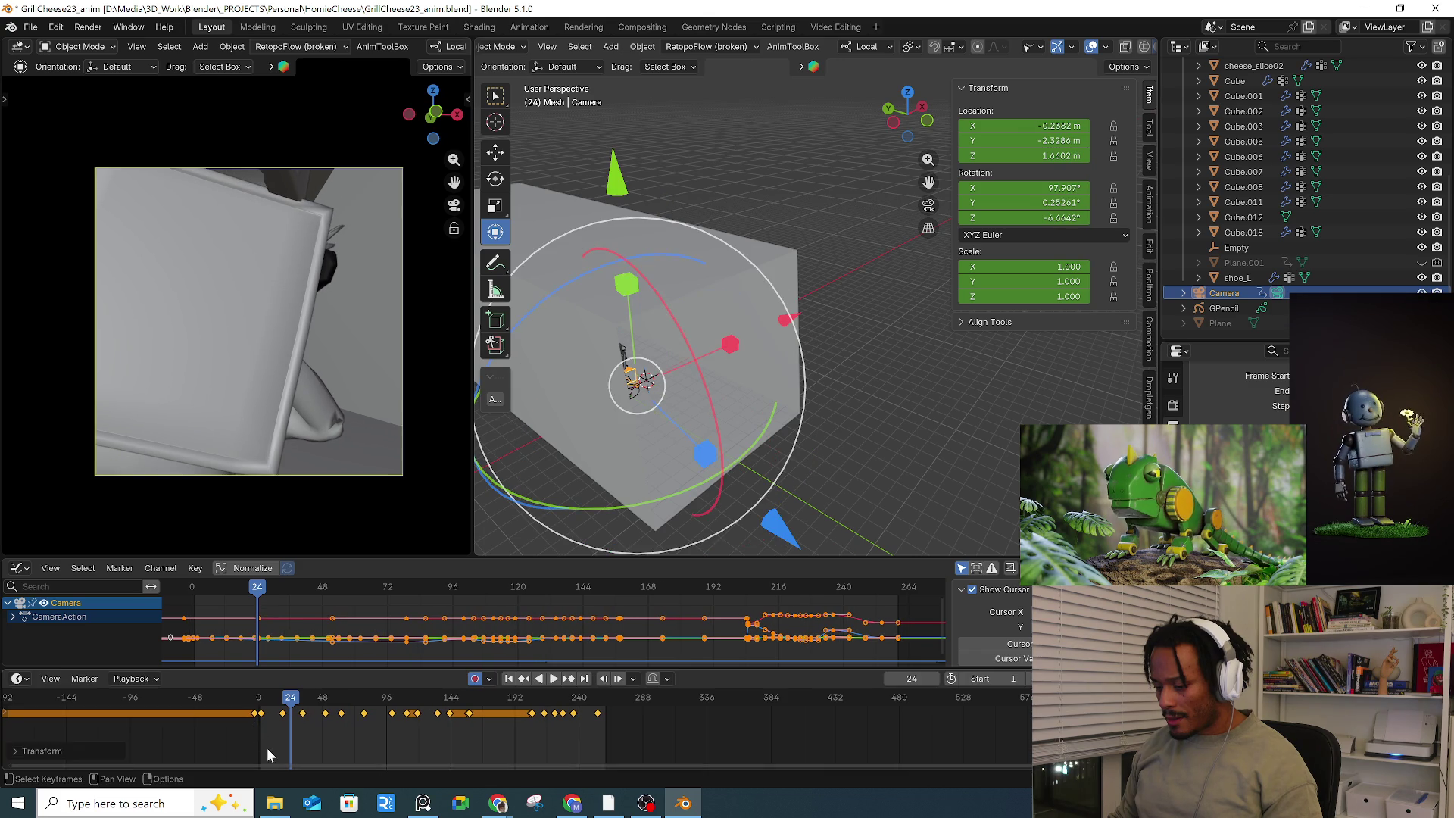
left_click(260, 698)
key("space")
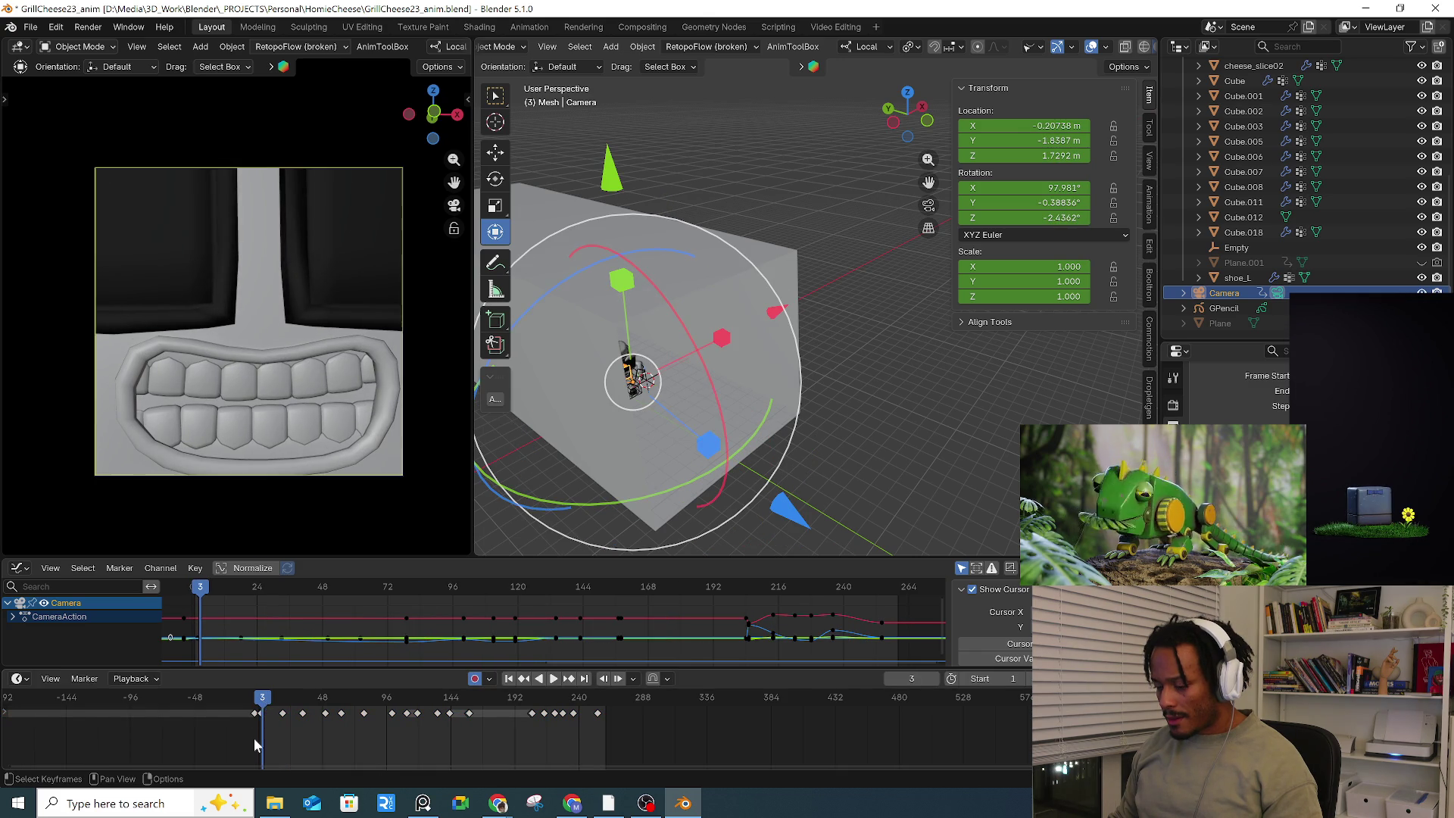
scroll(244, 724, "up", 7)
scroll(266, 728, "down", 8)
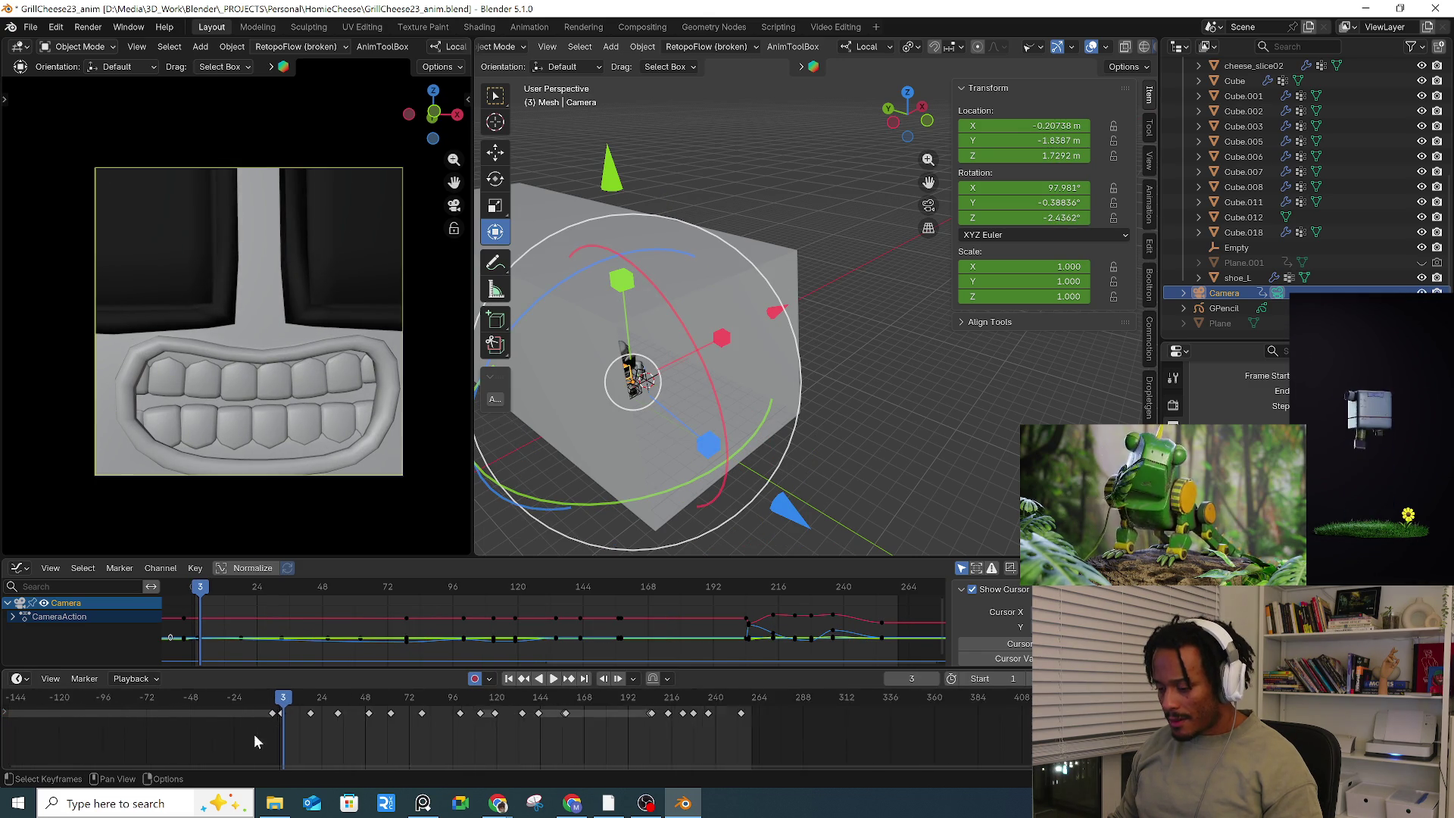
Step: Nudge the shot's starting keys one frame earlier, then box-select the leftover keys before frame 0
left_click_drag(226, 746, 954, 710)
scroll(612, 737, "up", 10)
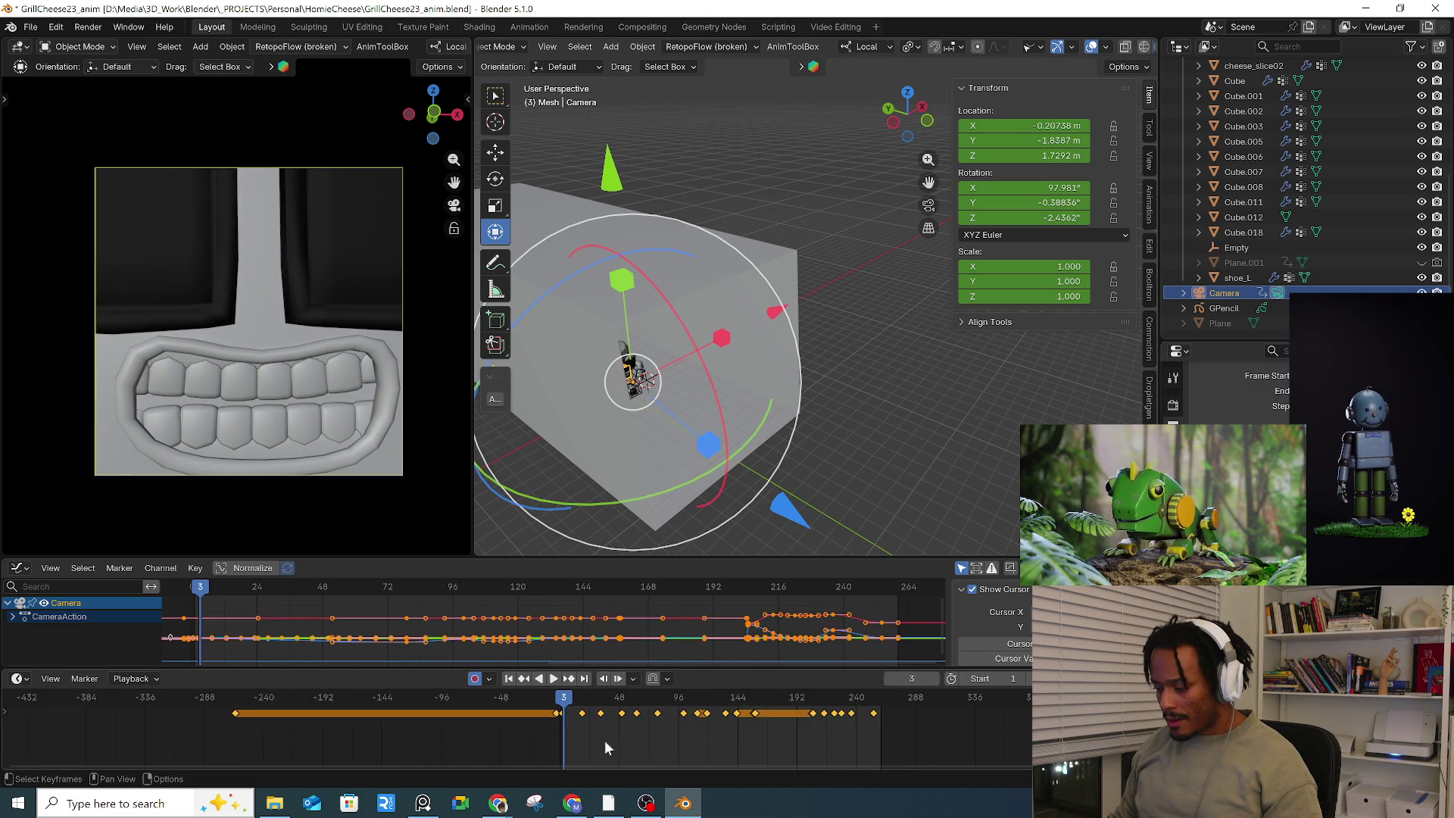
key("g")
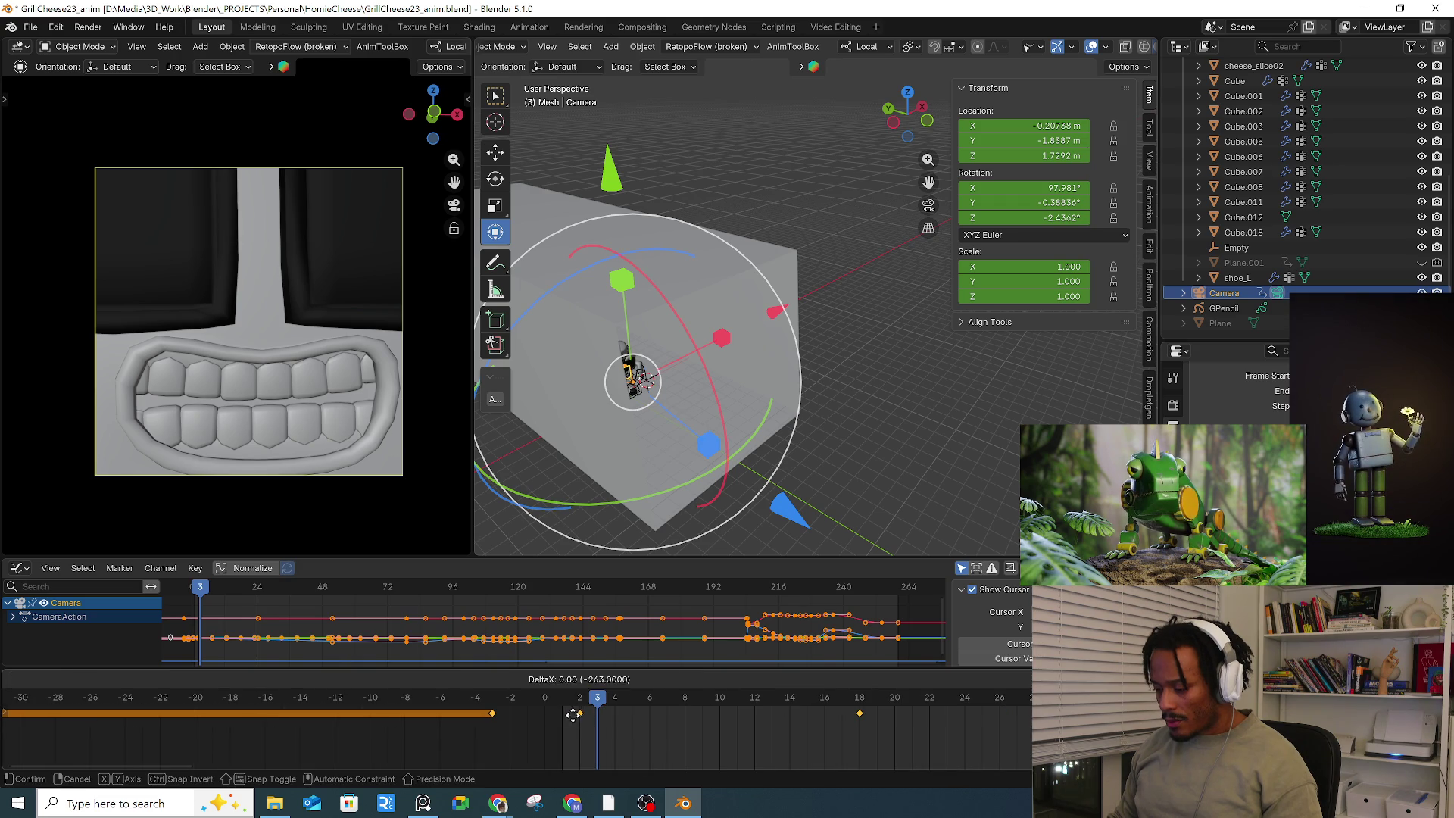
left_click(525, 728)
scroll(526, 728, "down", 3)
scroll(502, 733, "down", 2)
left_click(502, 733)
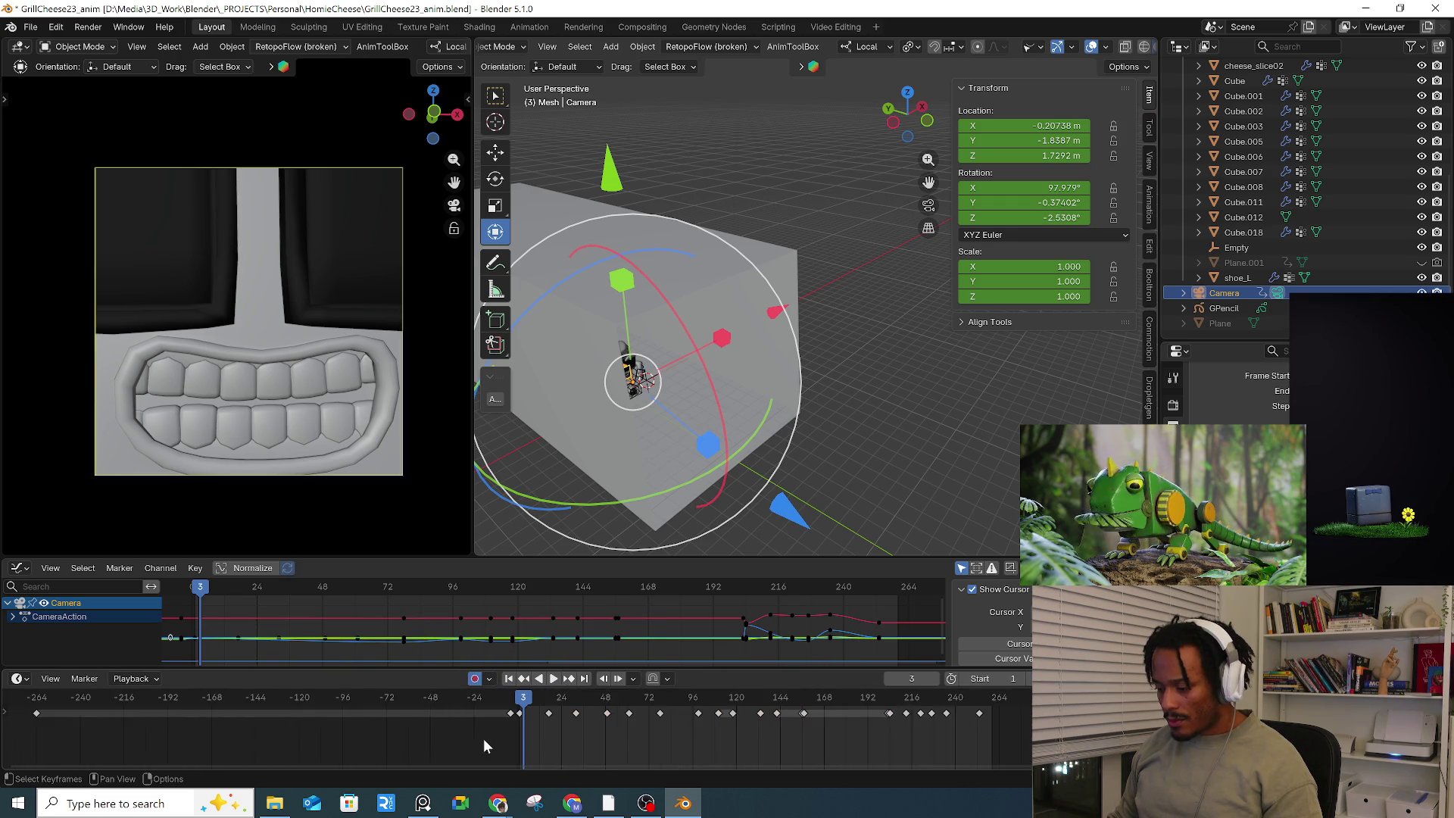
key("Home")
left_click_drag(75, 745, 611, 702)
Step: Delete the leftover camera keys before frame 0 and play the retimed animation
key("Delete")
key("space")
key("space")
scroll(446, 49, "down", 5)
scroll(448, 48, "down", 3)
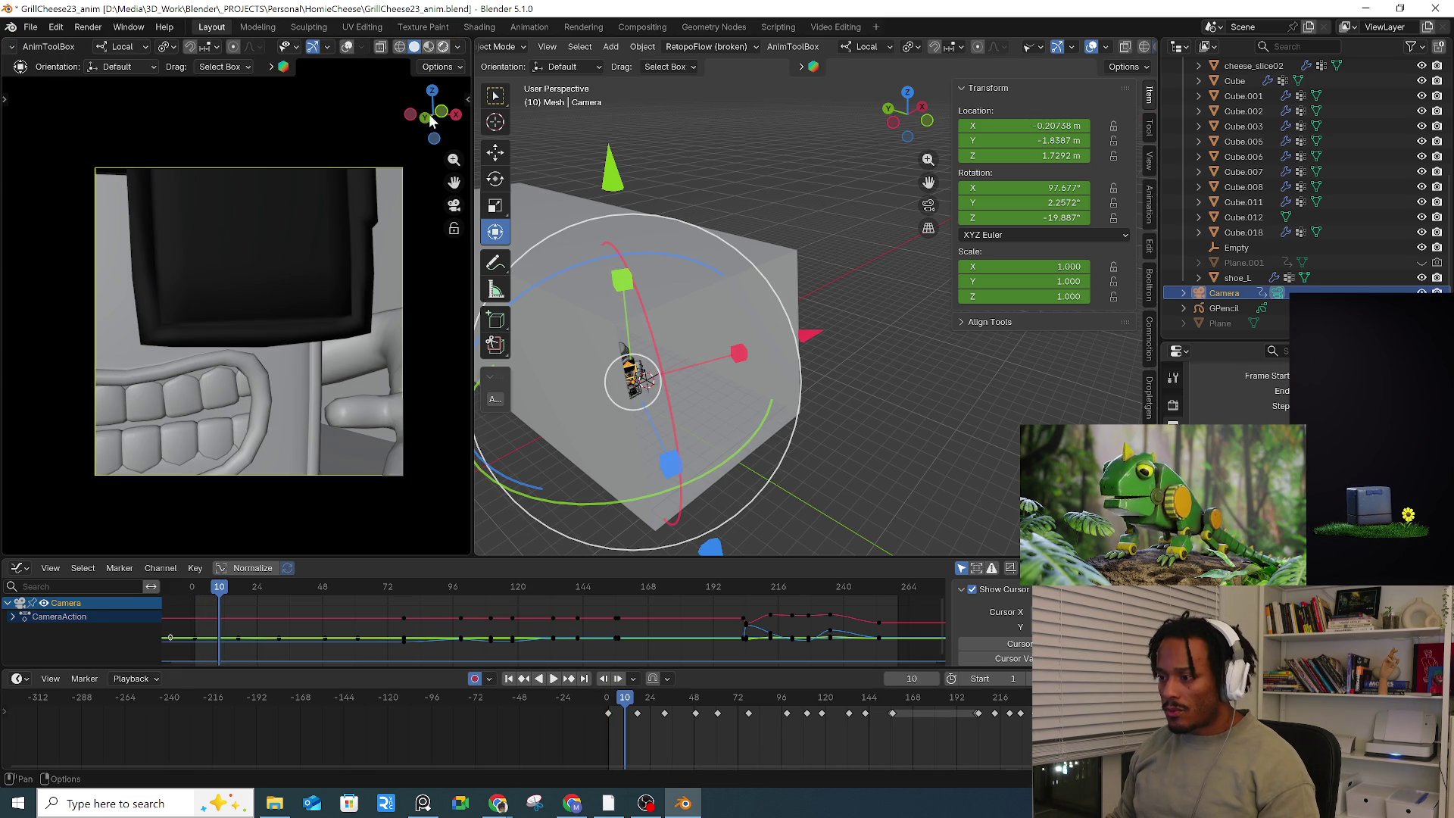
Step: Preview the camera view in Rendered shading, checking frames 237–245, then select Cube.002
left_click(443, 47)
mouse_move(619, 699)
left_mouse_down()
mouse_move(603, 699)
mouse_move(727, 700)
mouse_move(547, 704)
mouse_move(840, 703)
left_mouse_up()
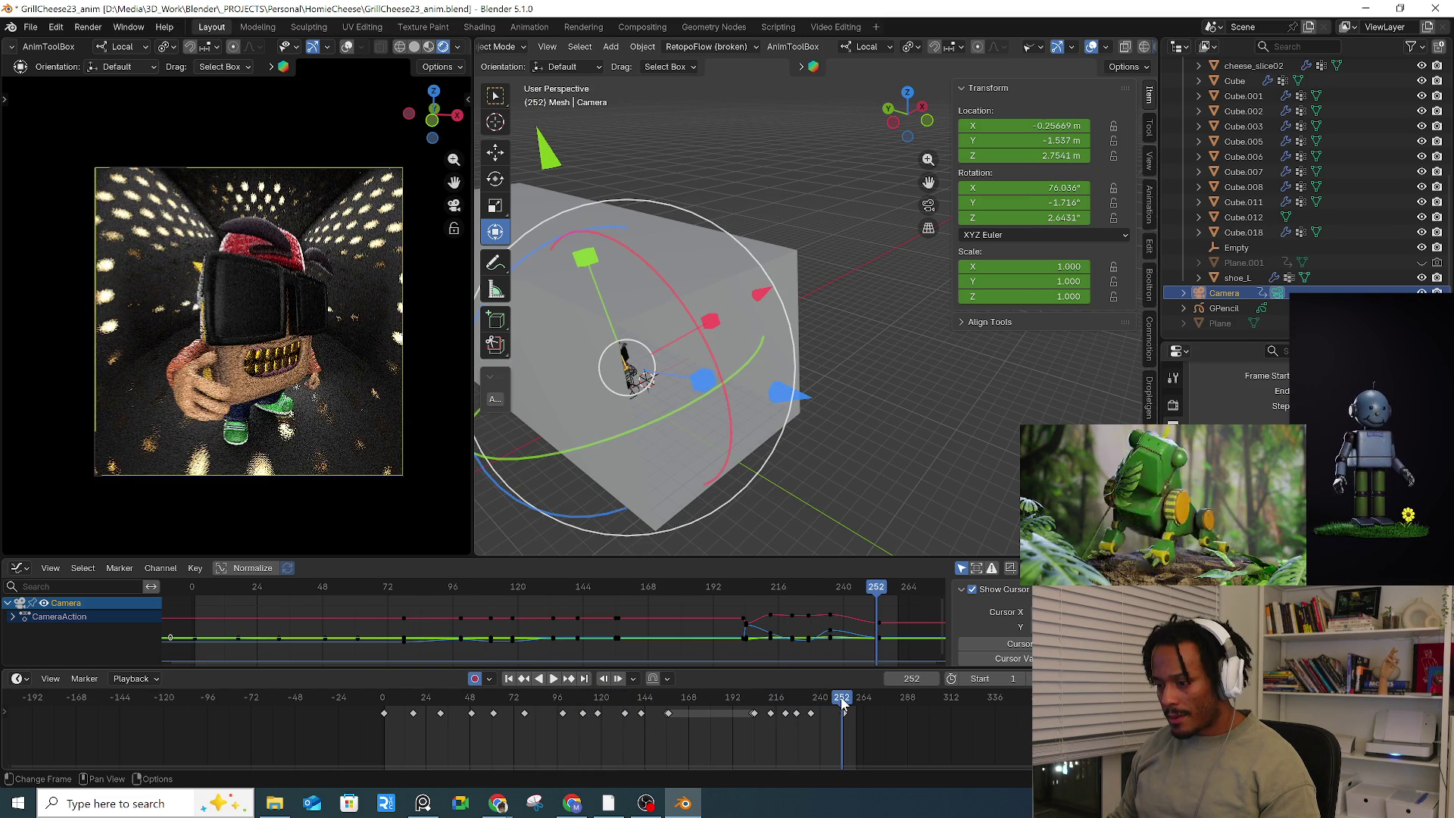
left_click(815, 706)
key("space")
left_click_drag(816, 706, 828, 701)
key("space")
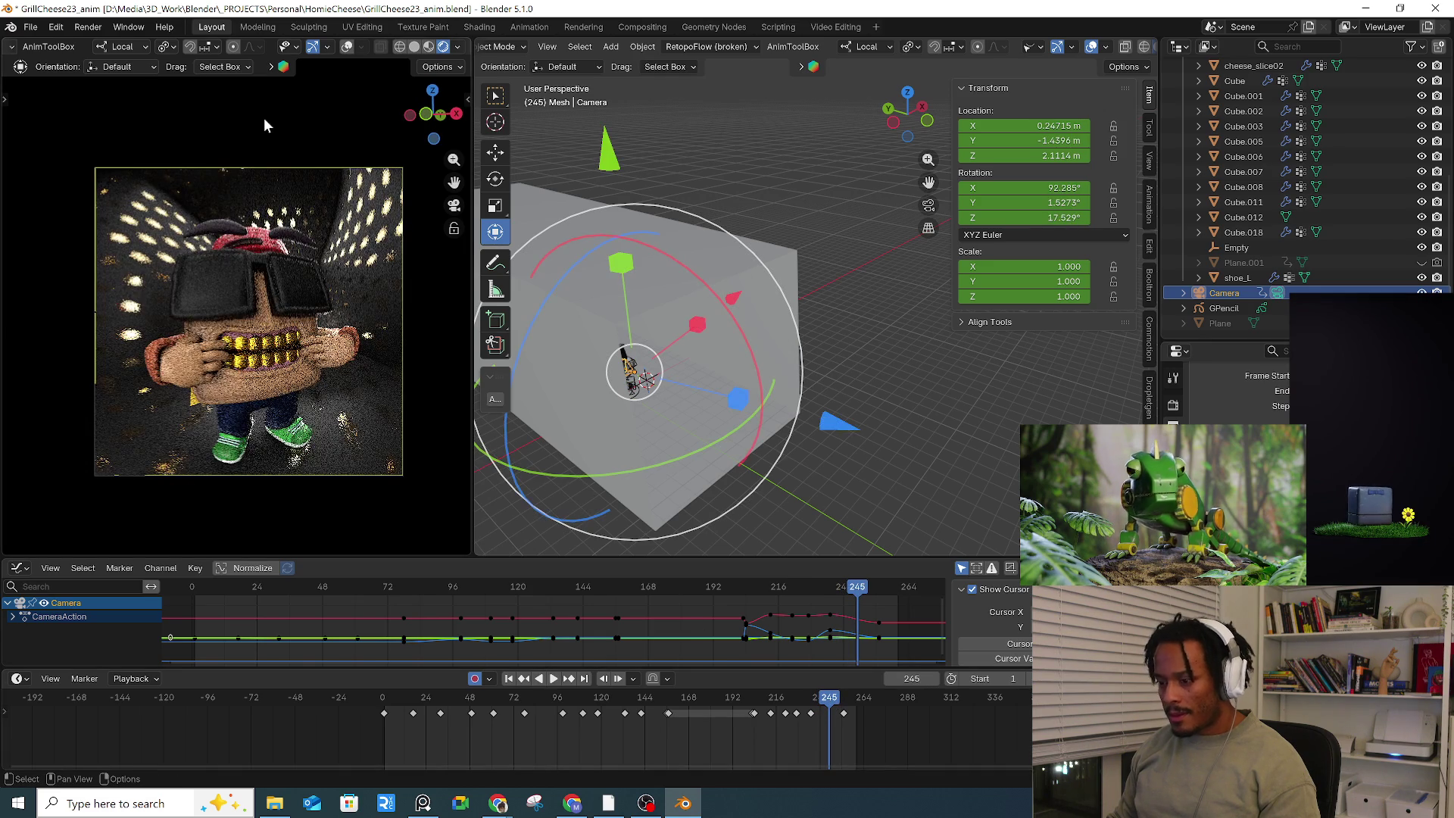
left_click(339, 129)
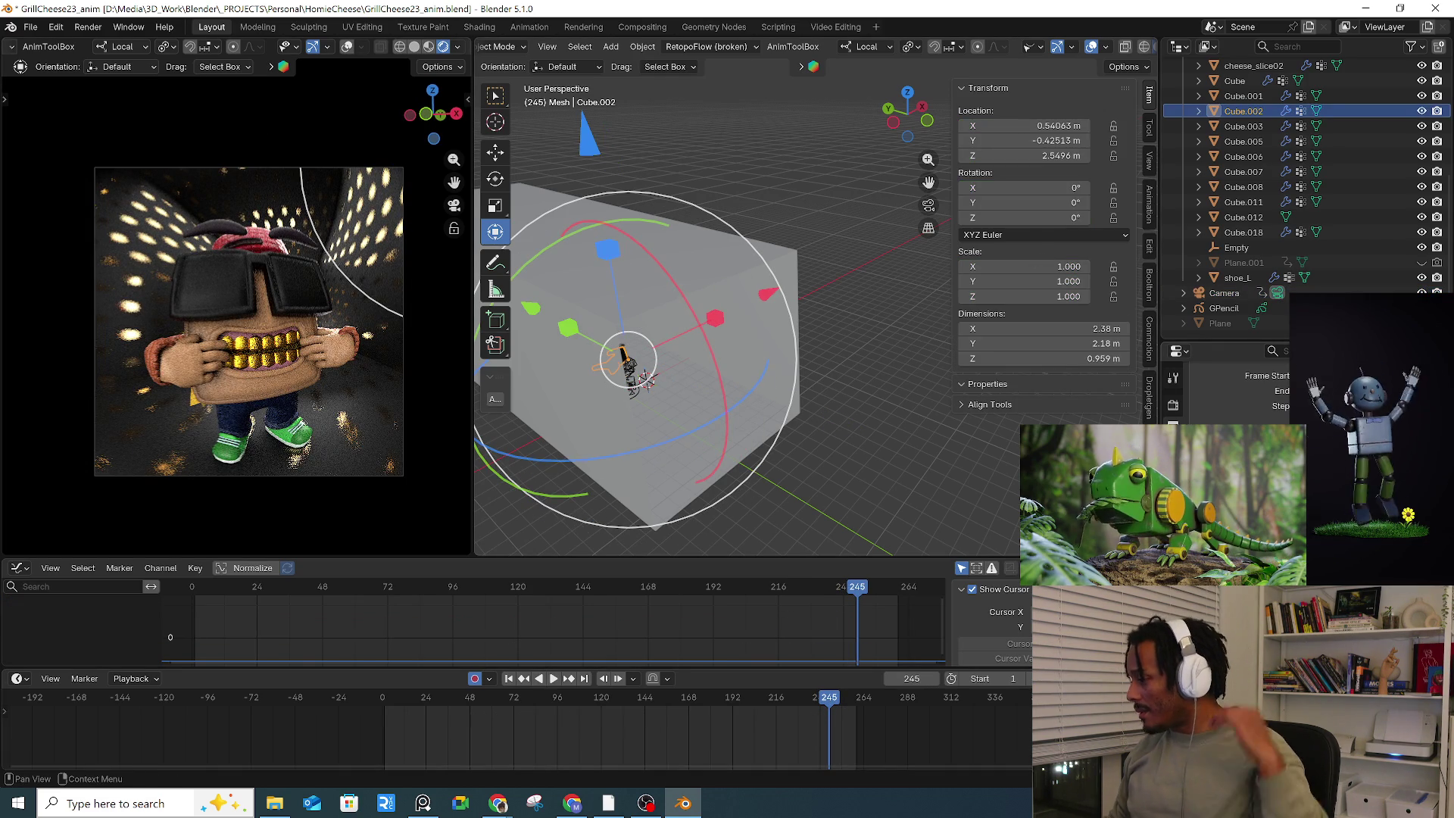
Step: Check the Render and Output settings, cancel the resolution change, and render the animation with Ctrl+F12
left_click(1172, 406)
left_click(1171, 424)
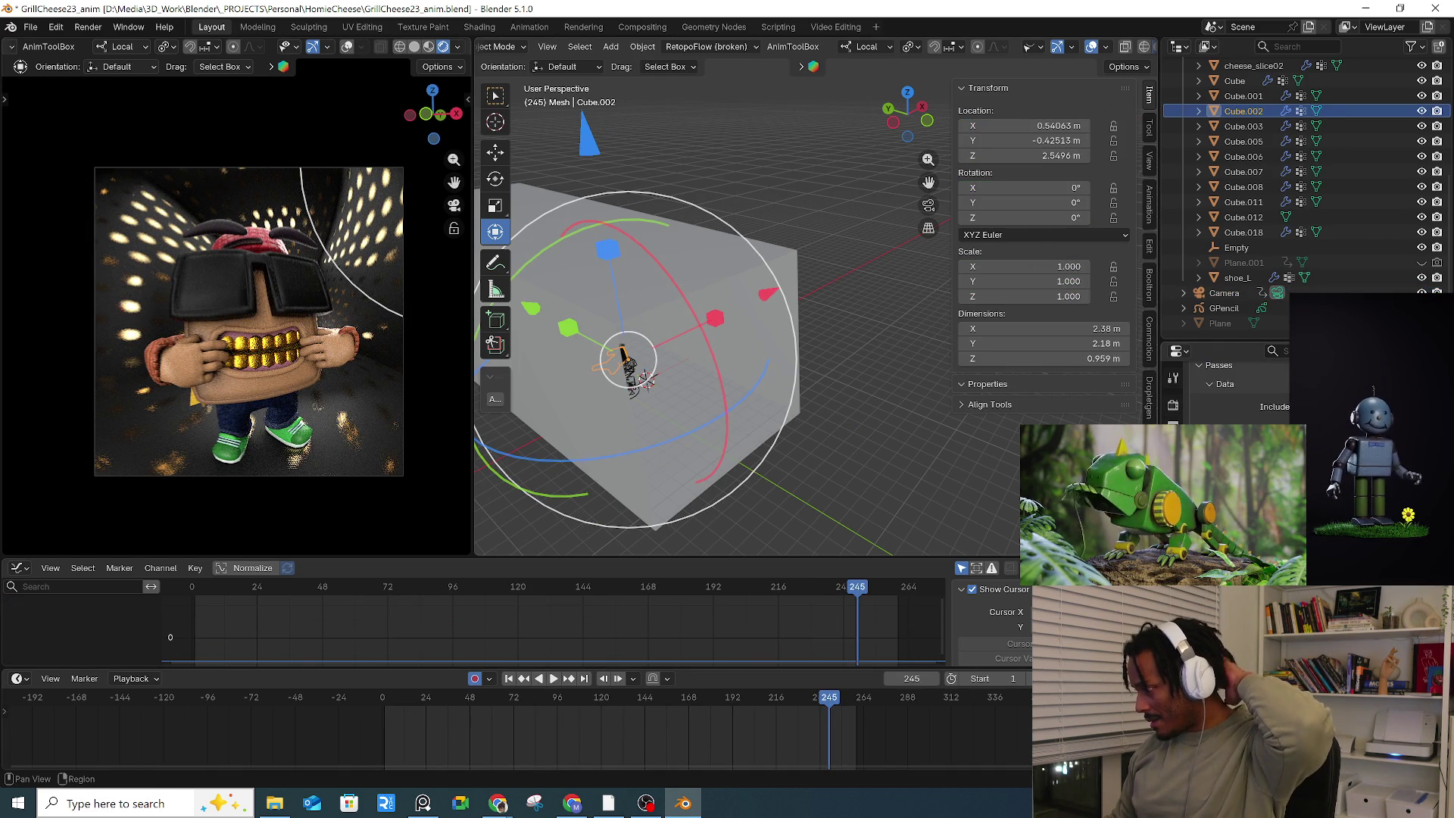
scroll(1218, 421, "up", 2)
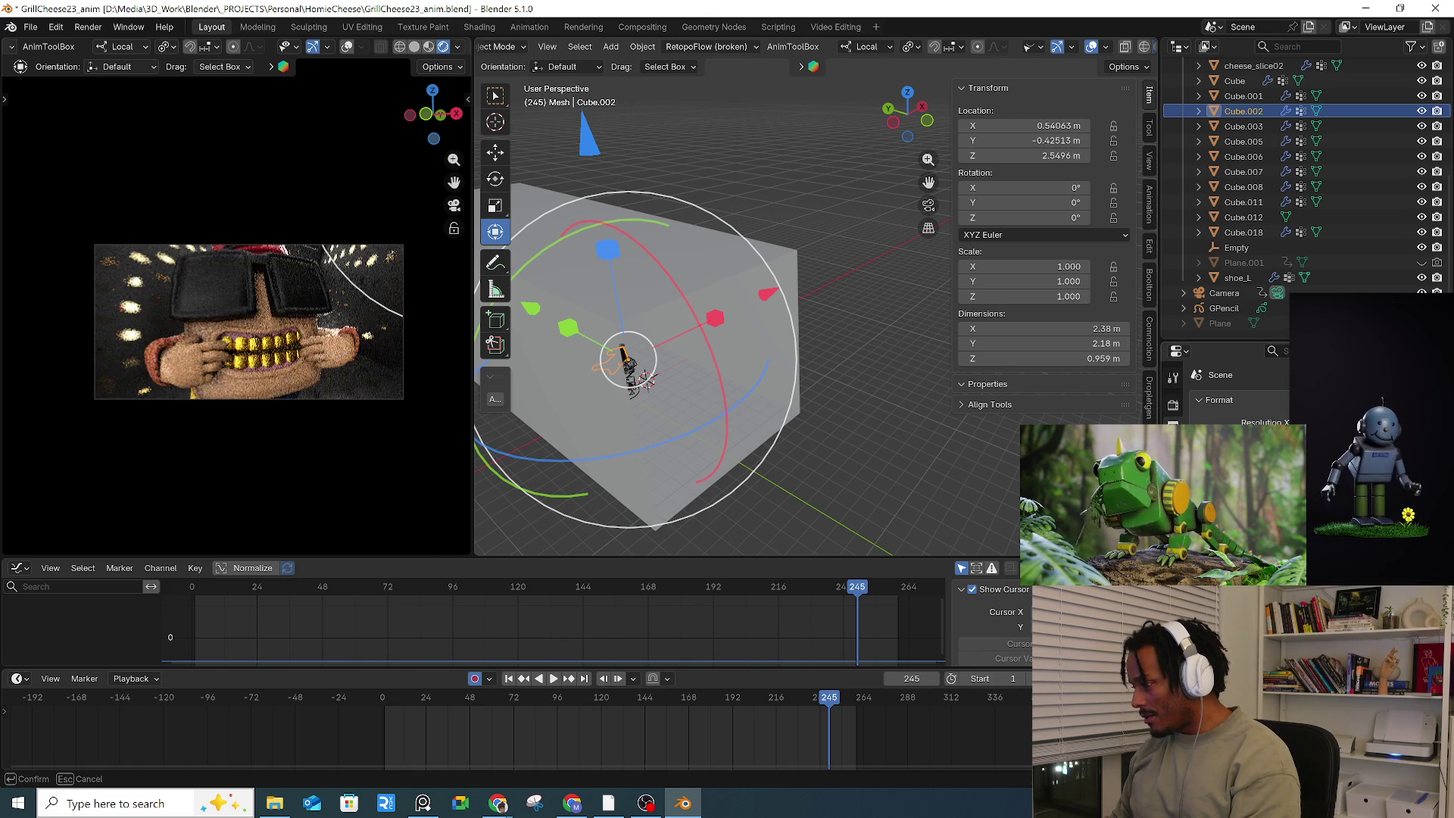
key("Escape")
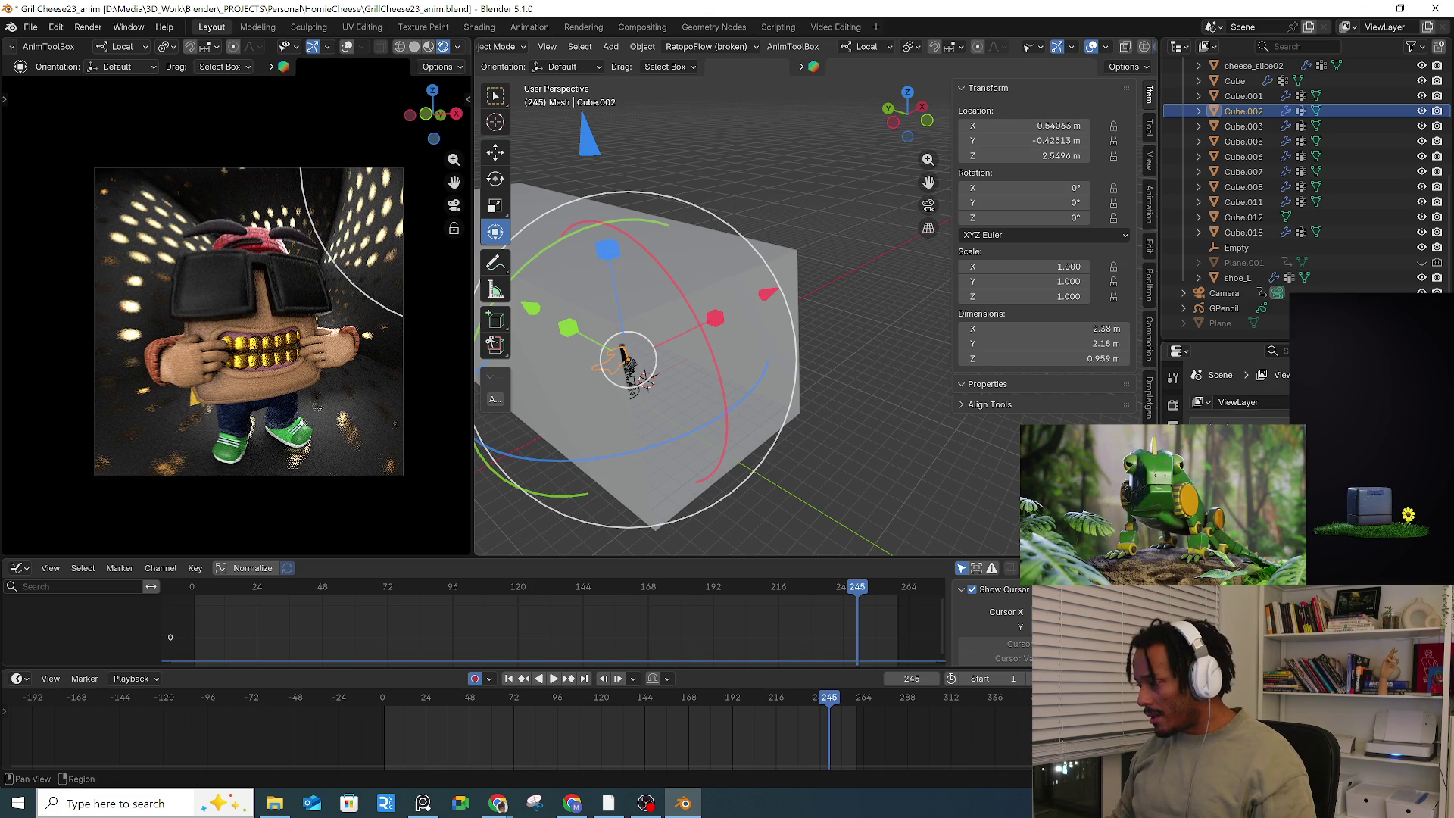
key("ctrl+F12")
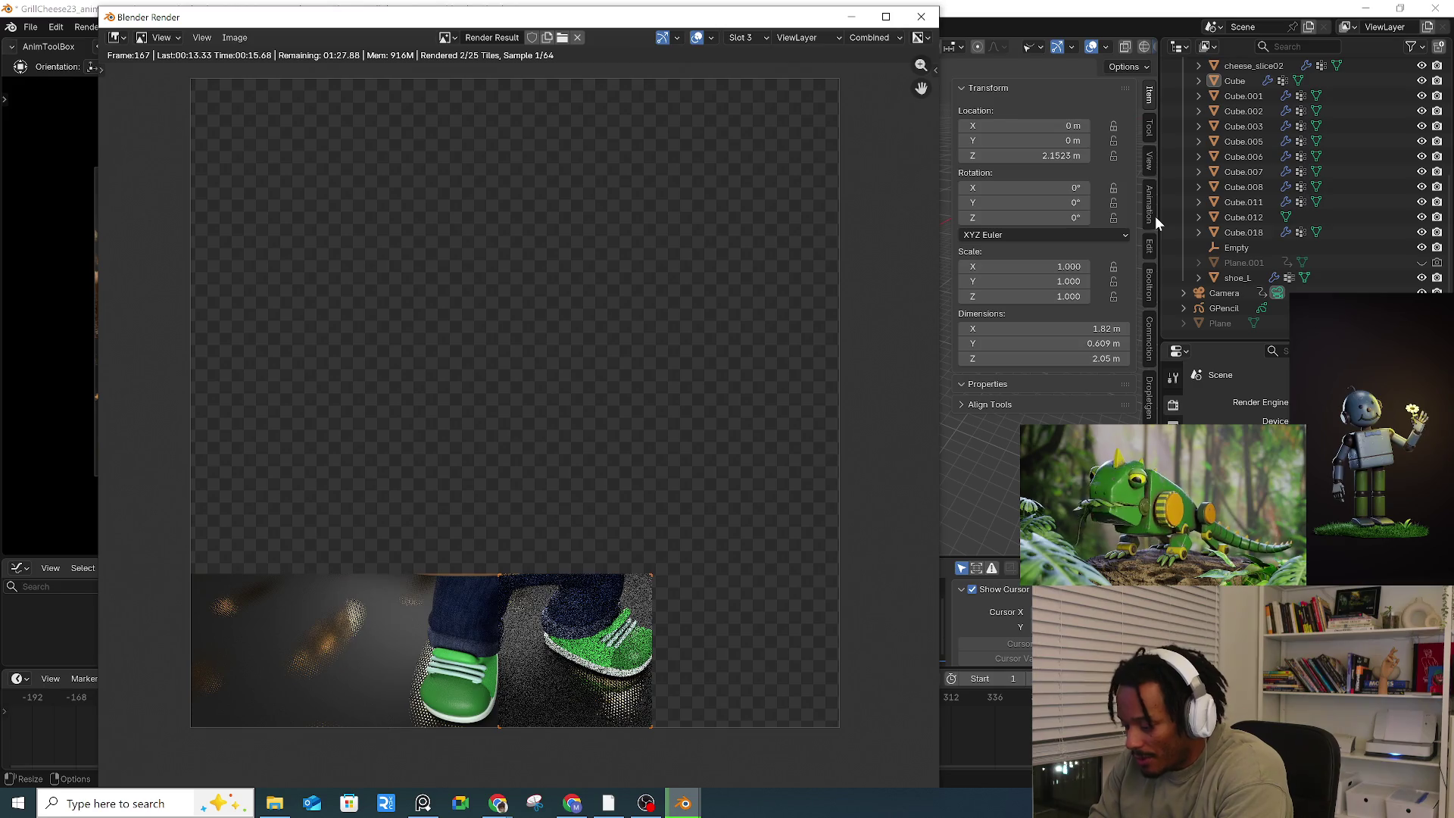